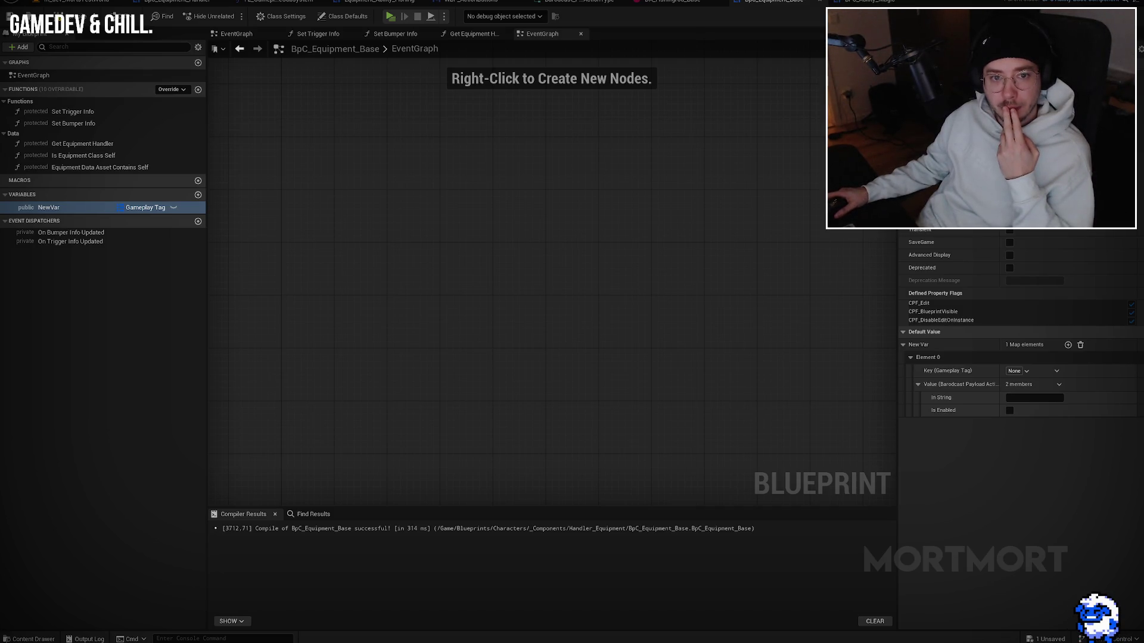
# Step: Add a size-18 text label reading 'String' to an empty area of the Miro board
pyautogui.hotkey('alt', 'Tab')
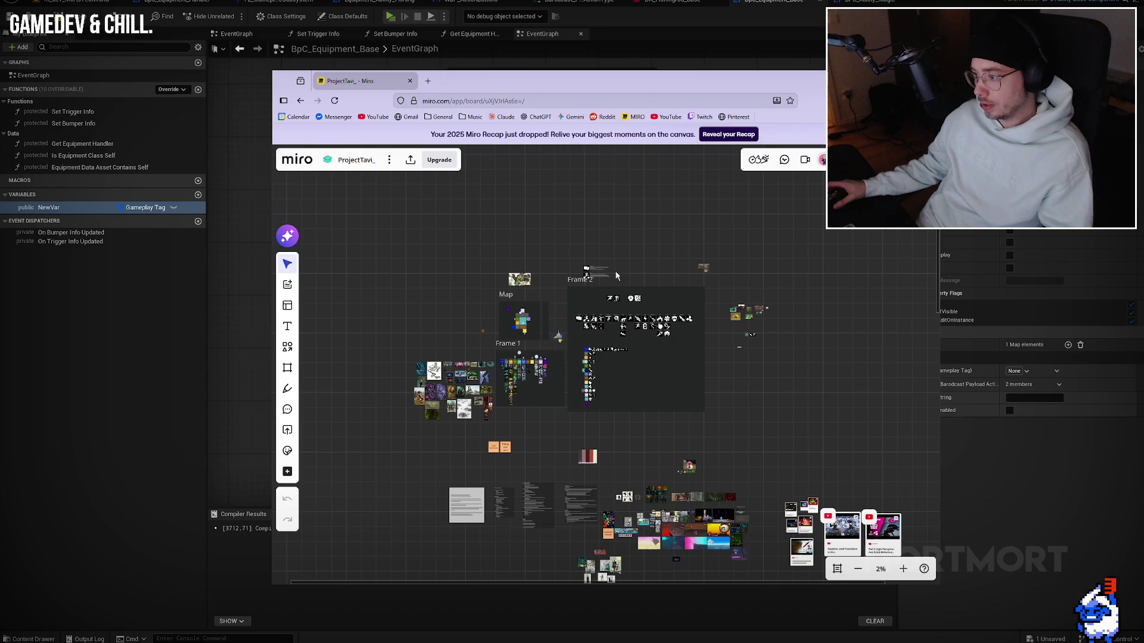
pyautogui.scroll(8, 598, 241)
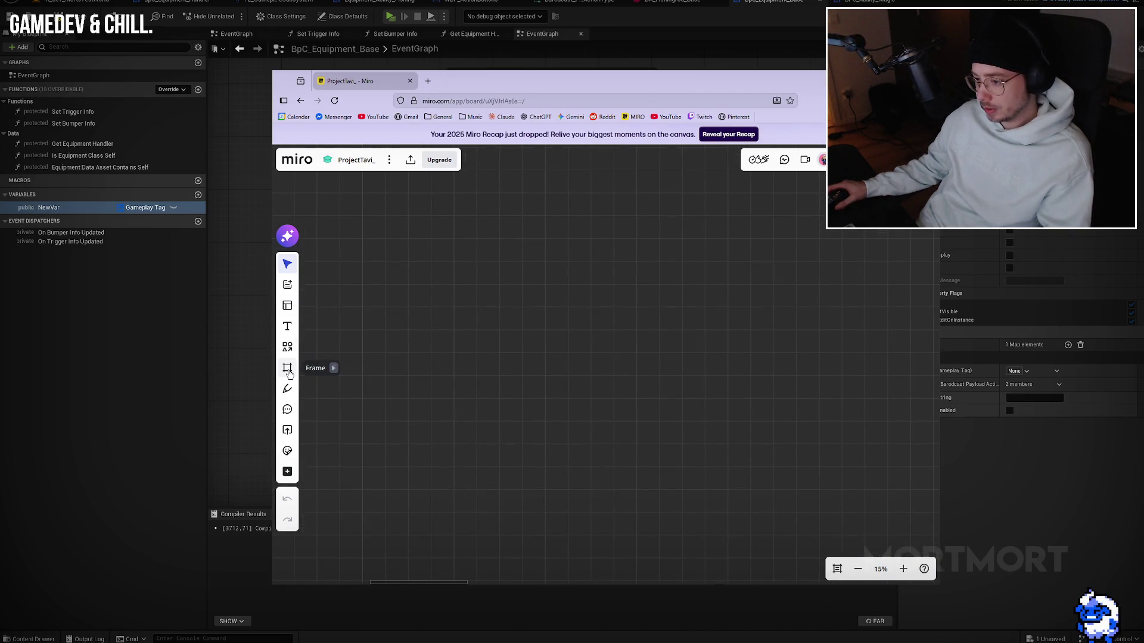
pyautogui.click(287, 326)
pyautogui.click(542, 260)
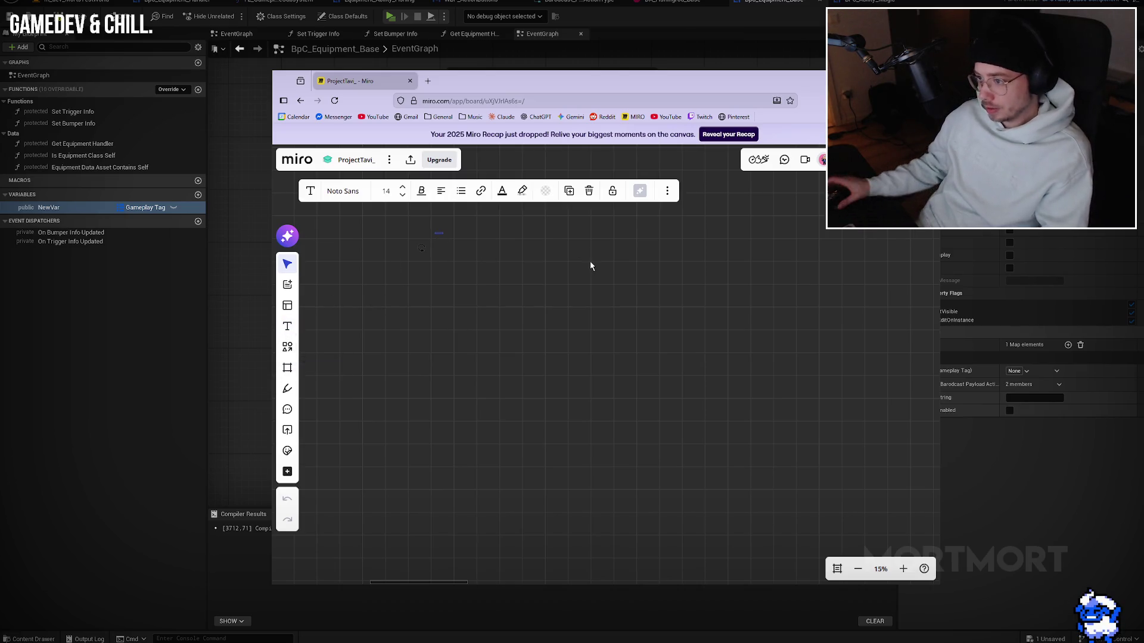
pyautogui.click(403, 246)
pyautogui.click(496, 251)
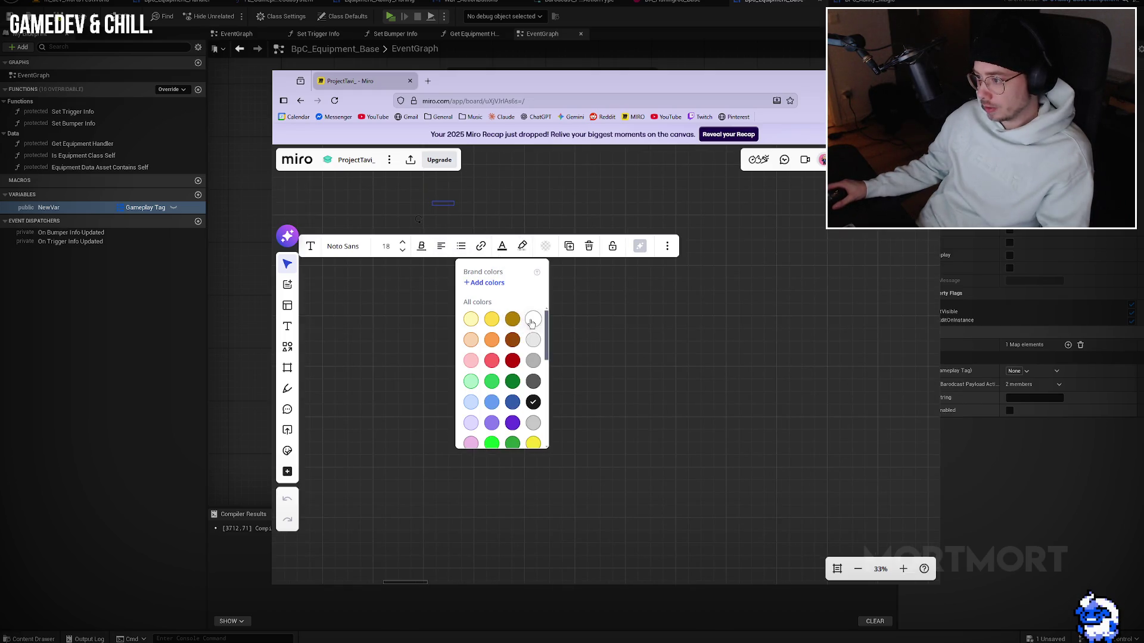
pyautogui.click(424, 186)
pyautogui.scroll(3, 424, 187)
pyautogui.doubleClick(460, 217)
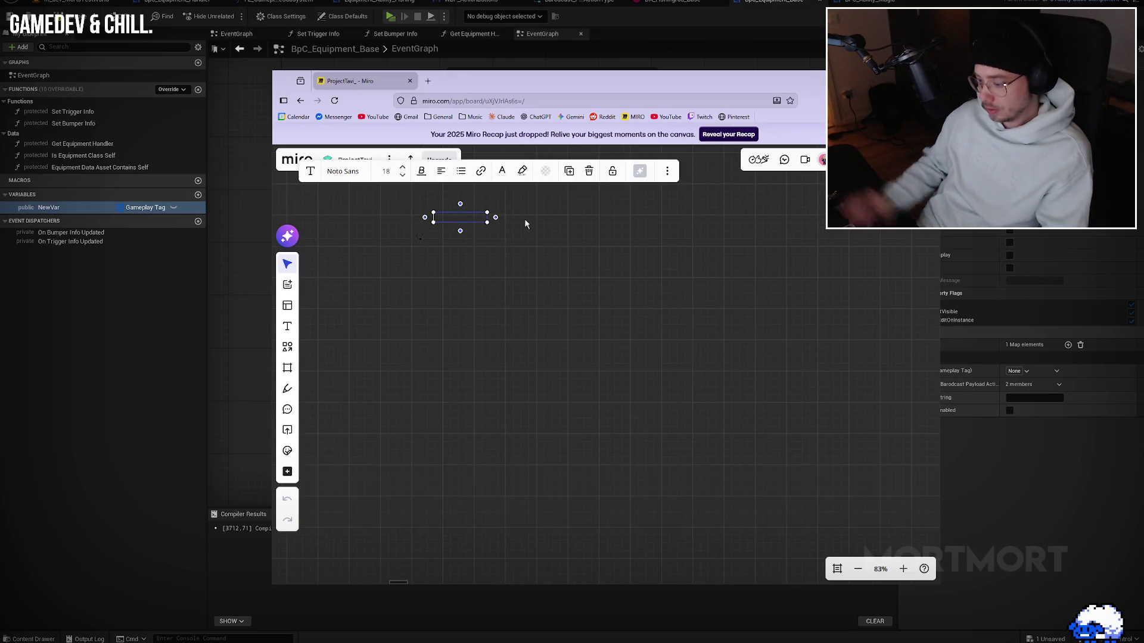
pyautogui.write('String')
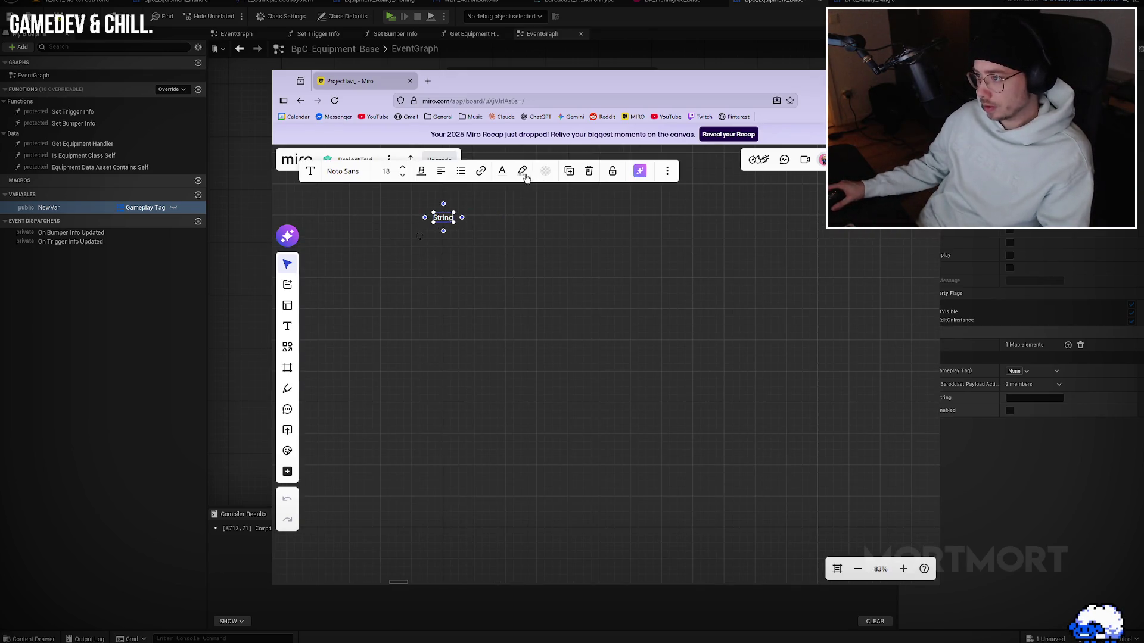
# Step: Make the label's text red
pyautogui.click(502, 172)
pyautogui.click(556, 273)
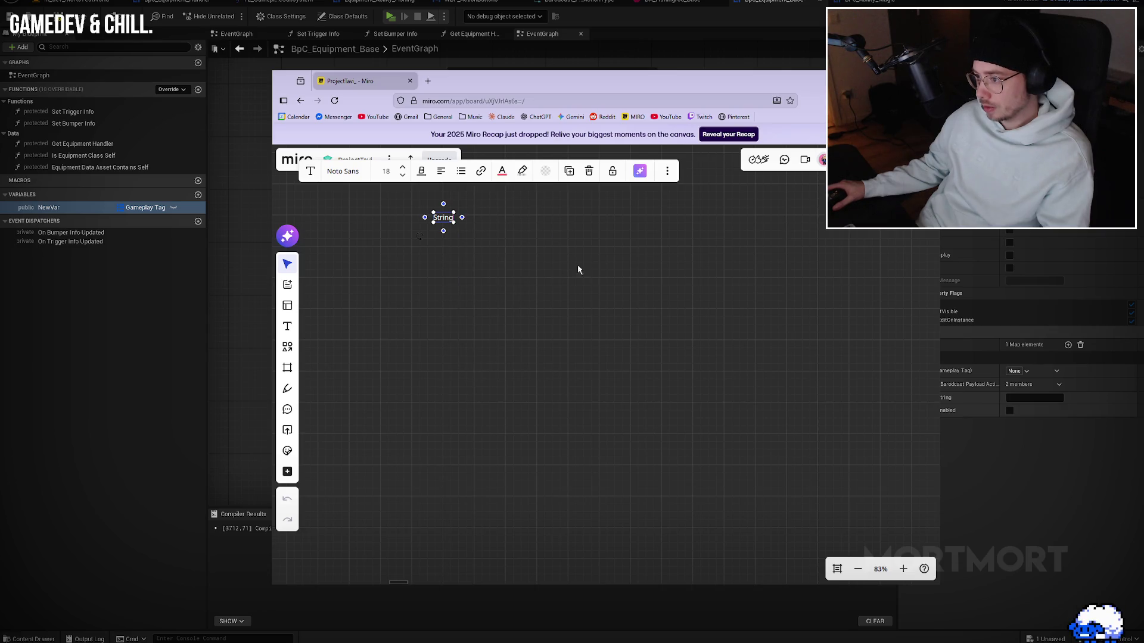
pyautogui.click(491, 224)
pyautogui.click(447, 219)
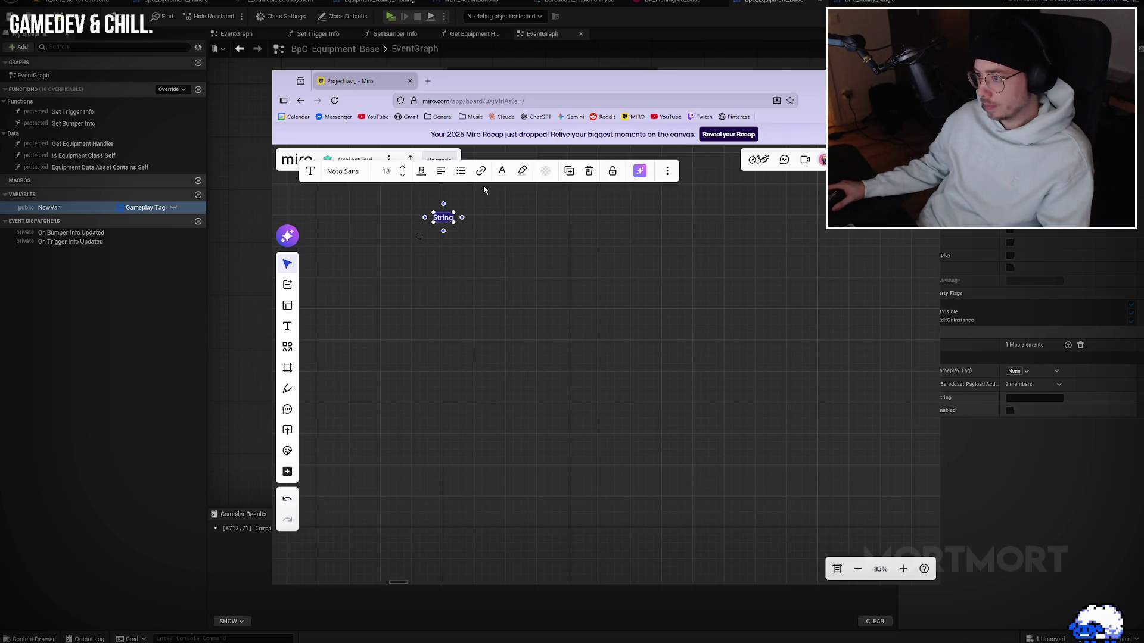
pyautogui.click(502, 172)
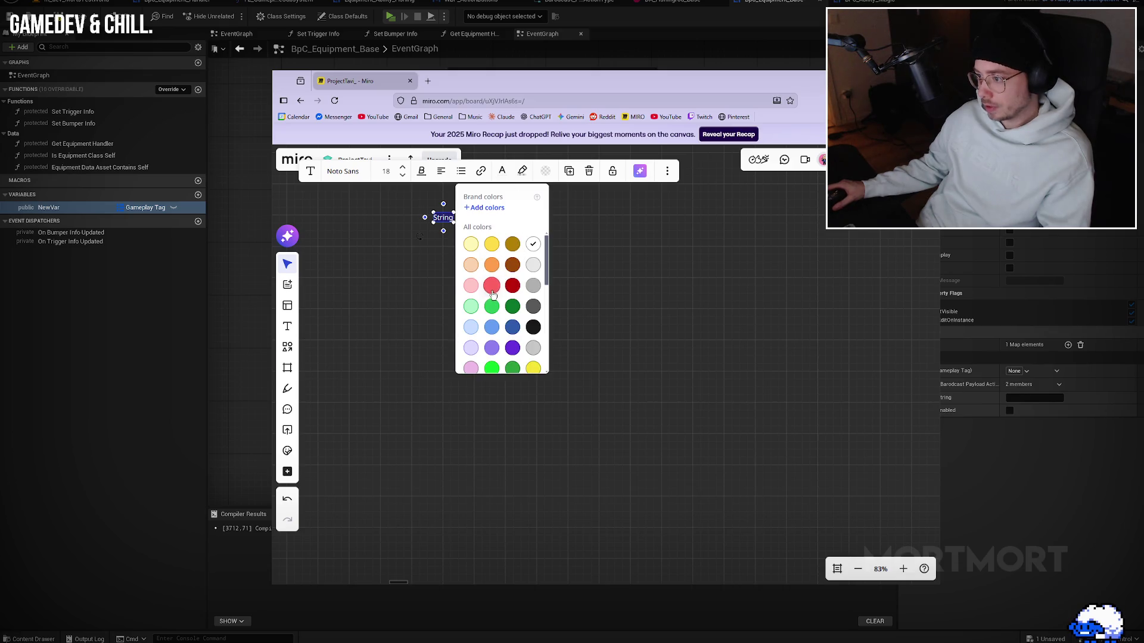
pyautogui.click(493, 292)
pyautogui.click(705, 252)
# Step: Add a 'Valid' label and colour its text dark orange
pyautogui.click(435, 222)
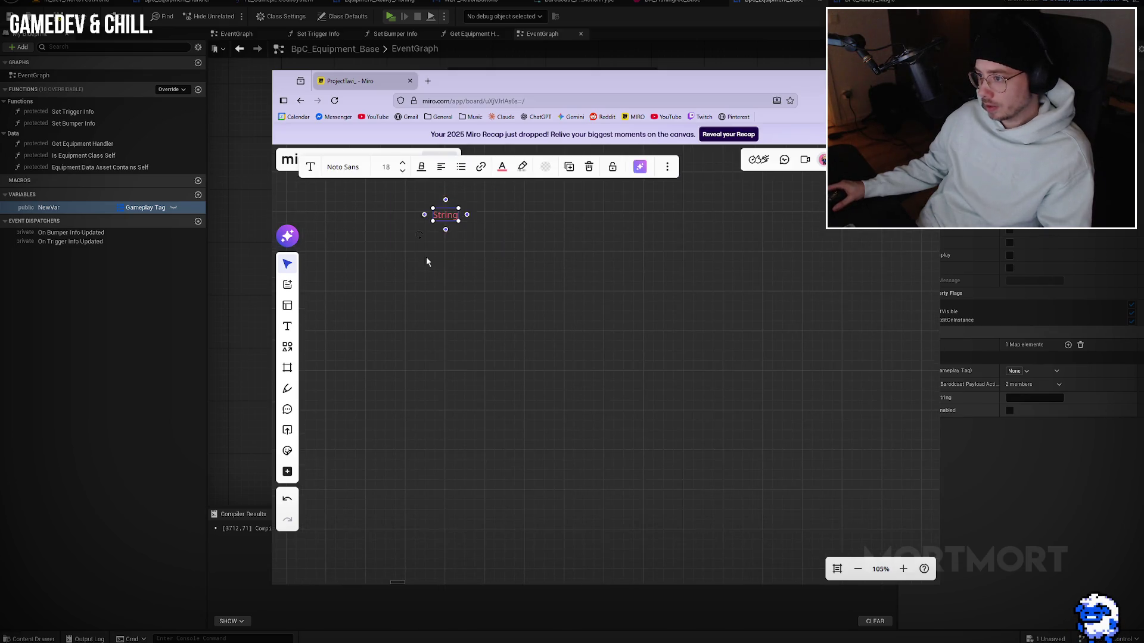
pyautogui.scroll(2, 444, 272)
pyautogui.doubleClick(442, 264)
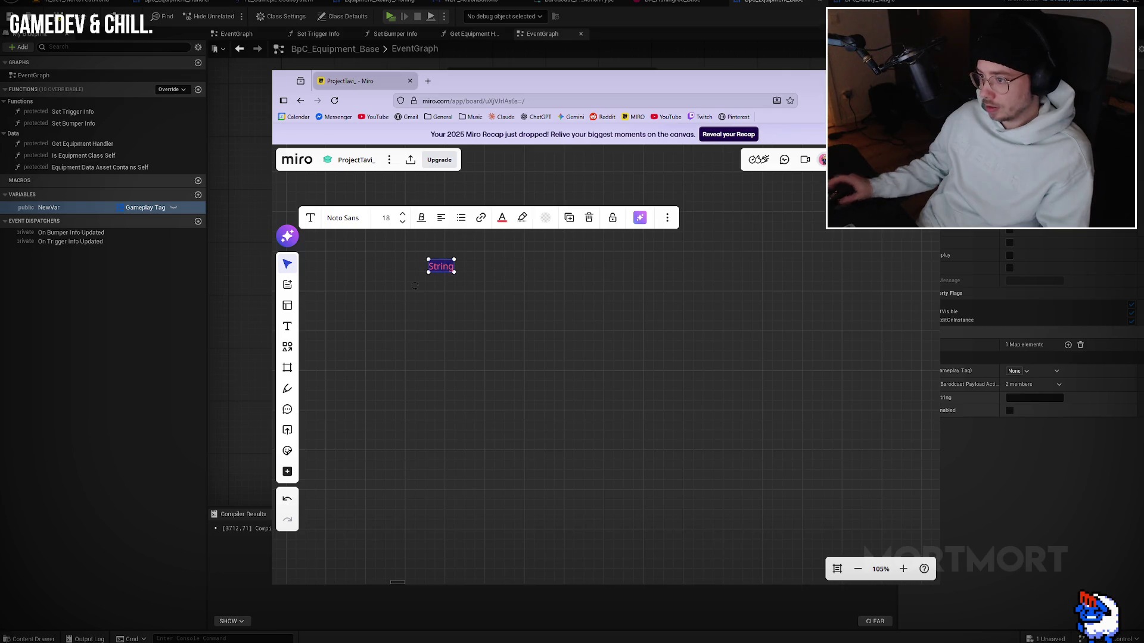
pyautogui.write('Valid')
pyautogui.hotkey('ctrl', 'a')
pyautogui.click(502, 218)
pyautogui.click(516, 322)
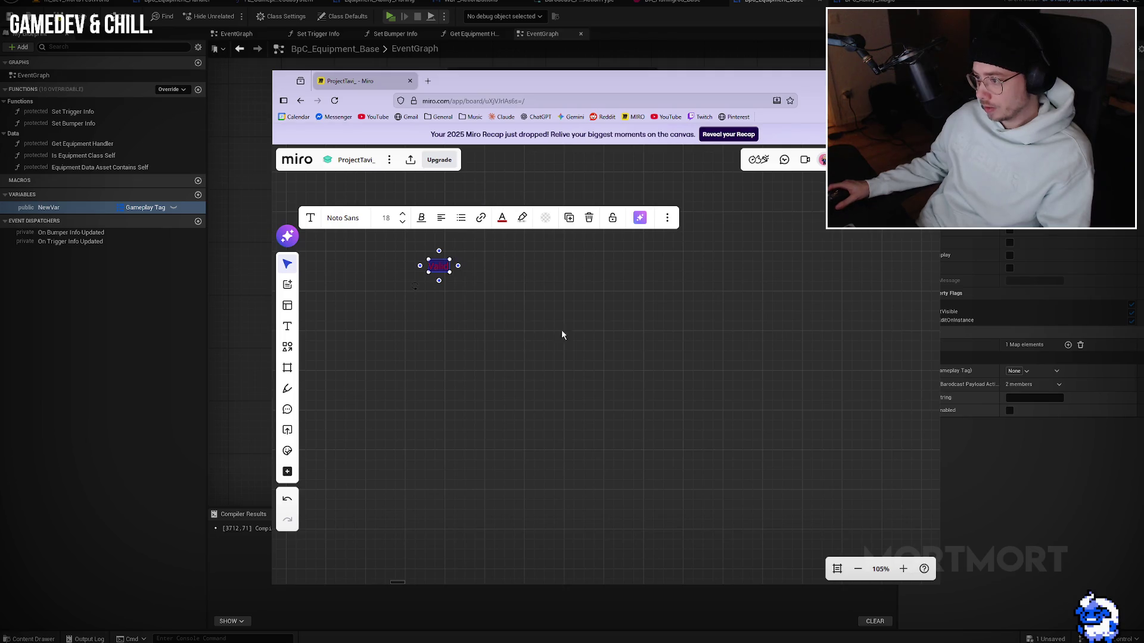
pyautogui.click(535, 269)
# Step: Recolour the String label's text light pink
pyautogui.click(445, 215)
pyautogui.click(503, 167)
pyautogui.scroll(-3, 489, 309)
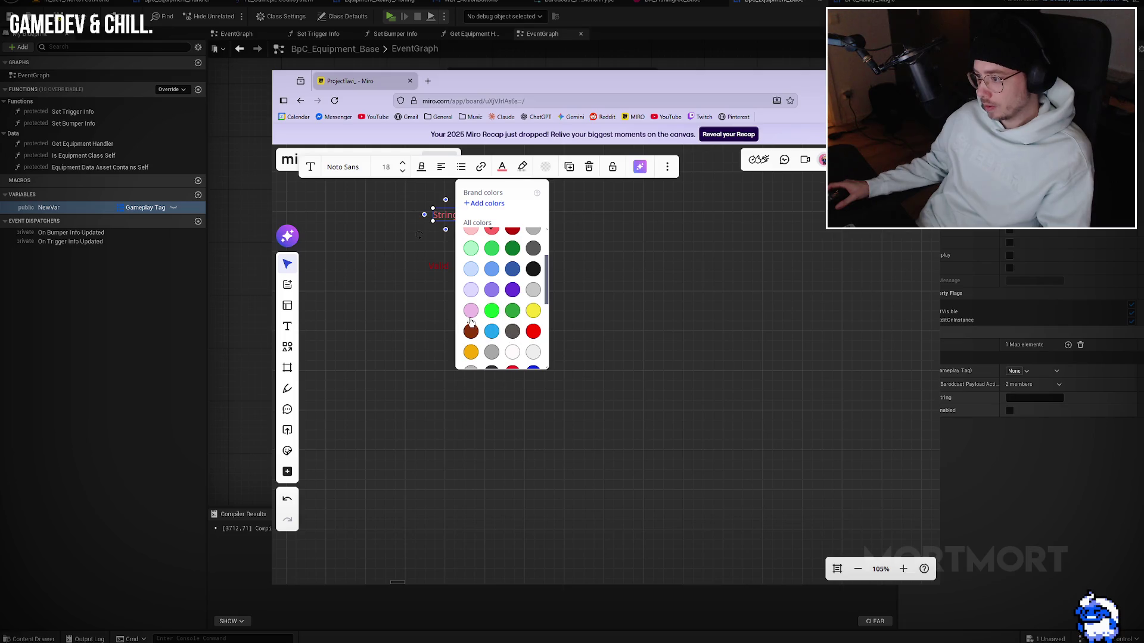
pyautogui.click(470, 316)
pyautogui.click(493, 249)
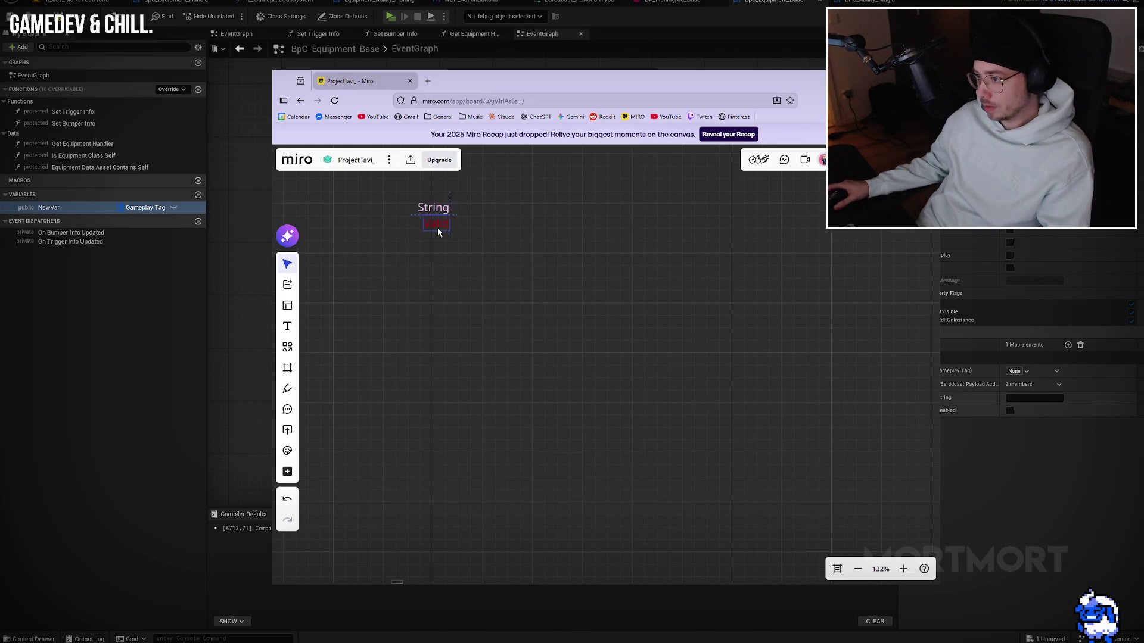
# Step: Duplicate the Valid label as 'Payload' and make its text blue
pyautogui.moveTo(468, 234); pyautogui.dragTo(552, 328)
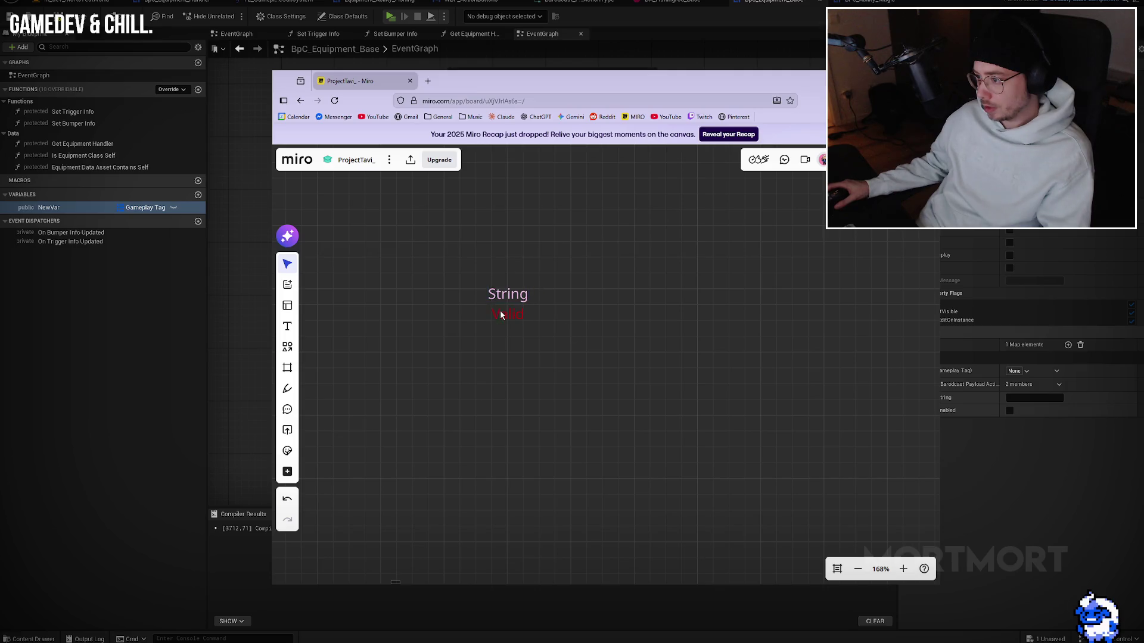
pyautogui.moveTo(560, 320); pyautogui.dragTo(485, 333)
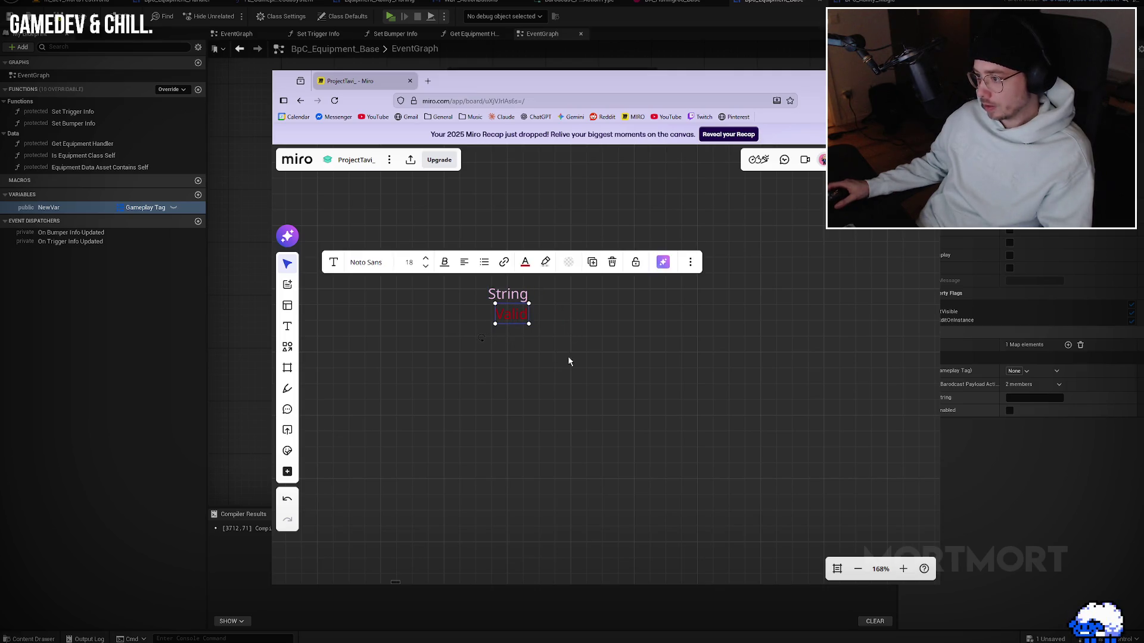
pyautogui.hotkey('ctrl', 'd')
pyautogui.write('Payload')
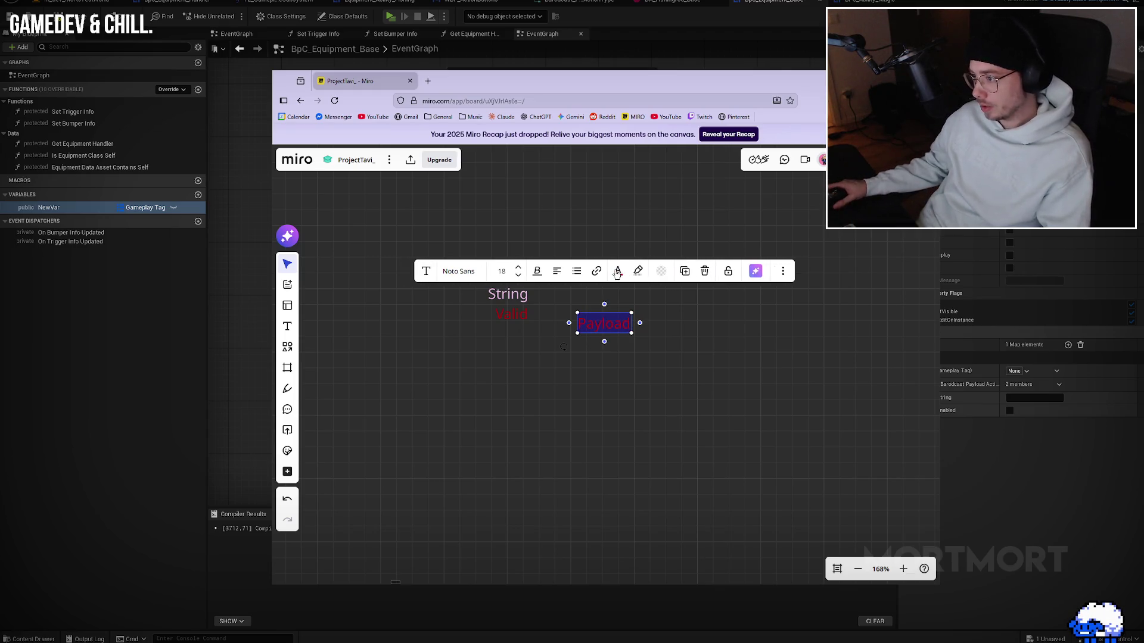
pyautogui.click(618, 271)
pyautogui.click(628, 427)
pyautogui.click(799, 361)
# Step: Try moving the Payload label beside String, undo the move, and return to Unreal
pyautogui.hscroll(3, 749, 391)
pyautogui.click(511, 344)
pyautogui.moveTo(511, 344); pyautogui.dragTo(446, 313)
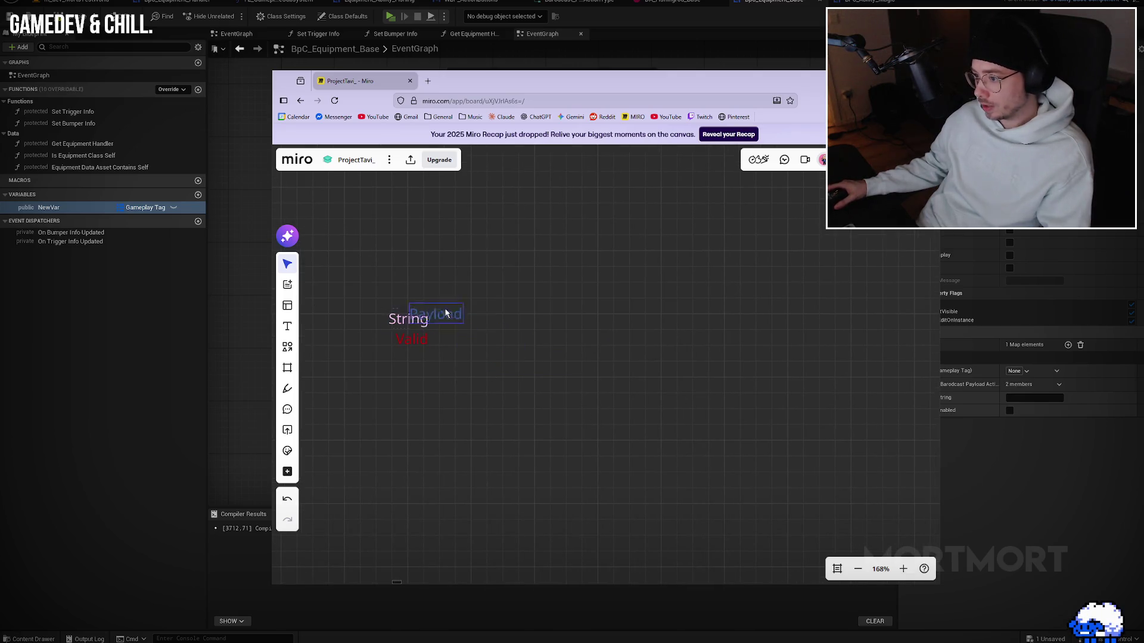
pyautogui.hotkey('ctrl', 'z')
pyautogui.hotkey('ctrl', 's')
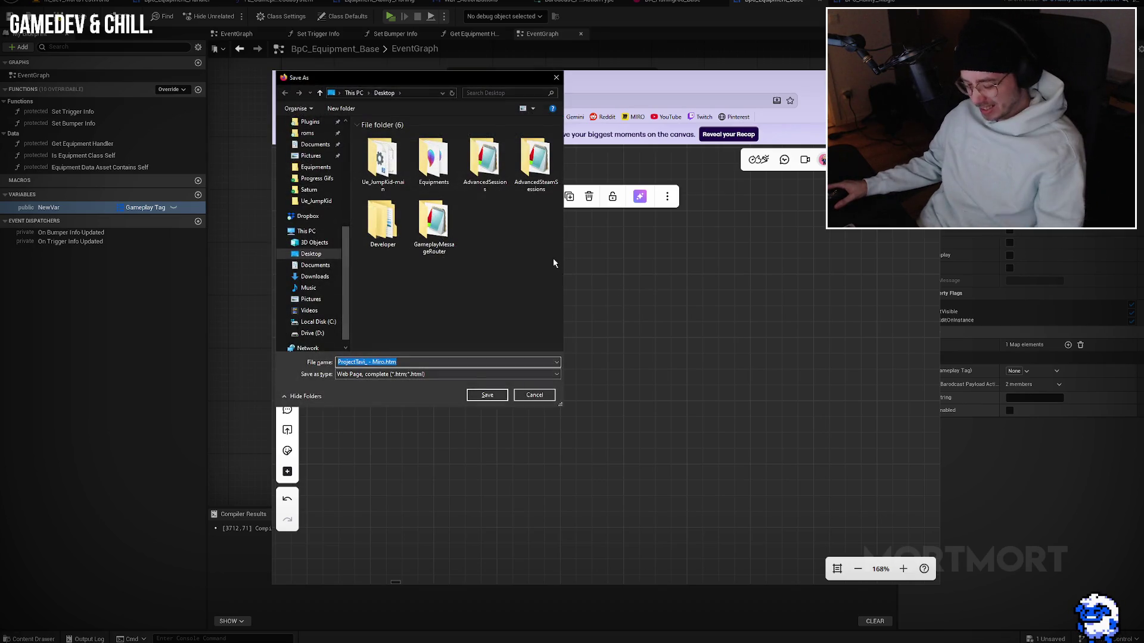
pyautogui.press('Escape')
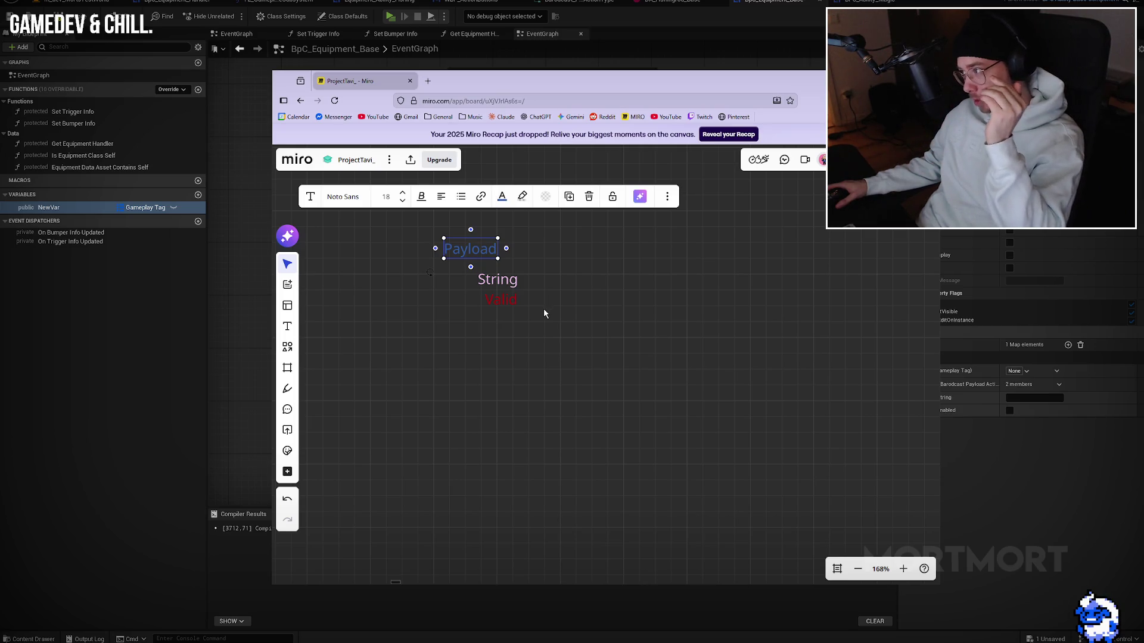
pyautogui.hotkey('alt', 'Tab')
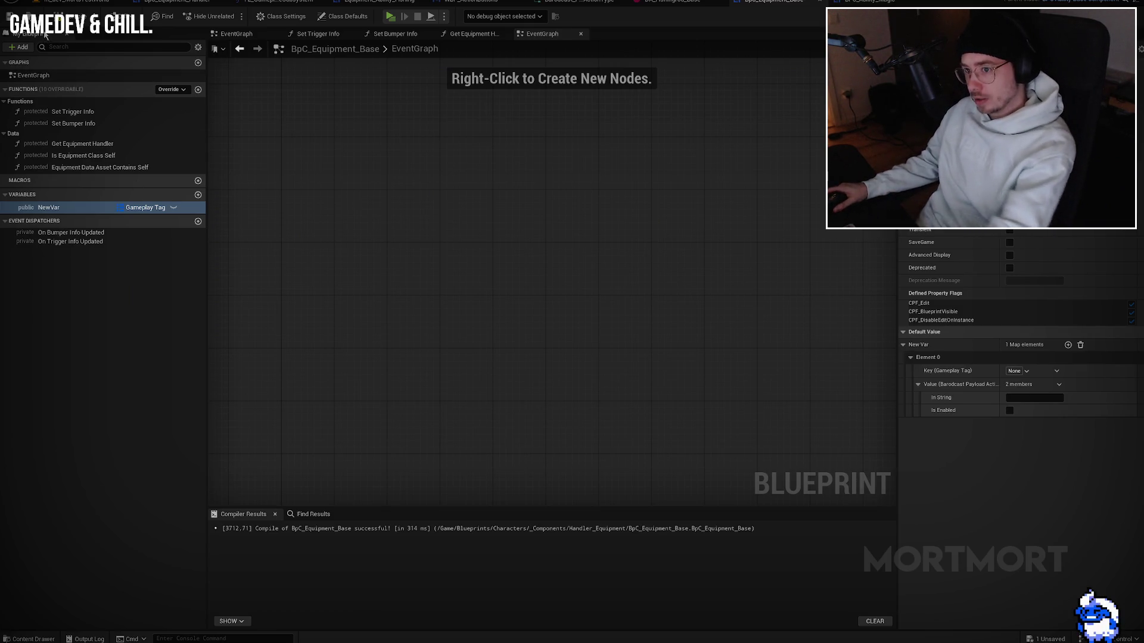
pyautogui.click(390, 16)
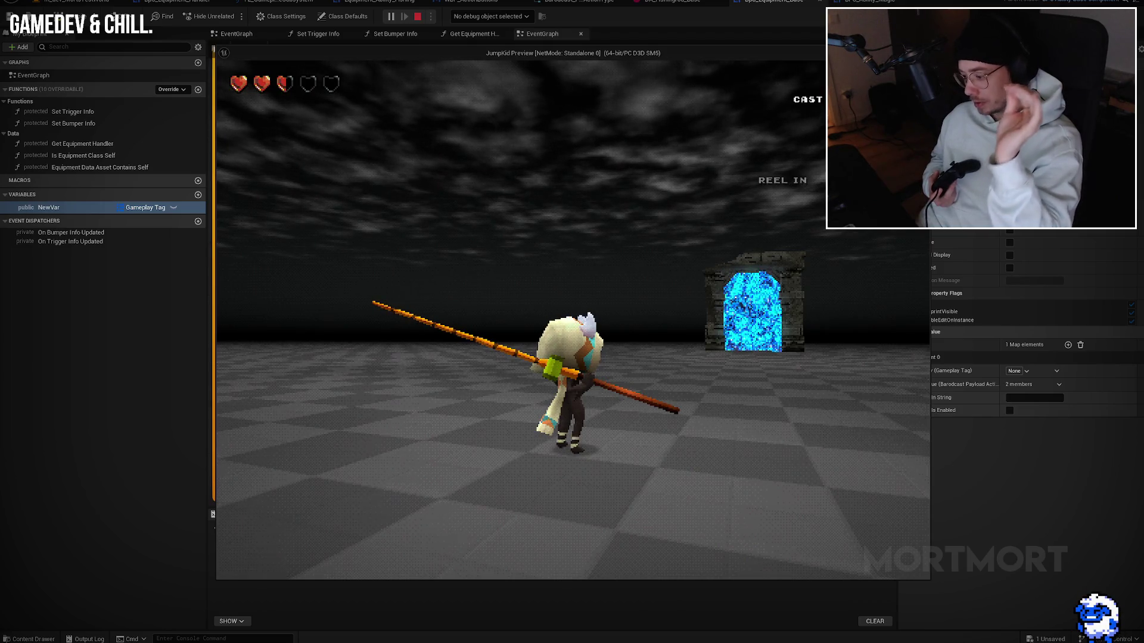
pyautogui.press('Escape')
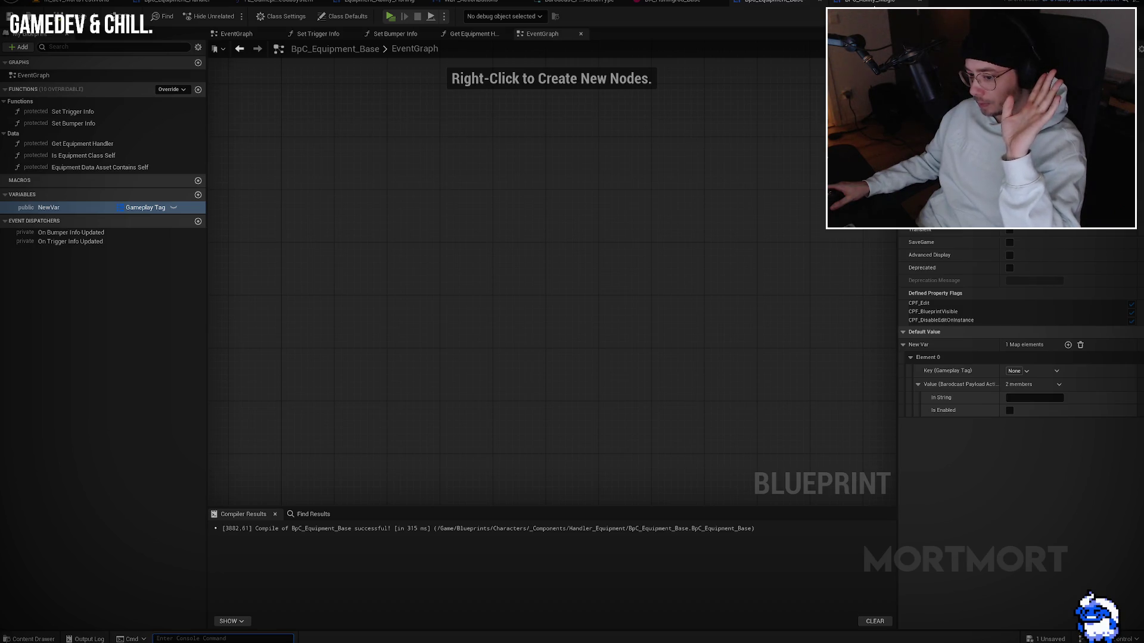
# Step: View the BPC_Ability_Magic event graph where Reset Ability sets Fire Magic trigger info
pyautogui.click(873, 3)
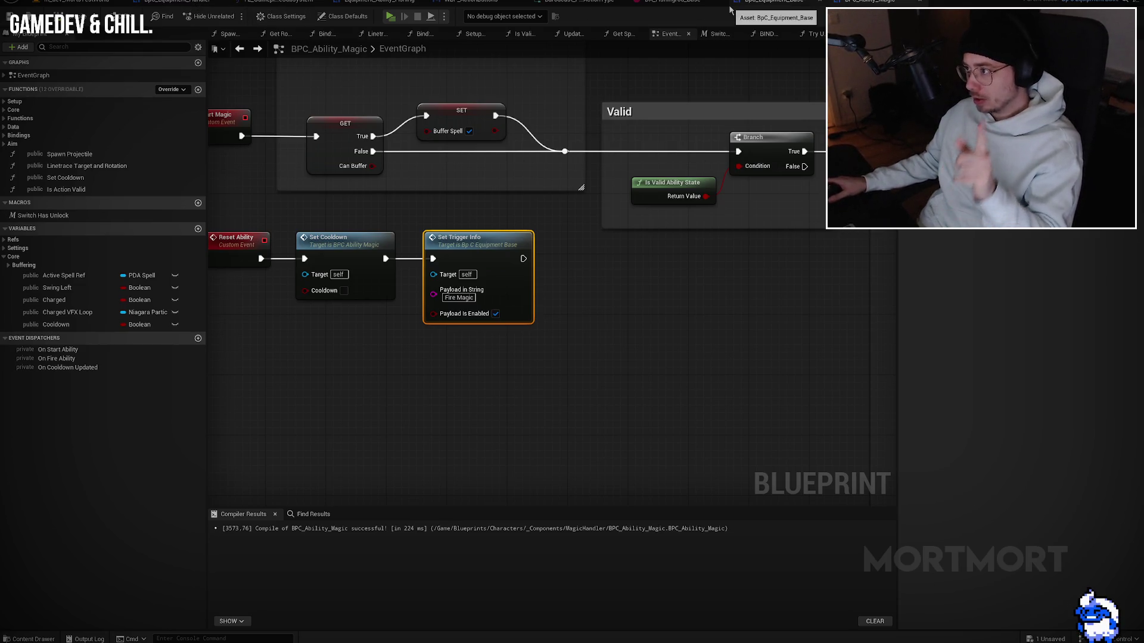
pyautogui.click(472, 5)
# Step: Select the Trigger Action text widget and create a new binding for its Text property
pyautogui.scroll(10, 401, 325)
pyautogui.click(552, 286)
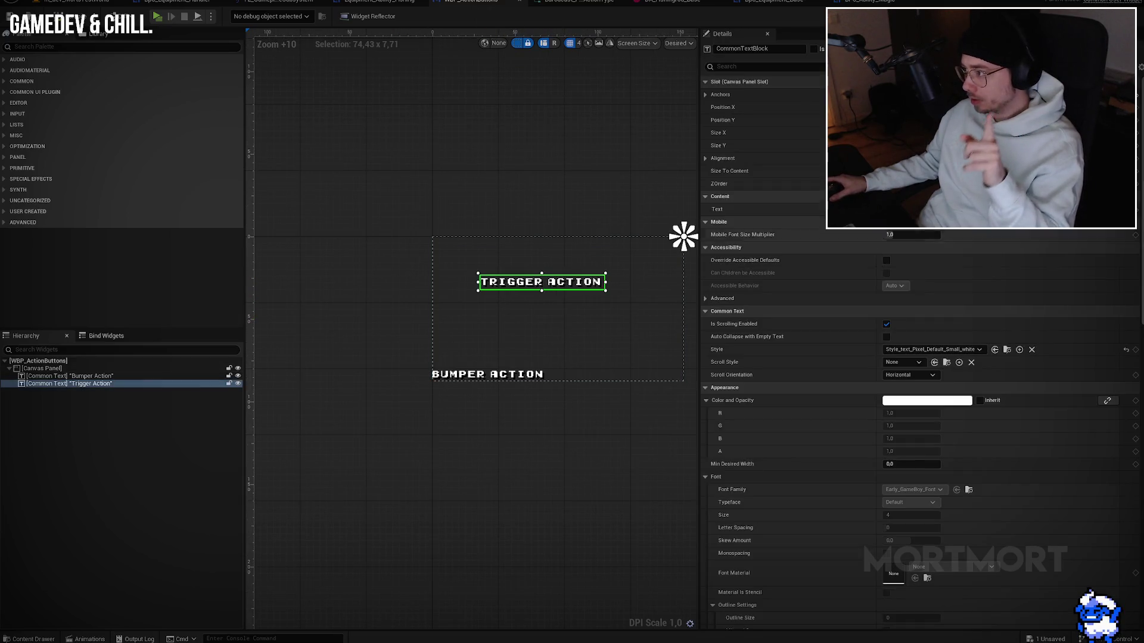
pyautogui.click(1102, 209)
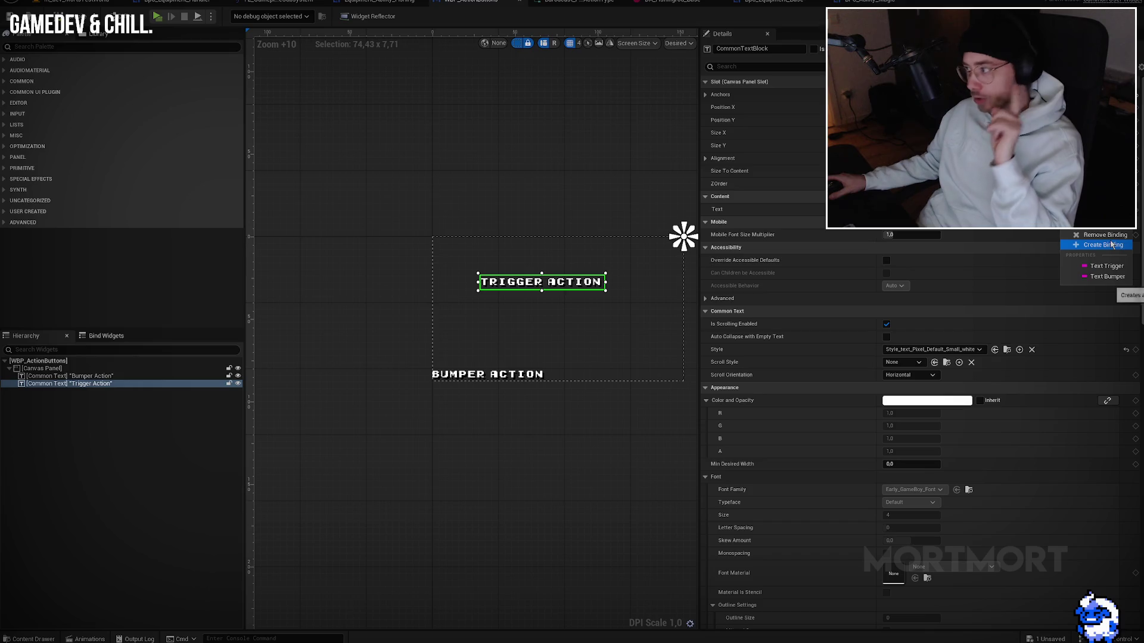
pyautogui.click(1106, 266)
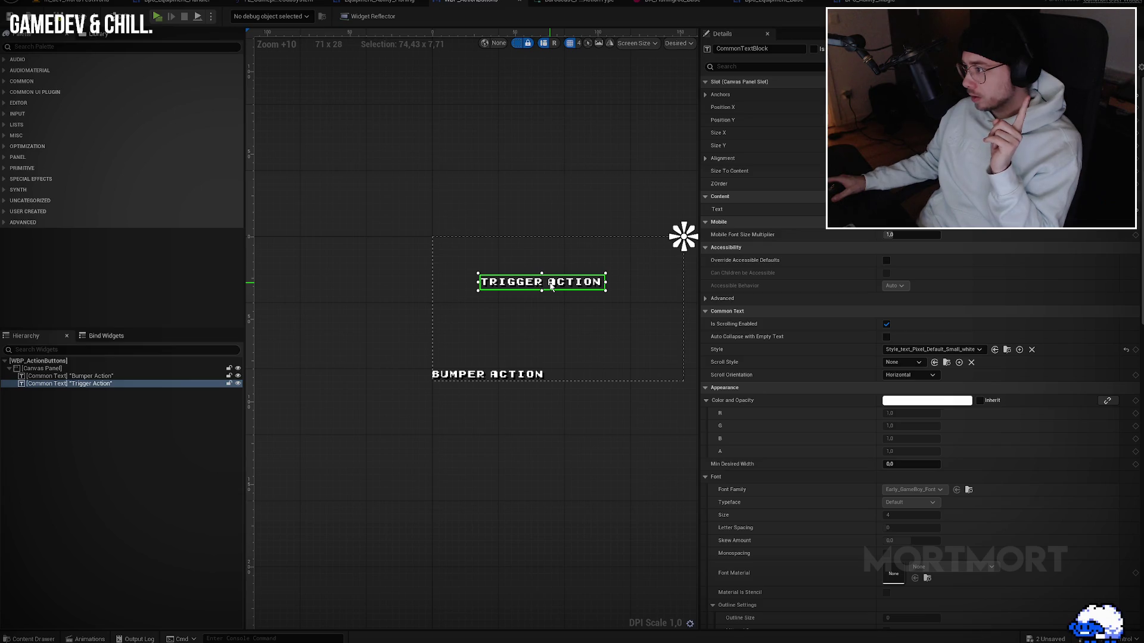
pyautogui.rightClick(551, 287)
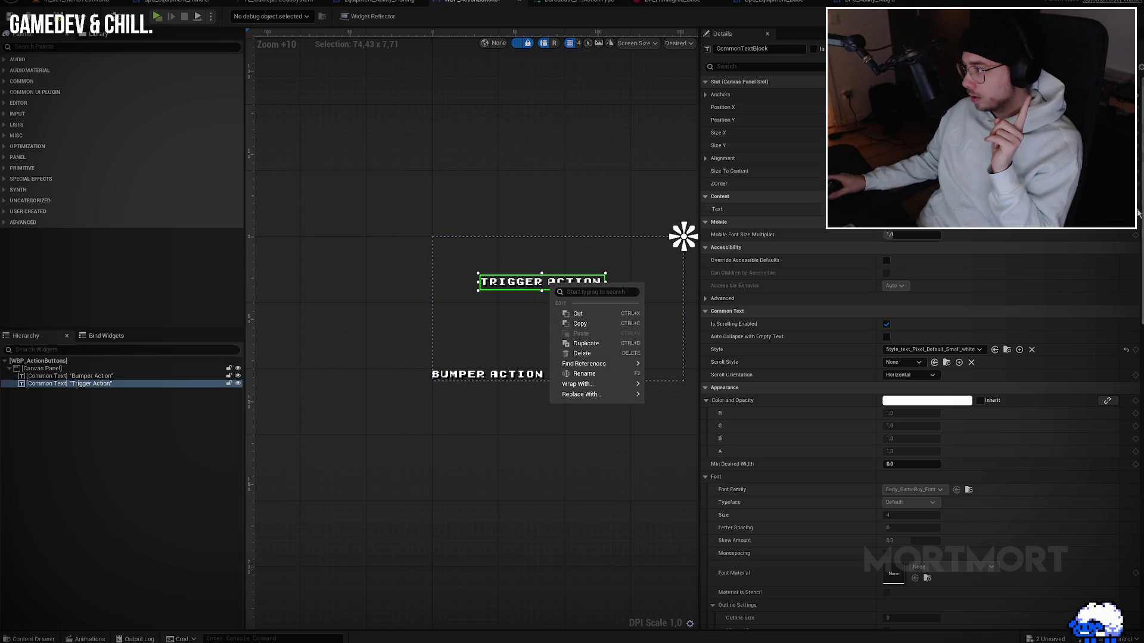
pyautogui.click(1105, 210)
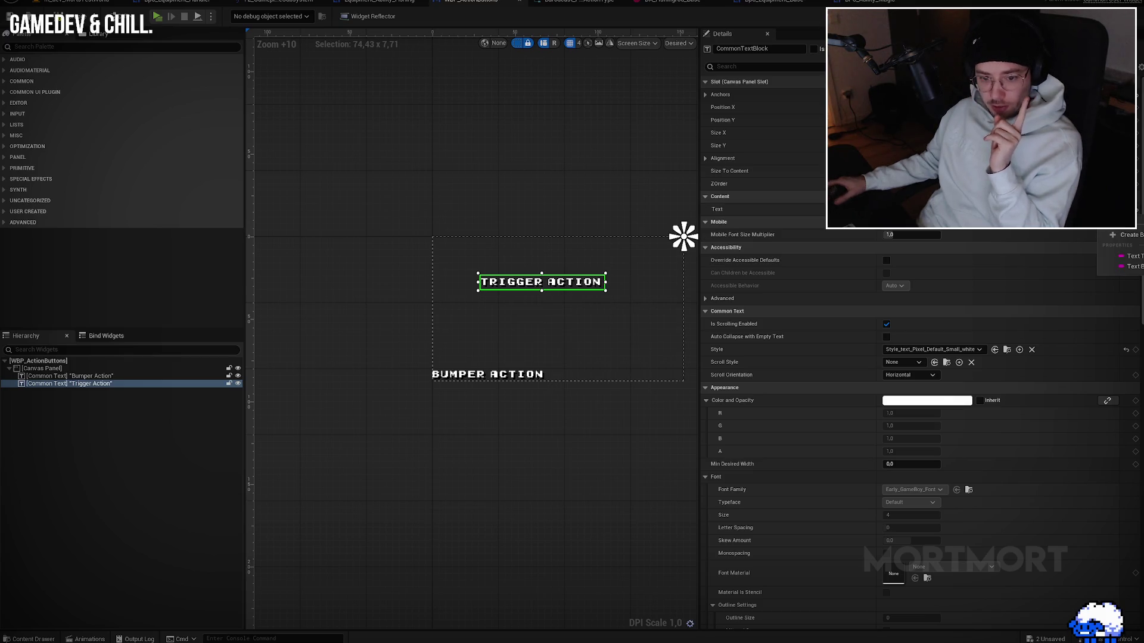
pyautogui.press('Escape')
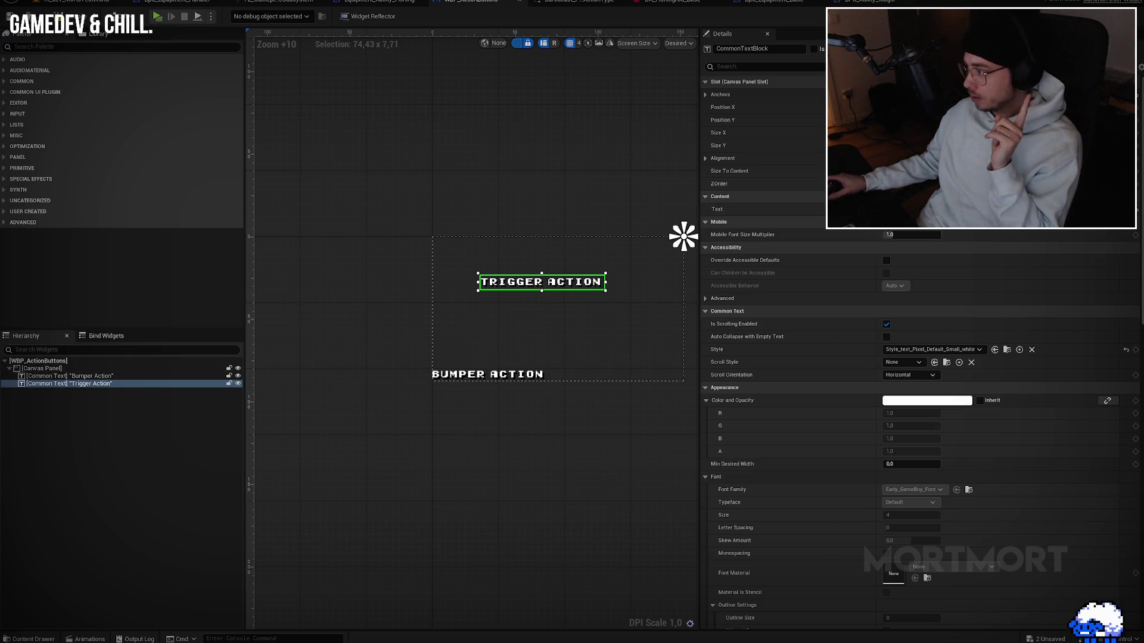
pyautogui.click(1105, 210)
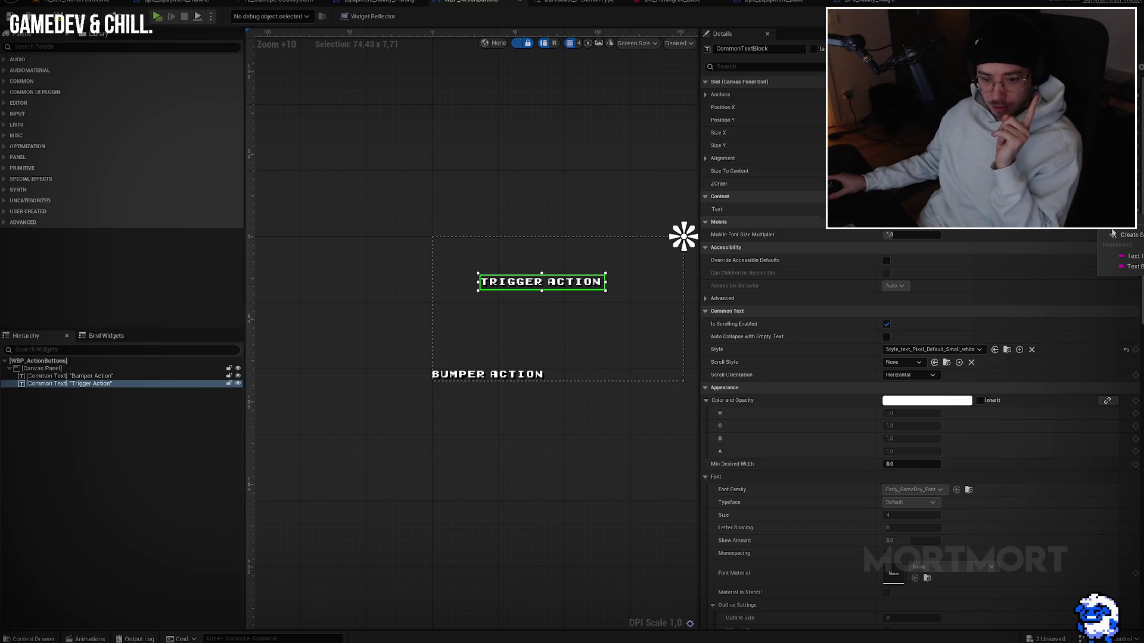
pyautogui.click(1112, 235)
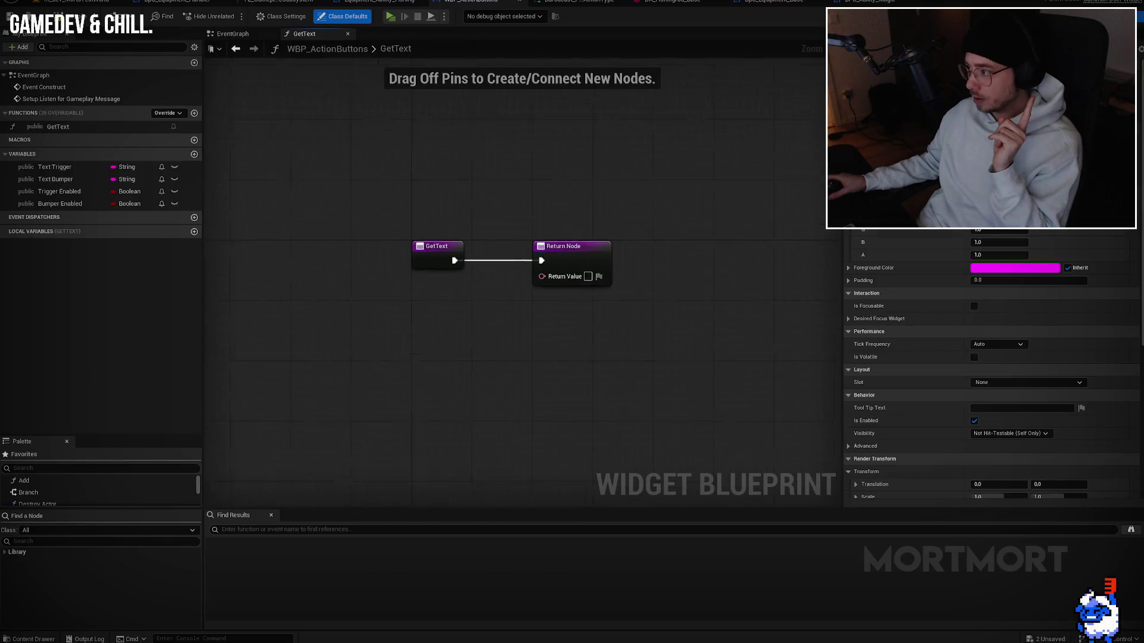
# Step: Add Get Player Pawn wired into a Get Component by Class node
pyautogui.rightClick(402, 294)
pyautogui.write('get player p')
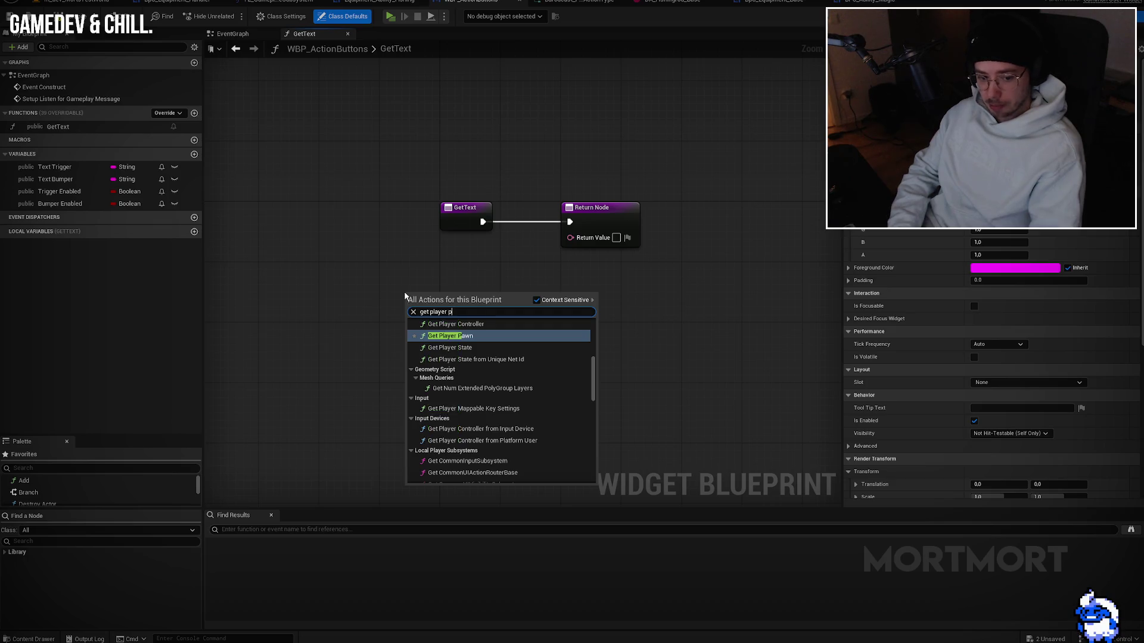
pyautogui.press('Return')
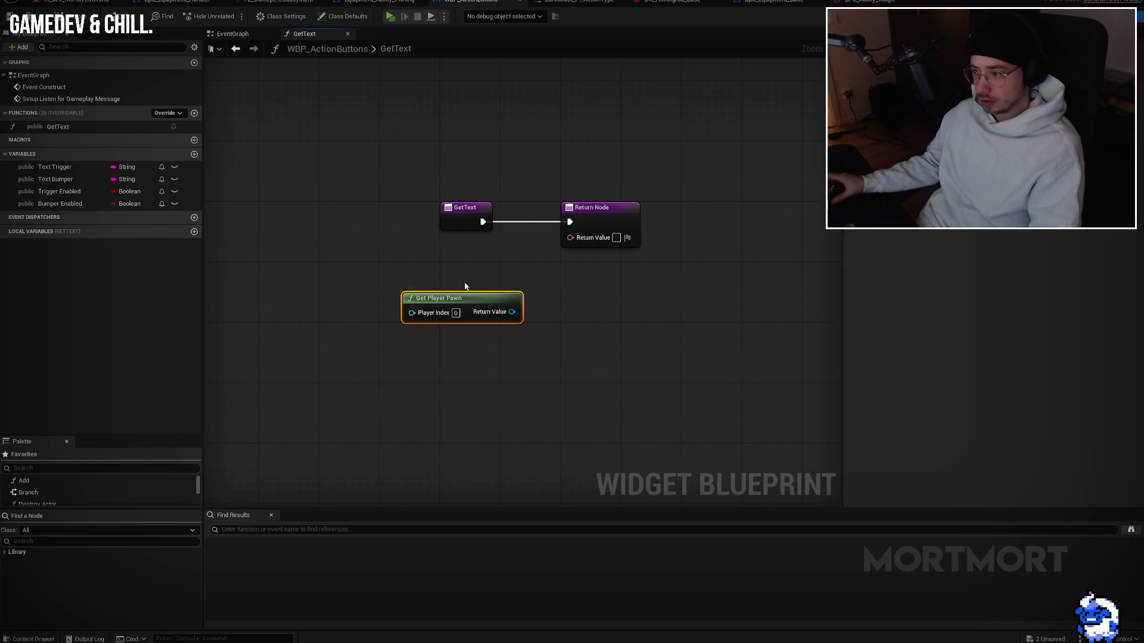
pyautogui.moveTo(499, 315); pyautogui.dragTo(561, 316)
pyautogui.write('get compo')
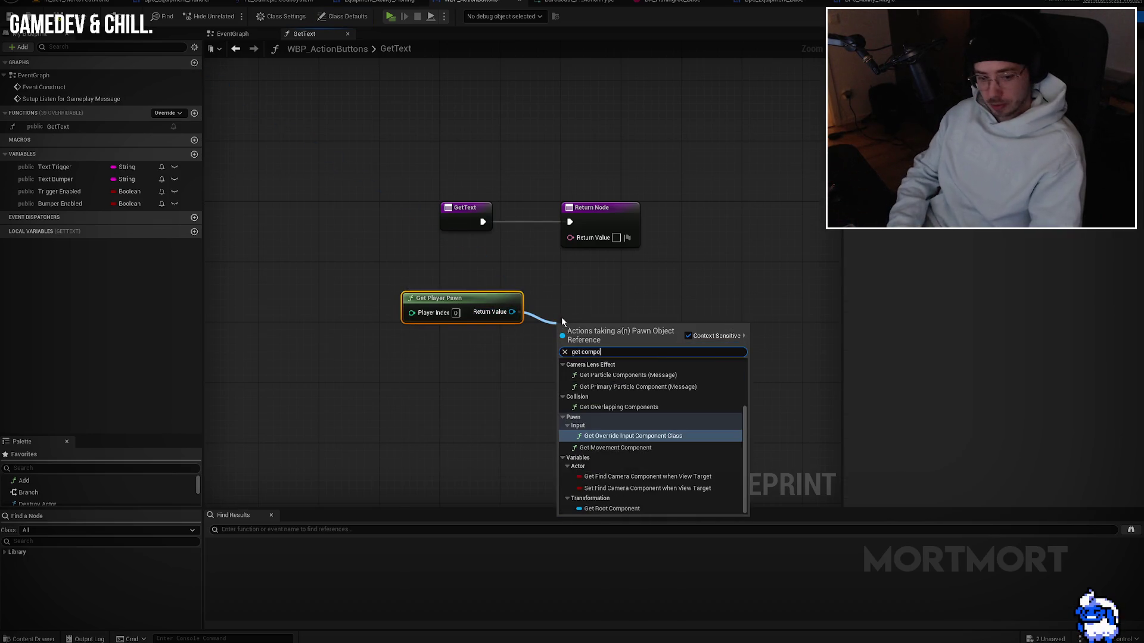
pyautogui.write('nent clas')
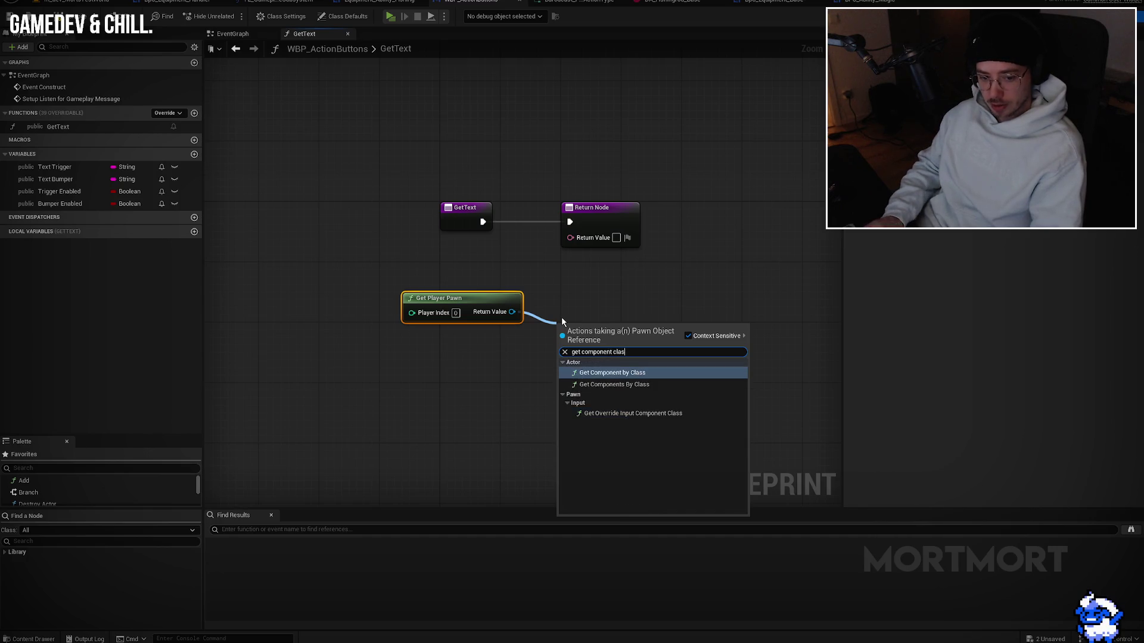
pyautogui.press('Return')
pyautogui.click(590, 372)
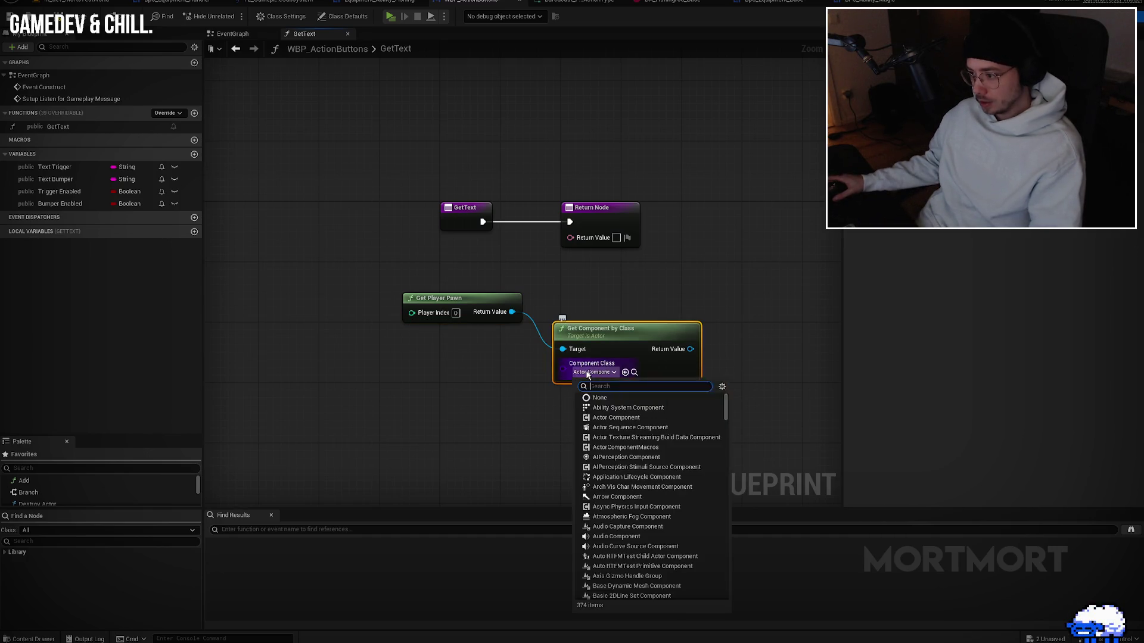
pyautogui.write('interact')
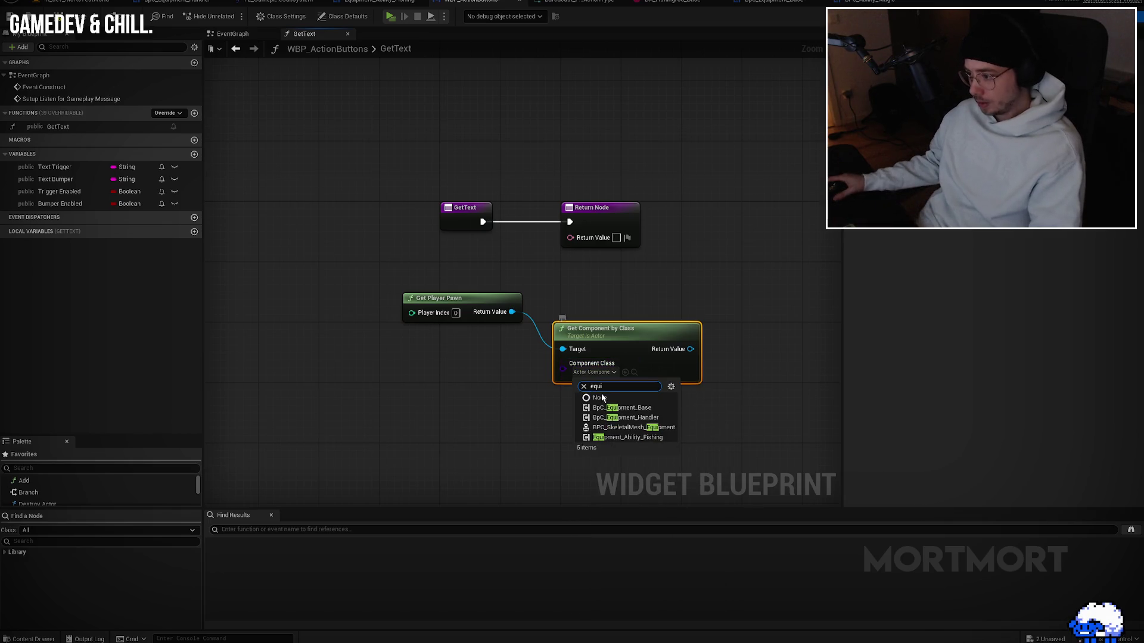
pyautogui.press('Escape')
pyautogui.moveTo(704, 284); pyautogui.dragTo(393, 334)
pyautogui.moveTo(645, 329); pyautogui.dragTo(509, 322)
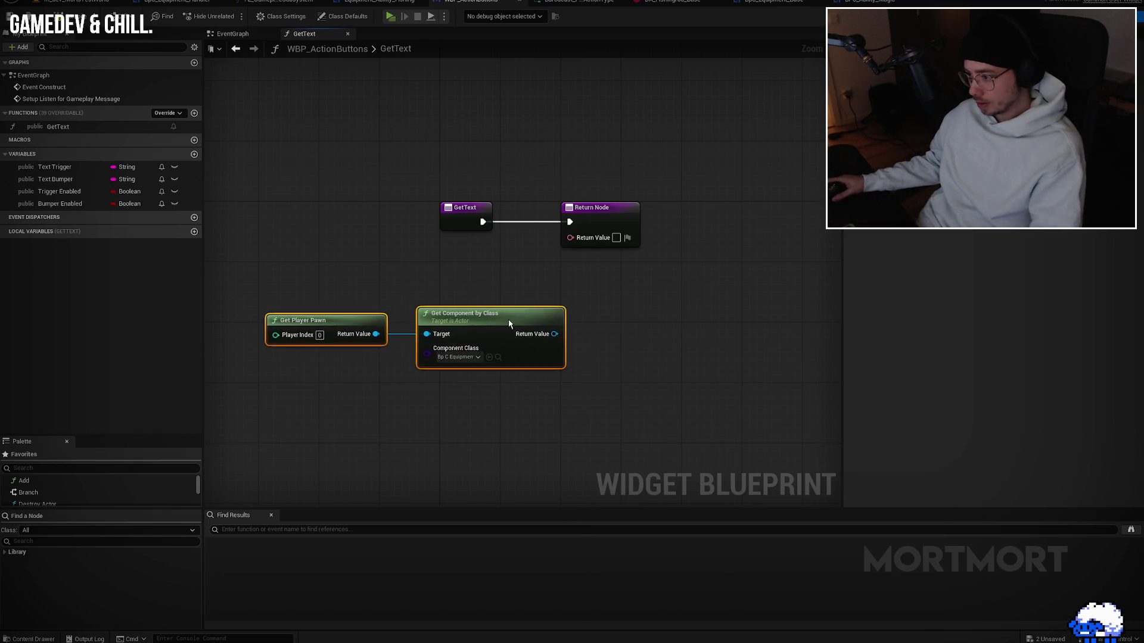
pyautogui.press('Delete')
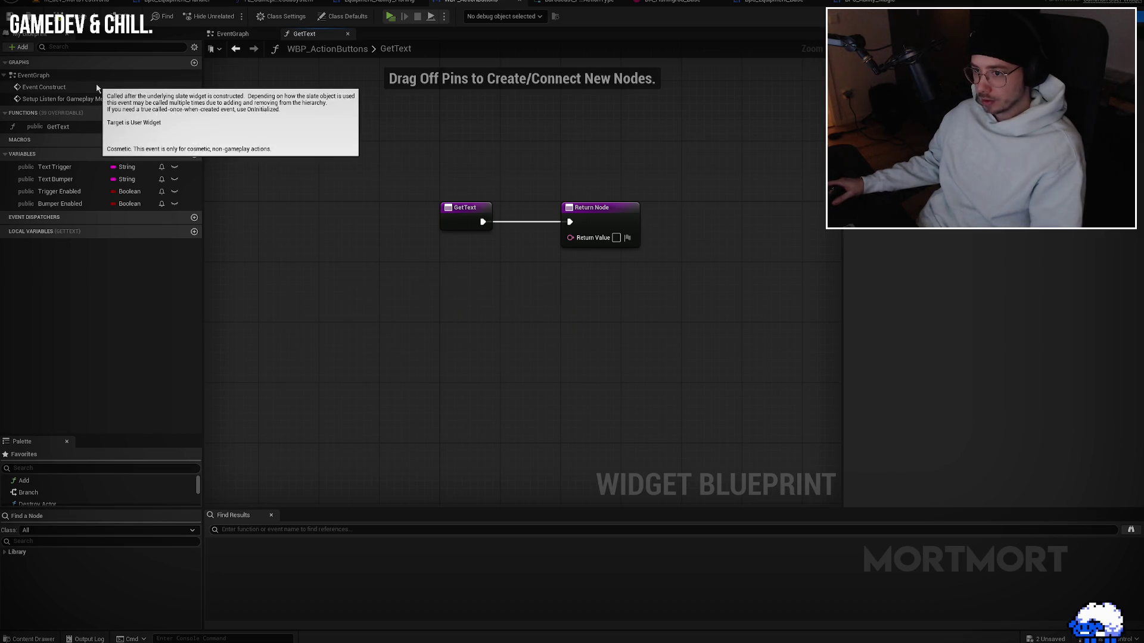
# Step: Paste the pawn and component nodes back and add a Current Equipment getter from the component
pyautogui.doubleClick(96, 87)
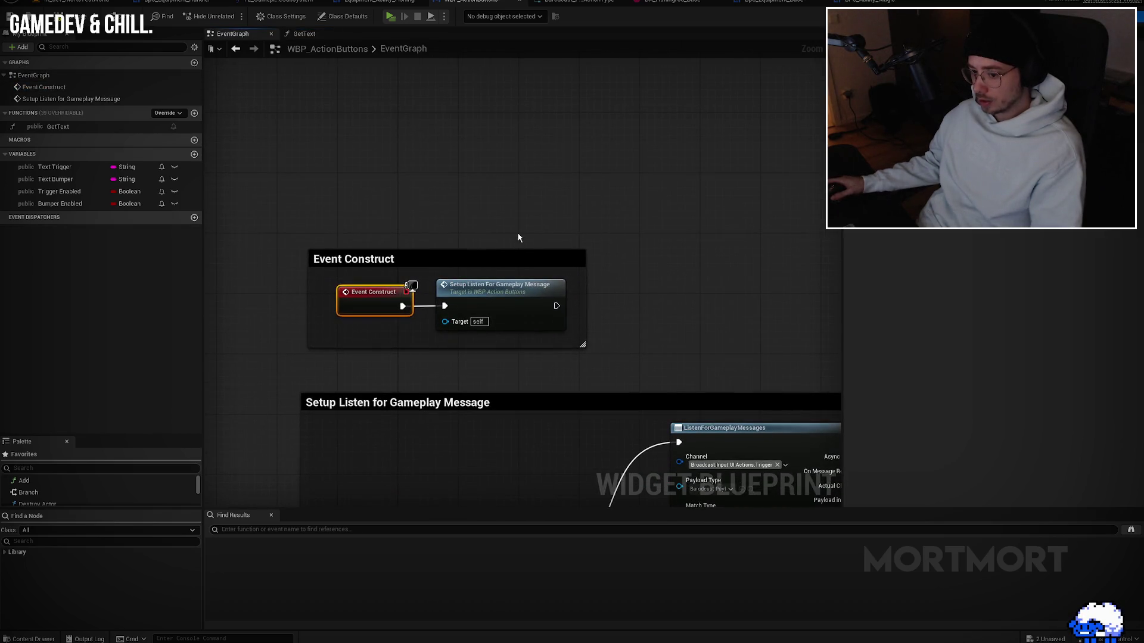
pyautogui.hotkey('alt', 'Left')
pyautogui.hotkey('ctrl', 'v')
pyautogui.moveTo(550, 334); pyautogui.dragTo(414, 335)
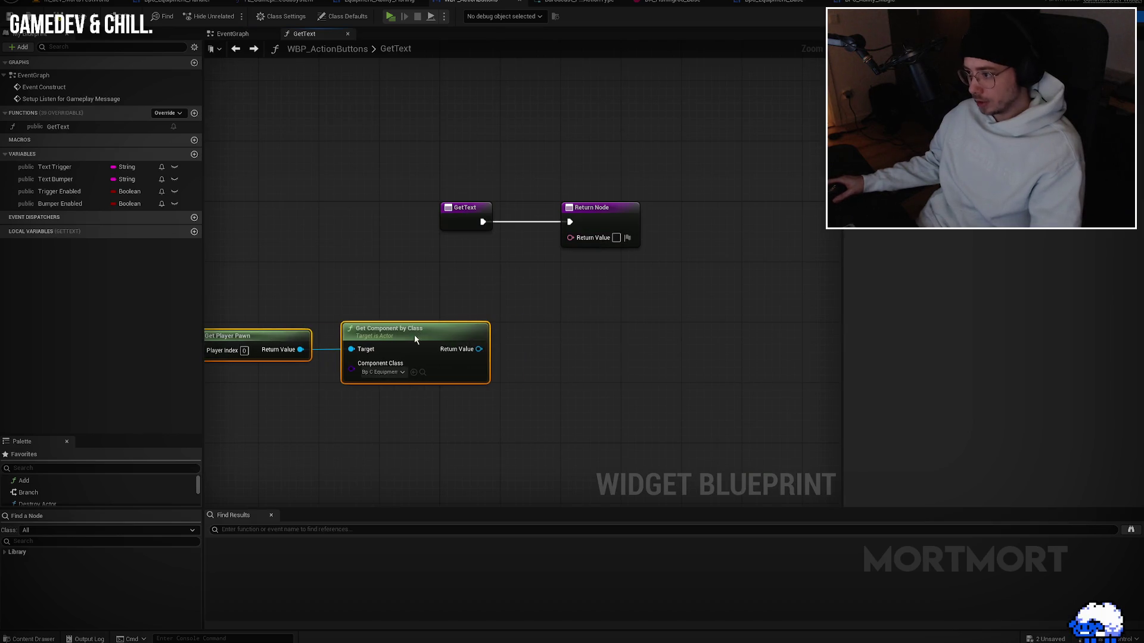
pyautogui.moveTo(478, 349); pyautogui.dragTo(557, 345)
pyautogui.write('get curen')
pyautogui.press('BackSpace')
pyautogui.press('BackSpace')
pyautogui.press('BackSpace')
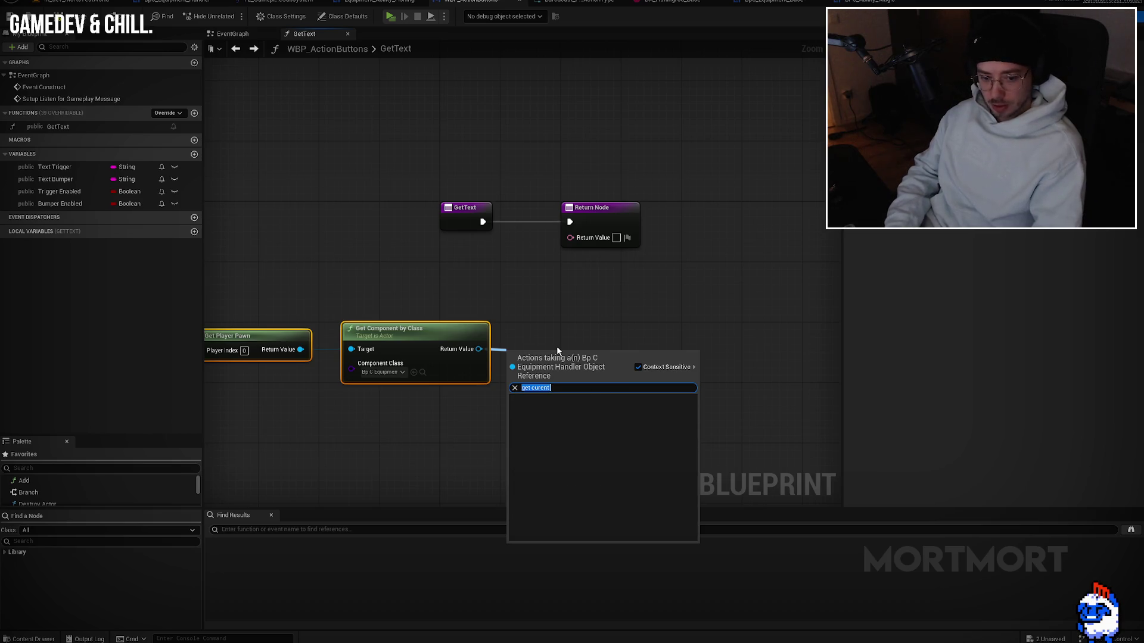
pyautogui.write('urr')
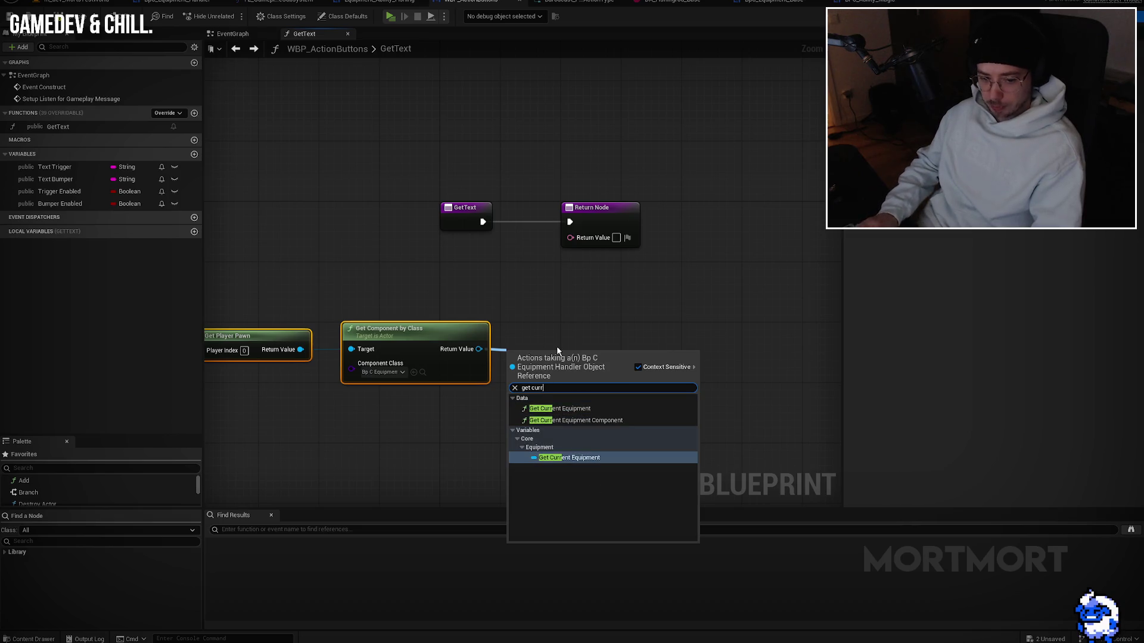
pyautogui.press('Return')
# Step: Add a Trigger Component getter from Current Equipment and frame the four lookup nodes
pyautogui.moveTo(608, 354); pyautogui.dragTo(662, 326)
pyautogui.write('get')
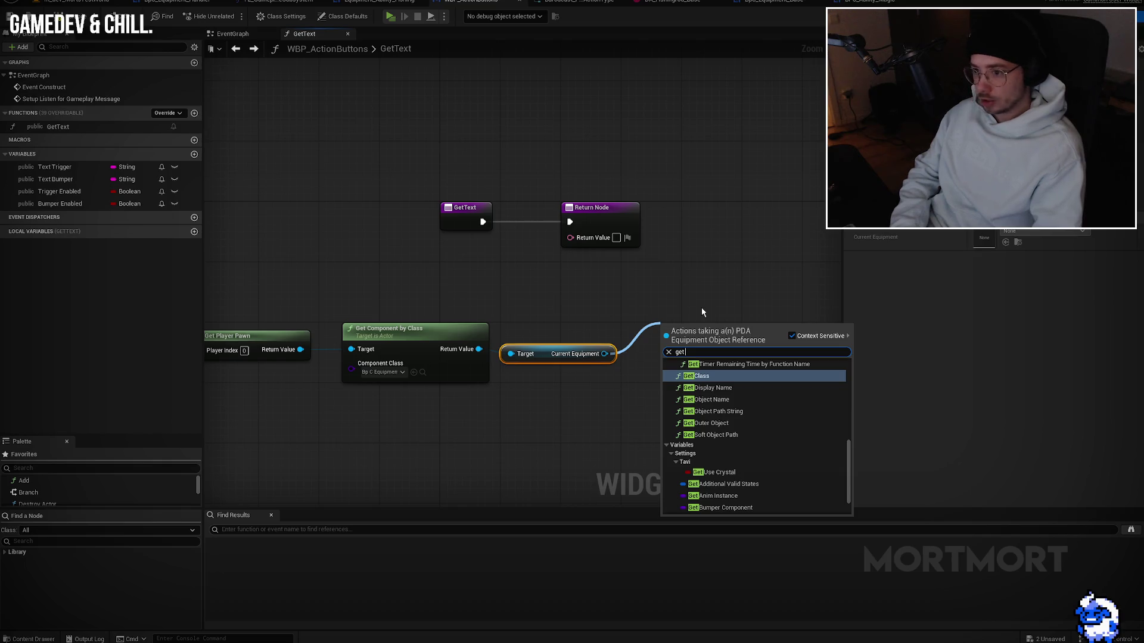
pyautogui.click(702, 308)
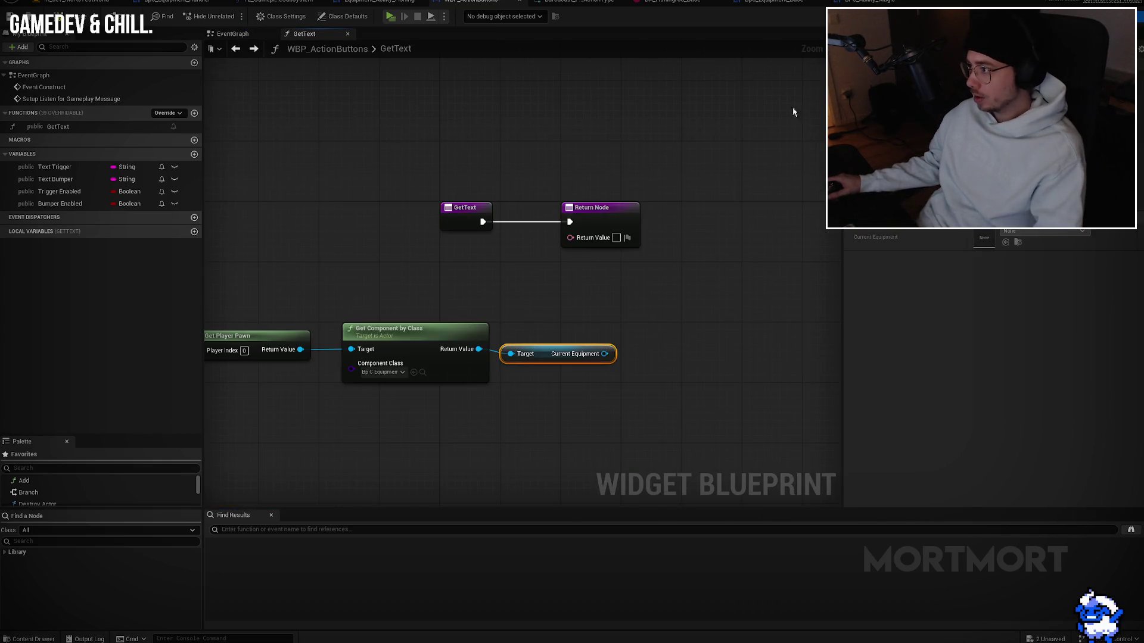
pyautogui.click(1105, 16)
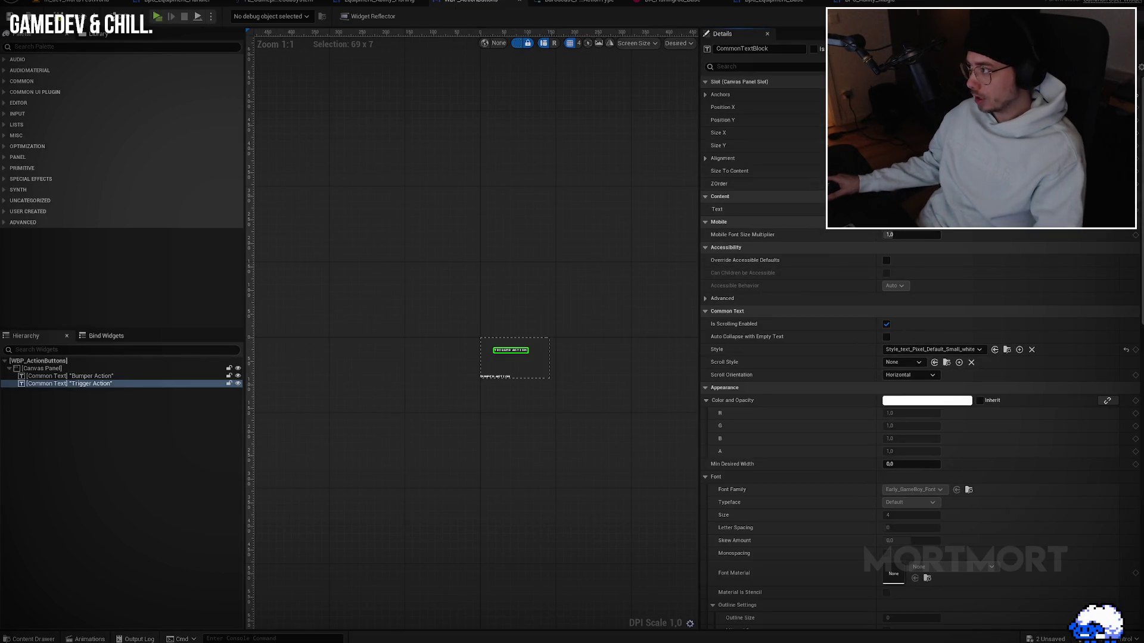
pyautogui.hotkey('alt', 'Left')
pyautogui.moveTo(601, 354); pyautogui.dragTo(686, 344)
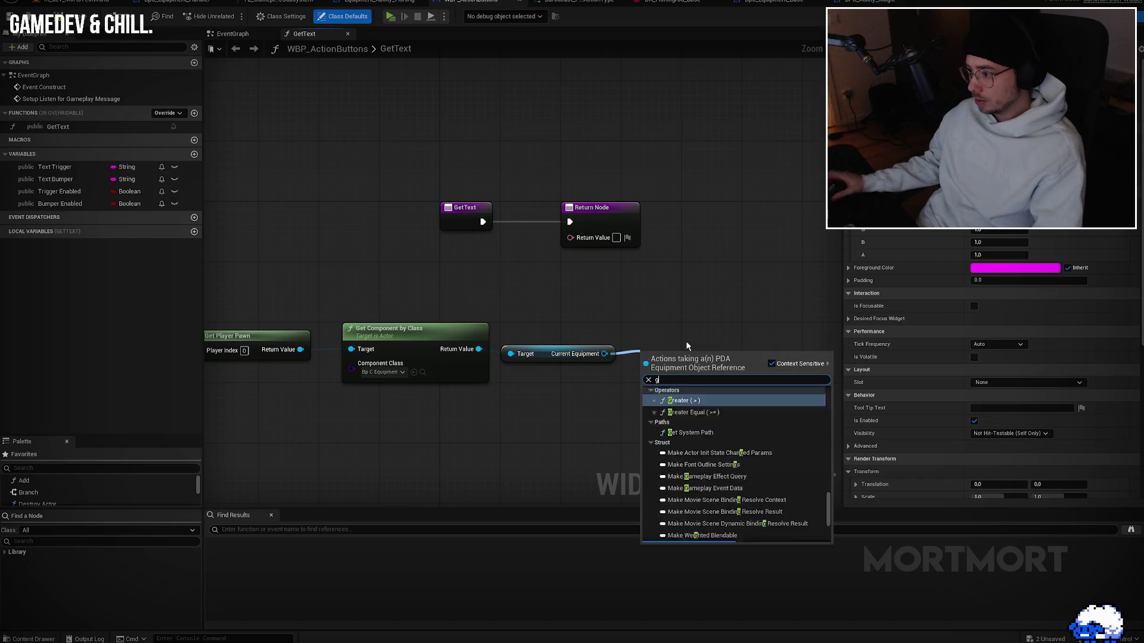
pyautogui.write('get triugger')
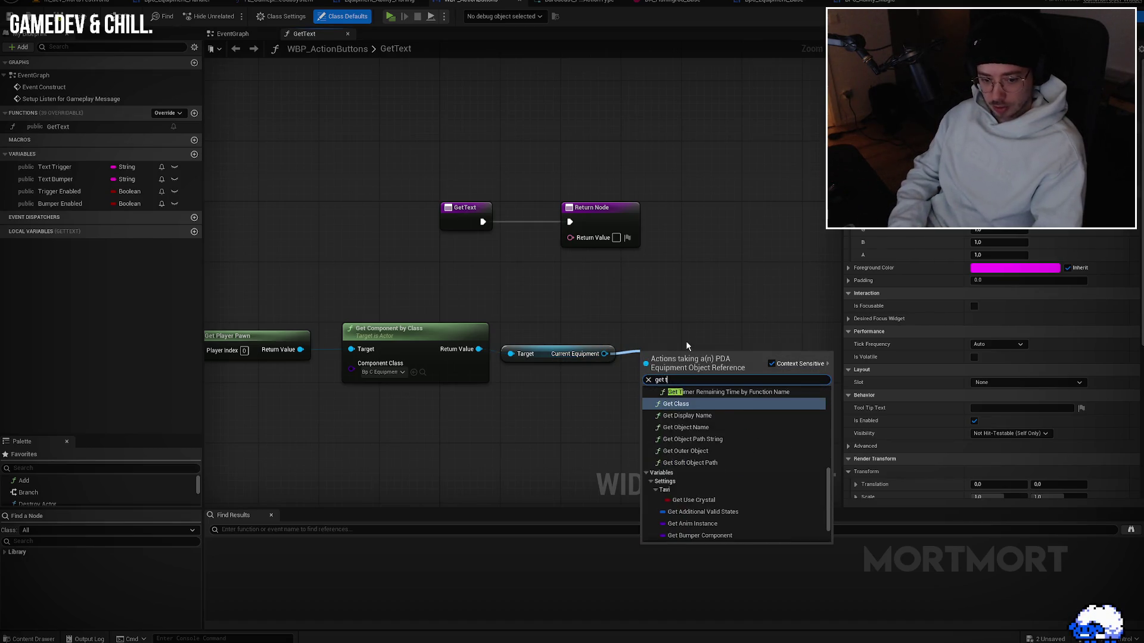
pyautogui.press('Return')
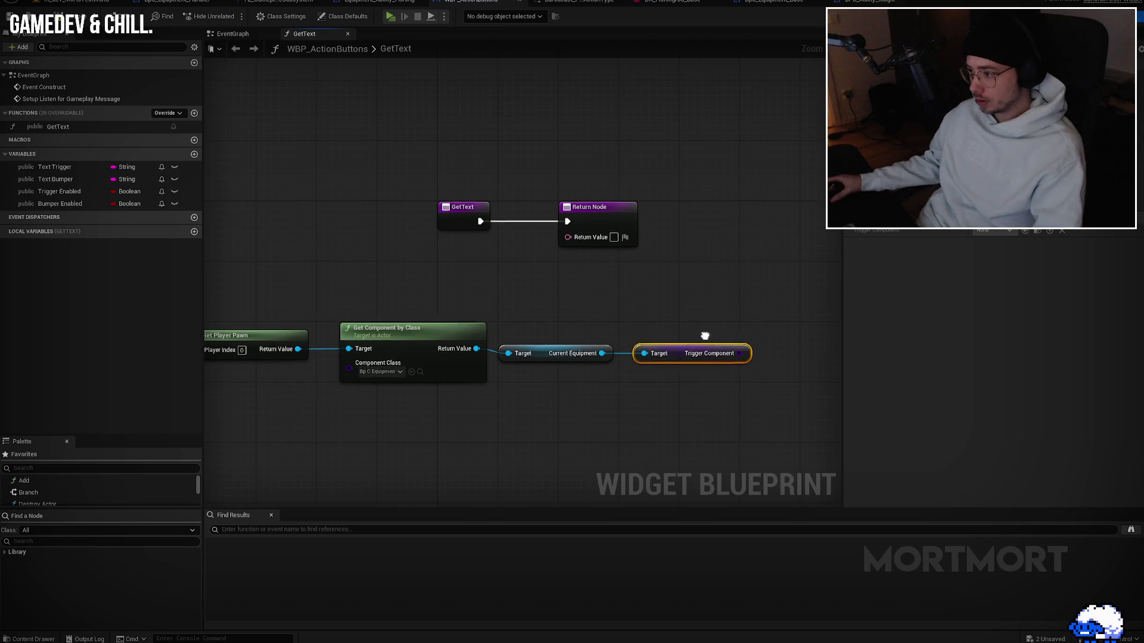
pyautogui.scroll(-1, 687, 346)
pyautogui.moveTo(774, 274); pyautogui.dragTo(292, 334)
pyautogui.scroll(-1, 546, 360)
pyautogui.scroll(1, 584, 298)
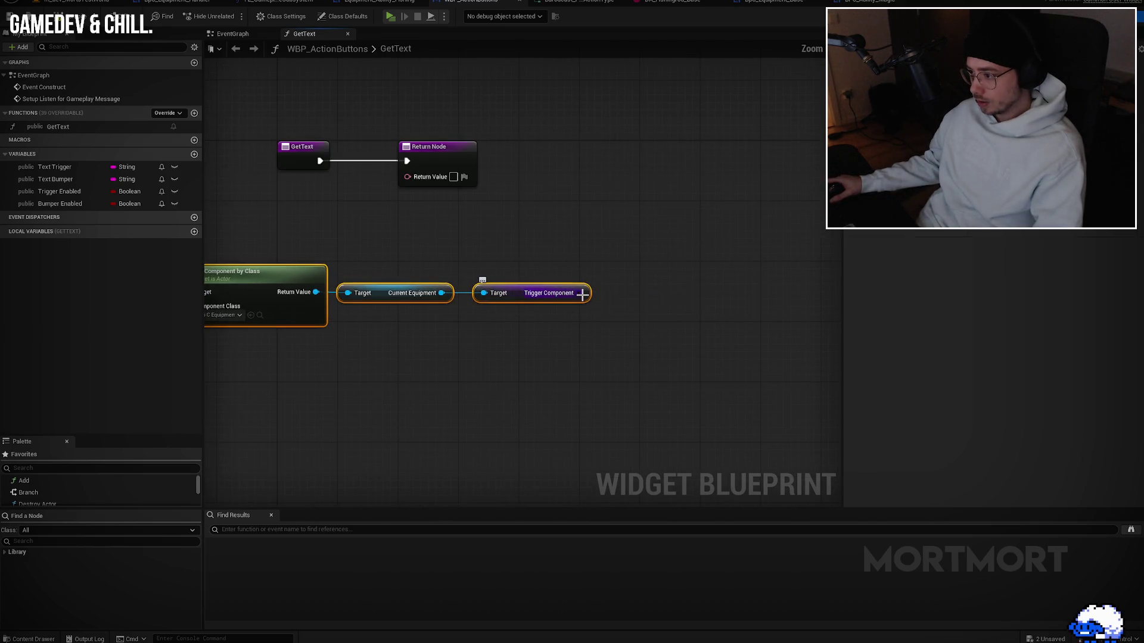
pyautogui.press('f')
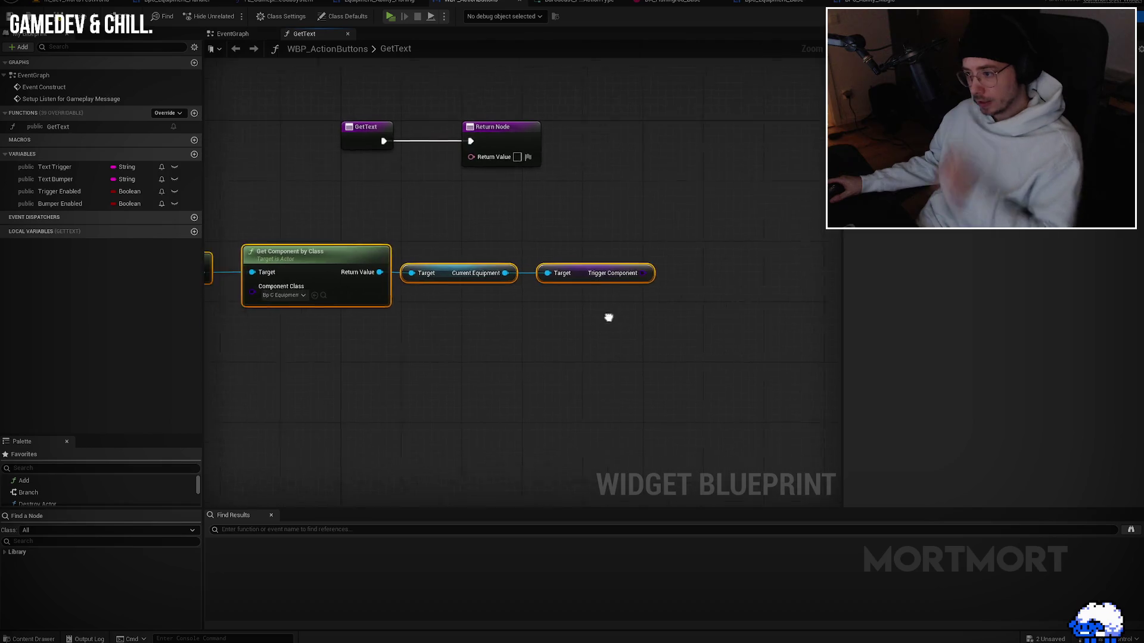
# Step: Duplicate Get Component by Class, wire the pawn and Trigger Component into it, and save
pyautogui.click(477, 208)
pyautogui.hotkey('ctrl', 'c')
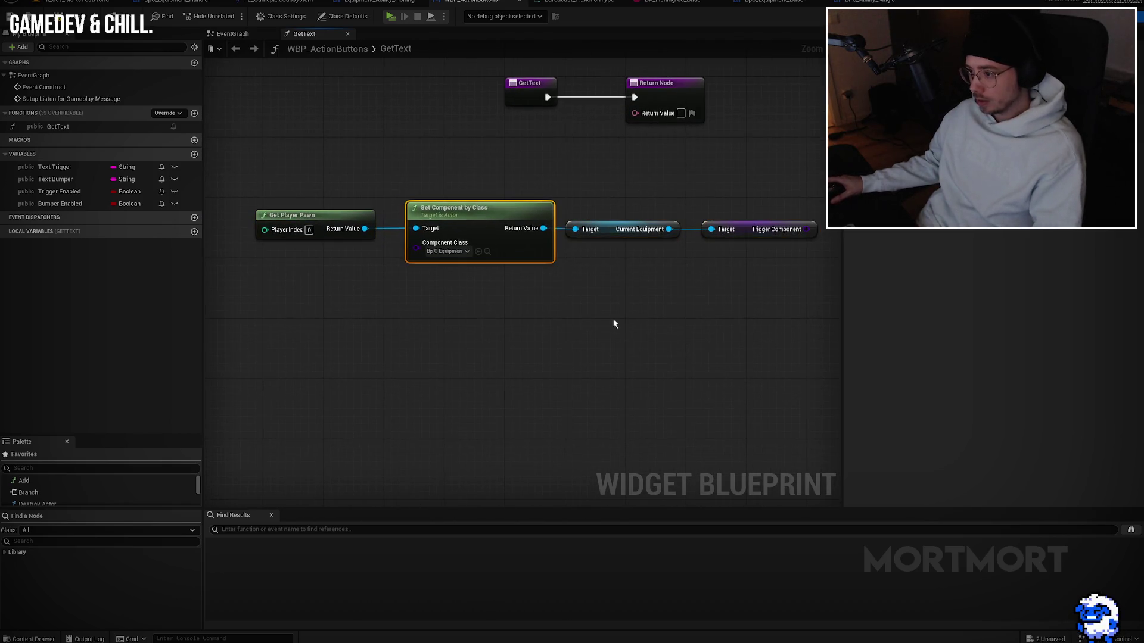
pyautogui.hotkey('ctrl', 'v')
pyautogui.moveTo(369, 230)
pyautogui.mouseDown()
pyautogui.moveTo(633, 352)
pyautogui.moveTo(641, 339)
pyautogui.moveTo(453, 360)
pyautogui.mouseUp()
pyautogui.press('q')
pyautogui.moveTo(600, 338); pyautogui.dragTo(639, 335)
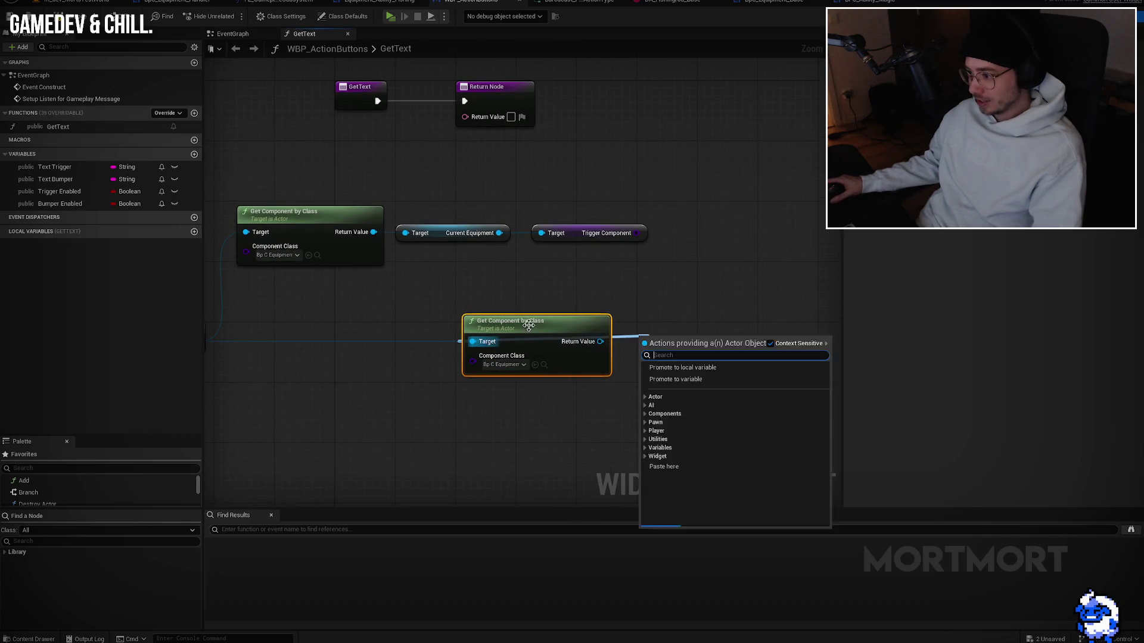
pyautogui.moveTo(529, 311); pyautogui.dragTo(701, 311)
pyautogui.moveTo(637, 233); pyautogui.dragTo(646, 355)
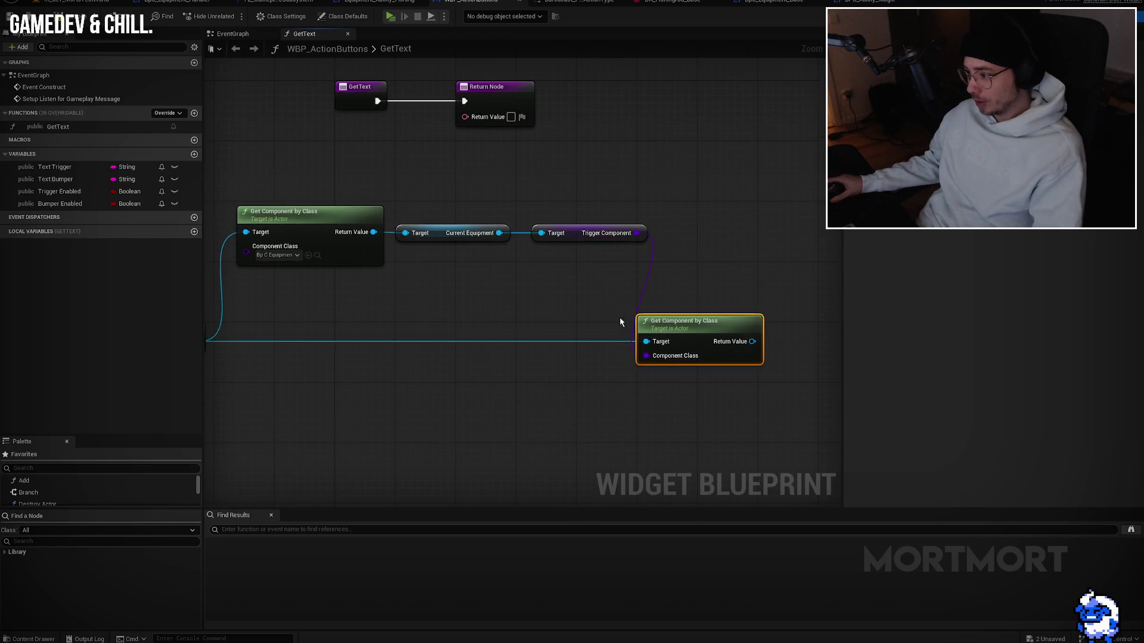
pyautogui.moveTo(575, 239); pyautogui.dragTo(544, 359)
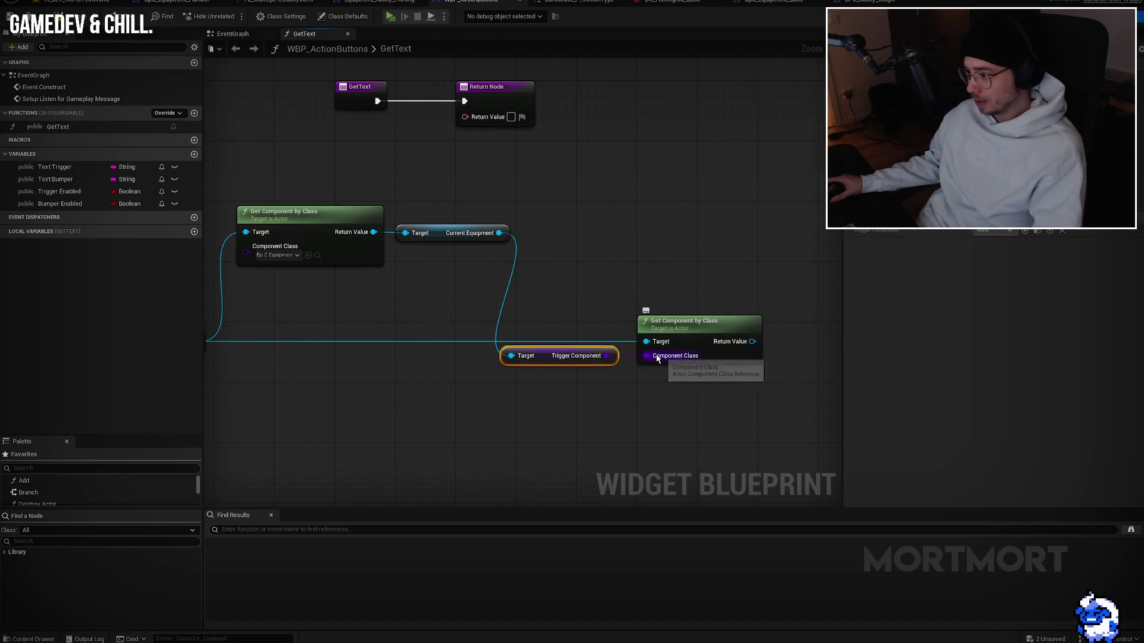
pyautogui.hotkey('ctrl', 's')
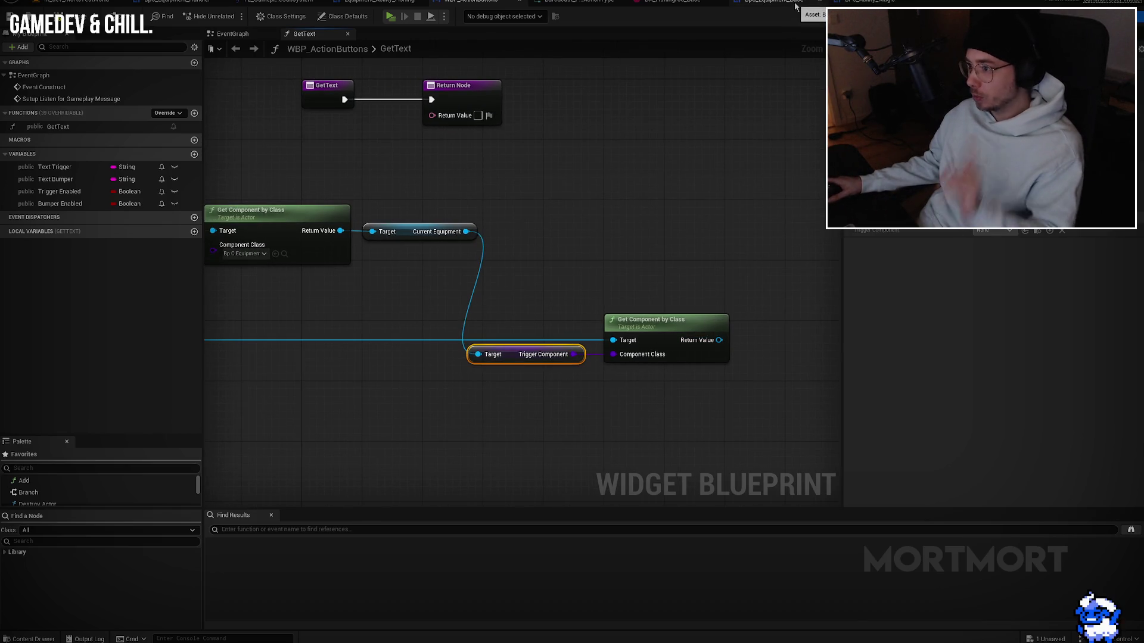
pyautogui.click(775, 1)
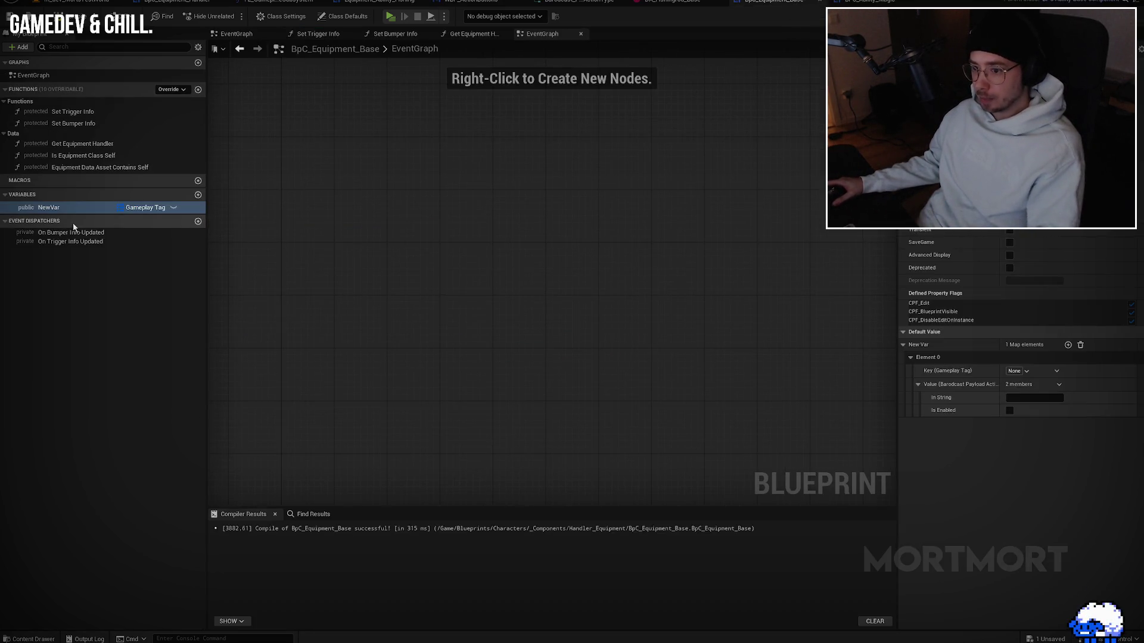
# Step: Rename the NewVar variable to 'Equiment State'
pyautogui.click(76, 208)
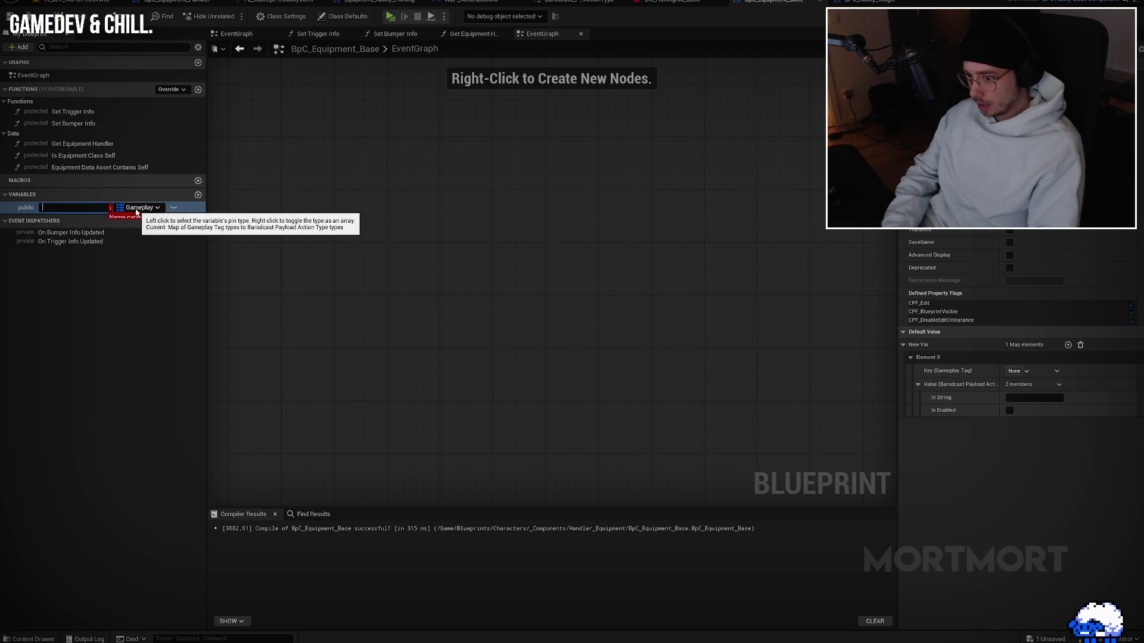
pyautogui.write('Equipment')
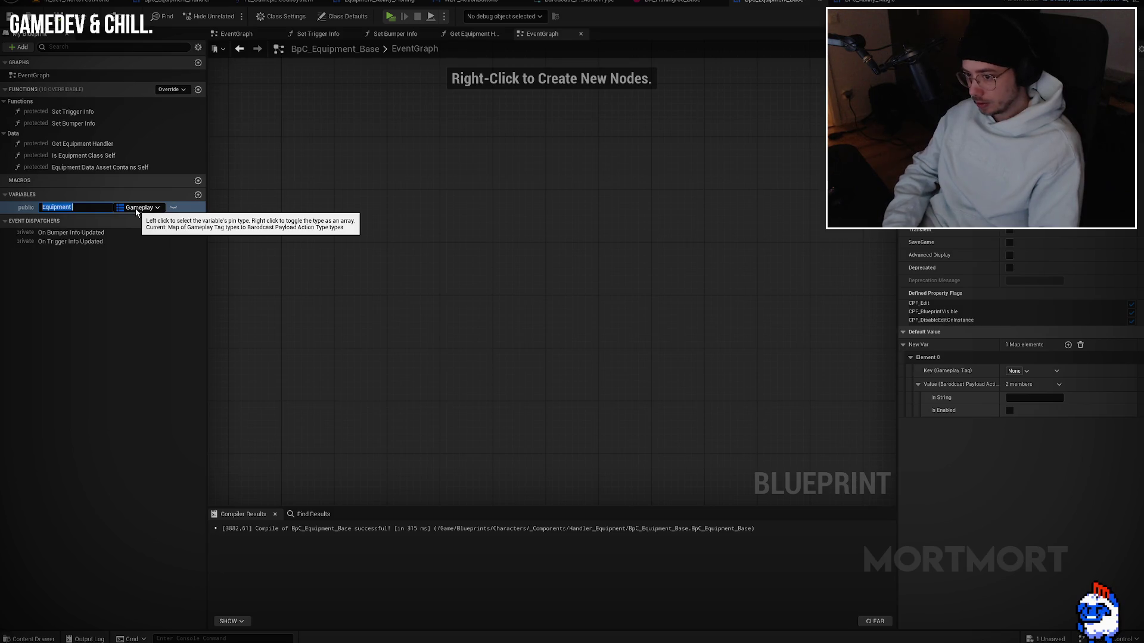
pyautogui.write('State')
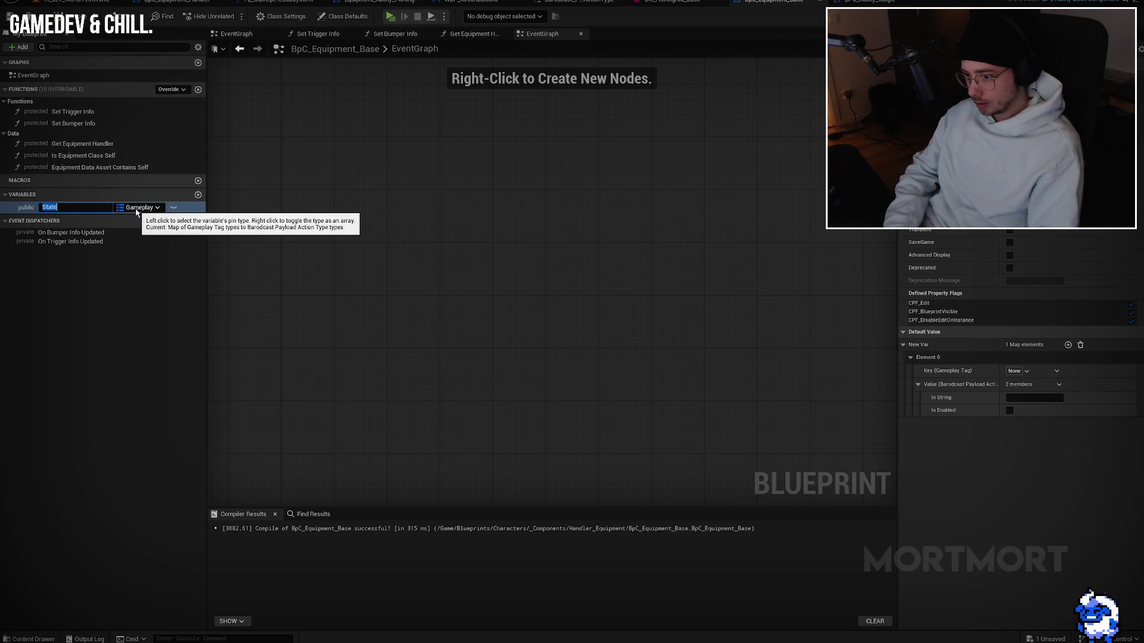
pyautogui.write('quiment State')
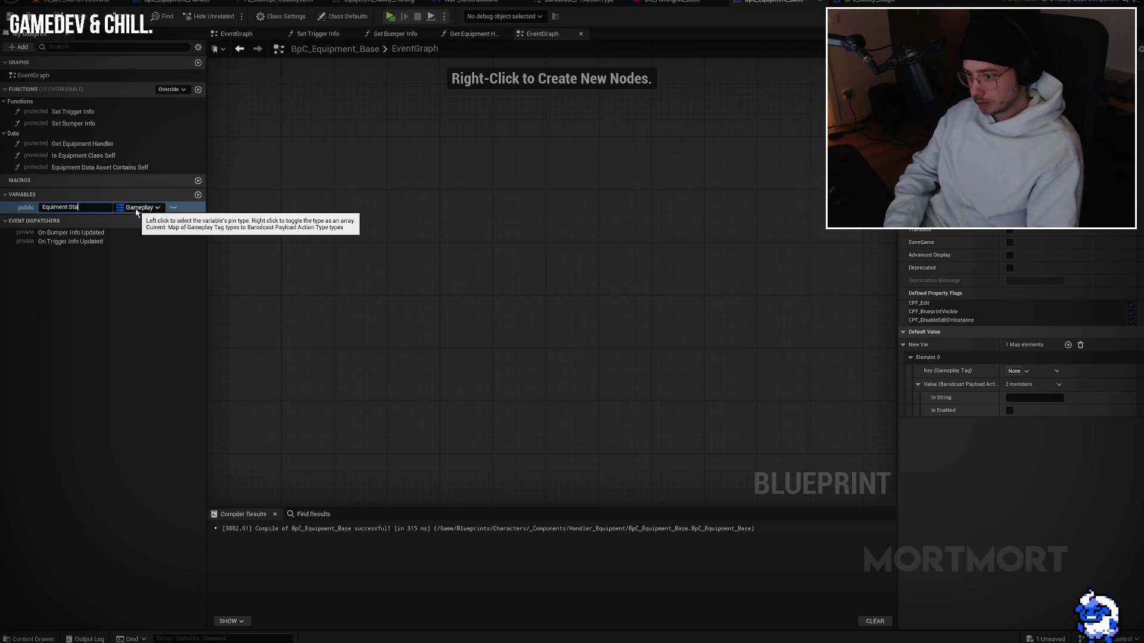
pyautogui.press('Return')
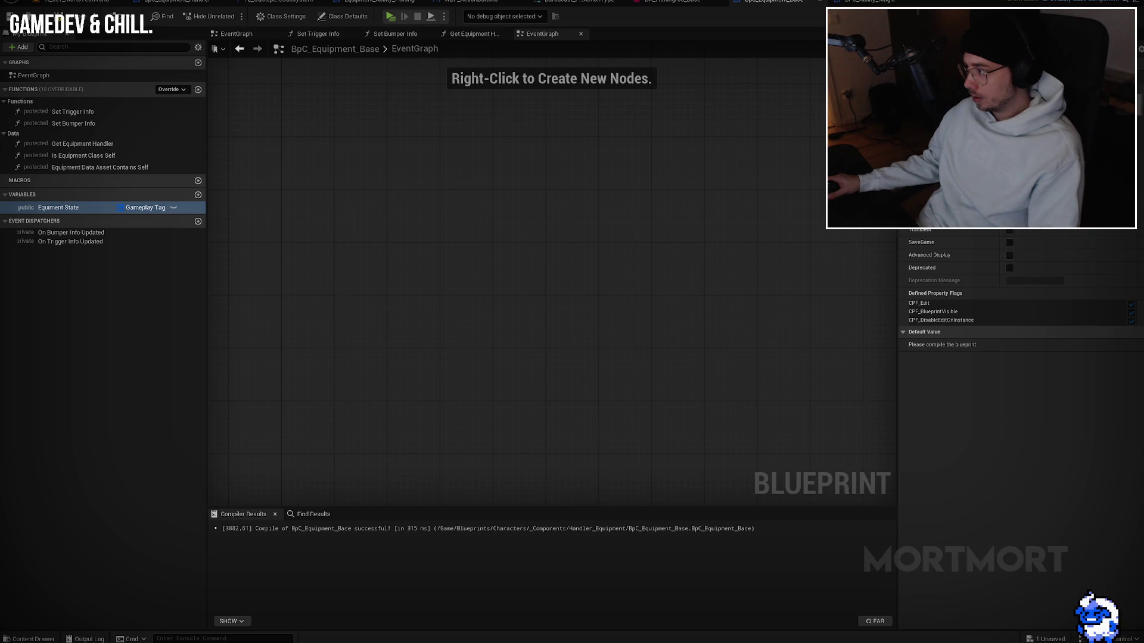
pyautogui.click(1048, 101)
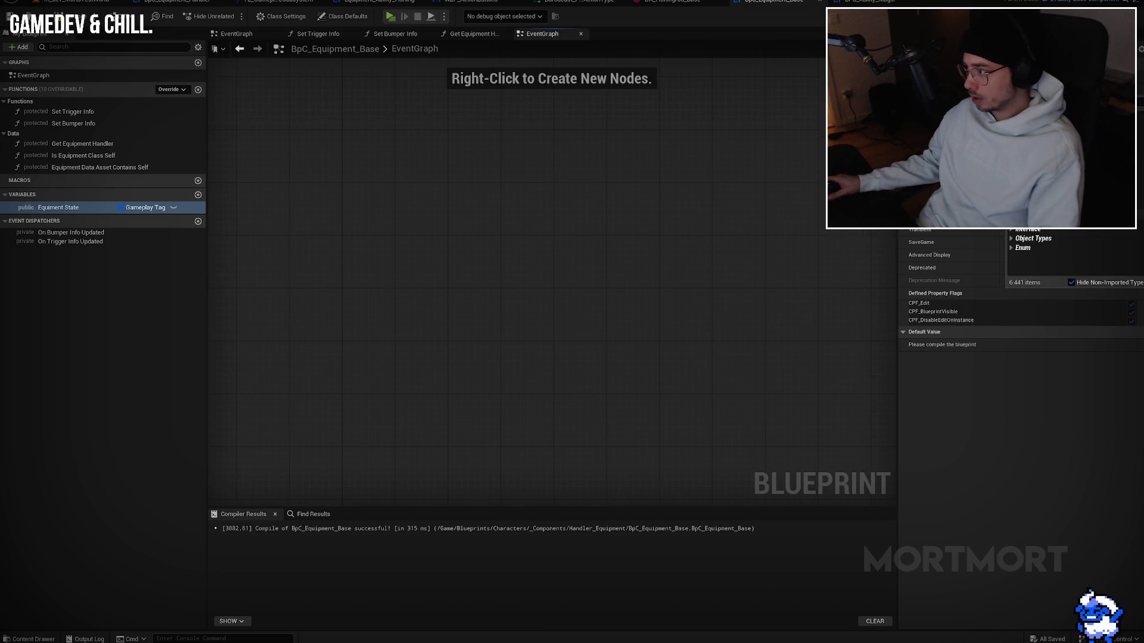
pyautogui.moveTo(662, 190); pyautogui.dragTo(617, 212)
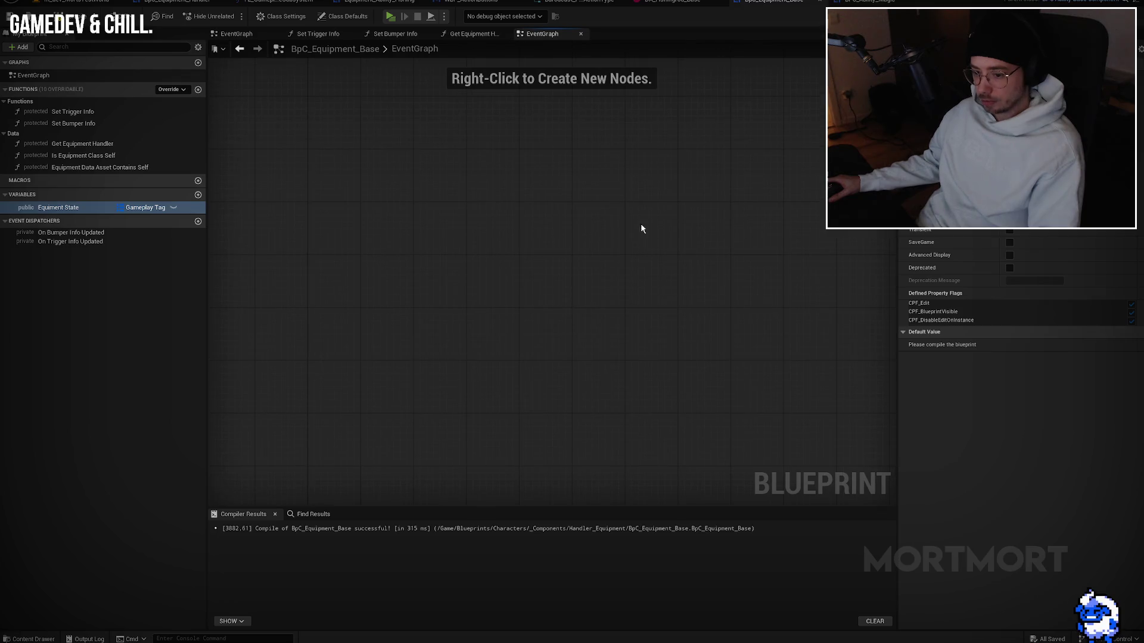
# Step: Save all modified assets from the Content Drawer and switch away from Unreal
pyautogui.hotkey('ctrl', 'space')
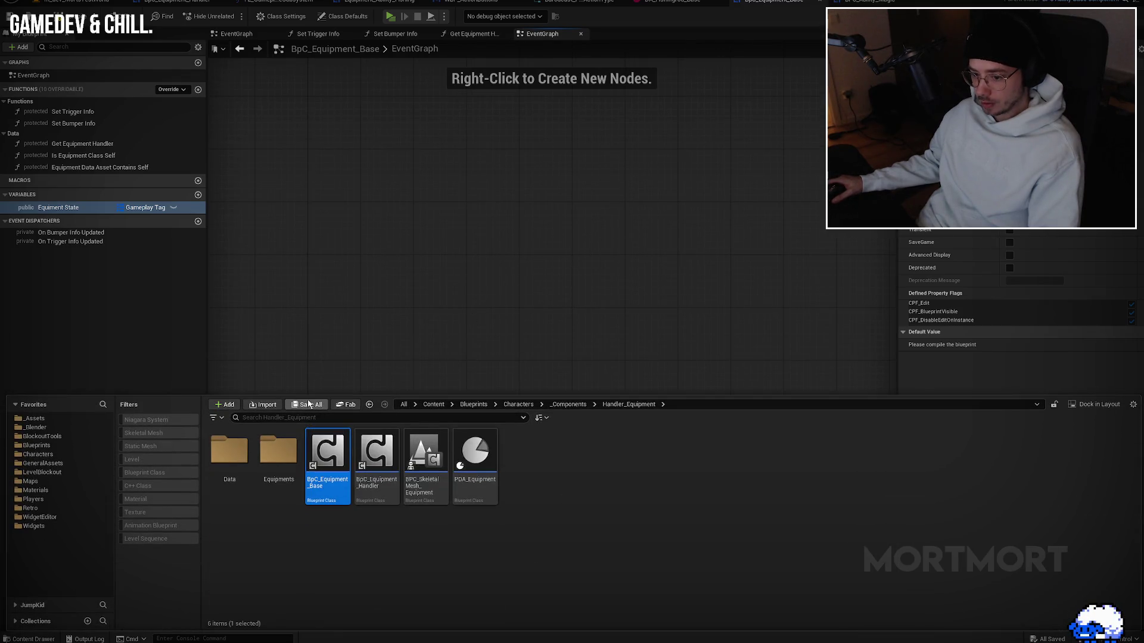
pyautogui.click(310, 405)
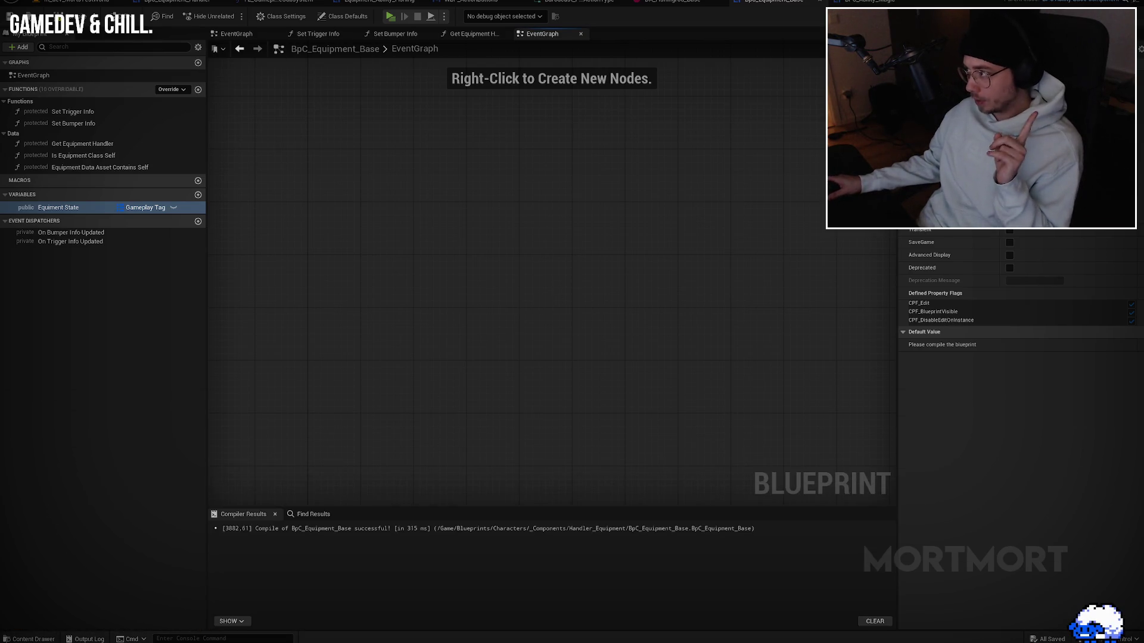
pyautogui.hotkey('alt', 'Tab')
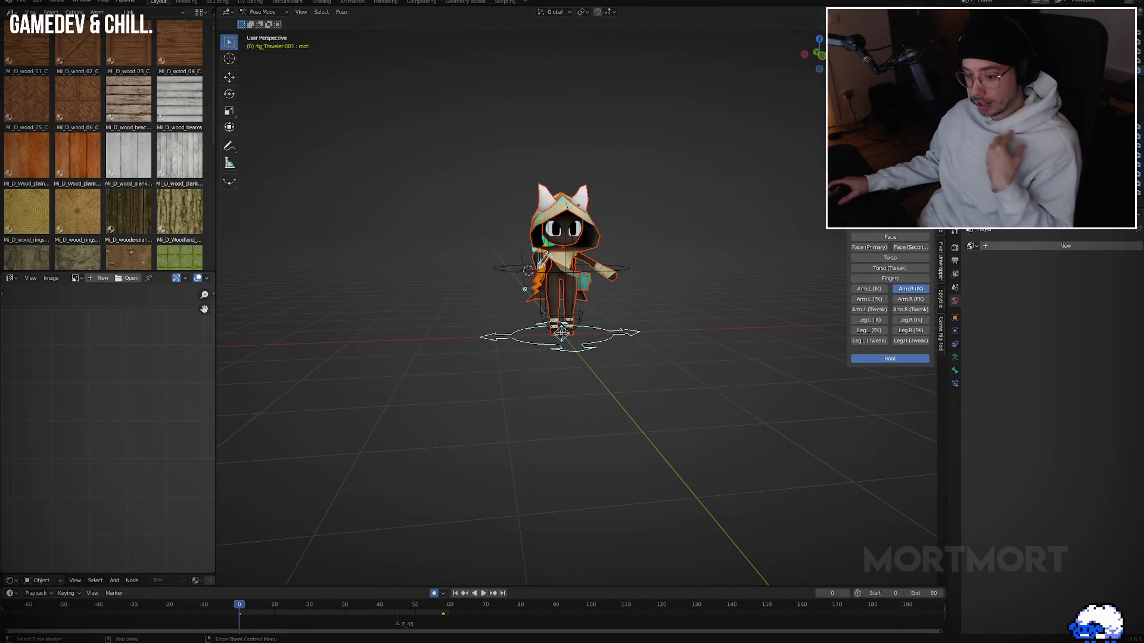
# Step: Check GitHub Desktop's six changed files, including WBP_ActionButtons.uasset
pyautogui.hotkey('alt', 'Tab')
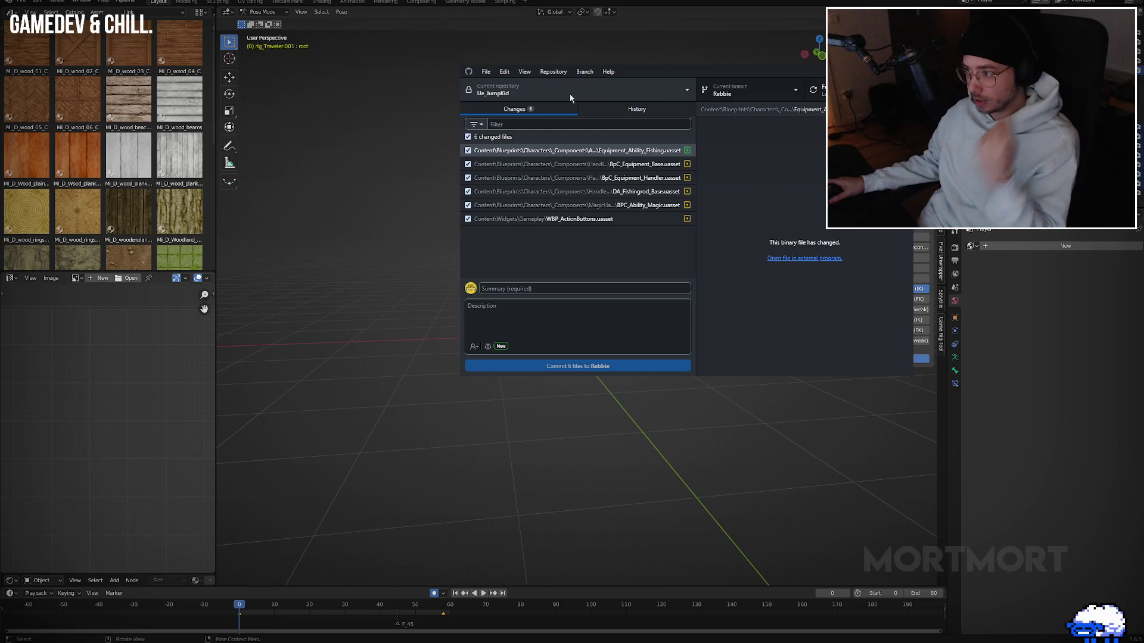
pyautogui.rightClick(572, 99)
pyautogui.click(605, 184)
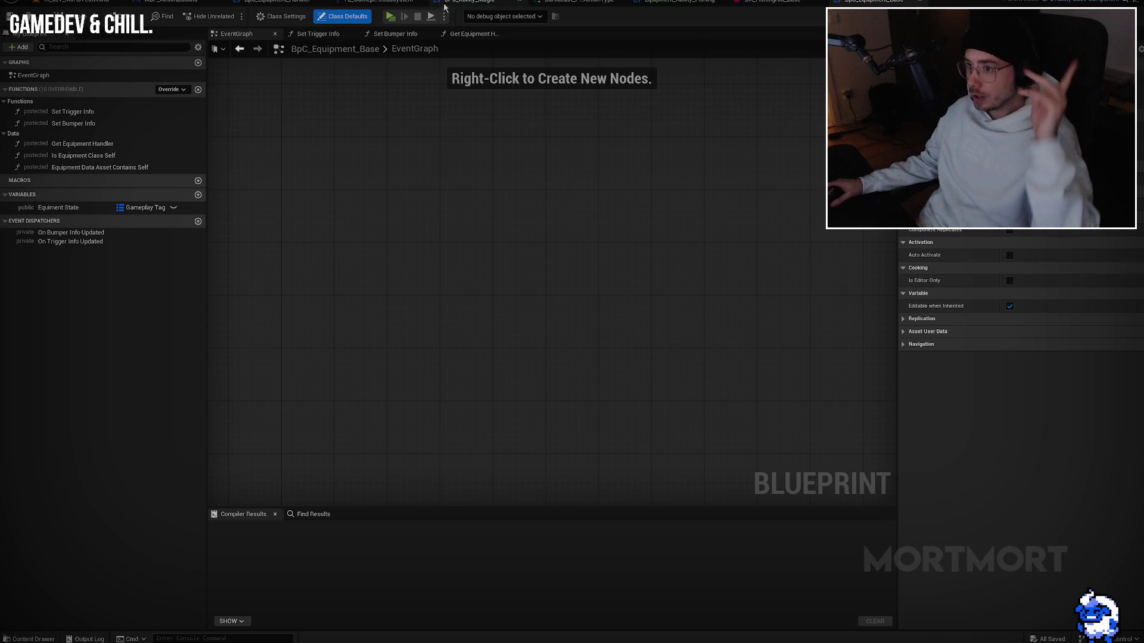
# Step: Bind the Trigger Action text to the GetText function, keeping the Text Bumper variable
pyautogui.moveTo(172, 1)
pyautogui.mouseDown()
pyautogui.moveTo(435, 70)
pyautogui.moveTo(728, 70)
pyautogui.moveTo(764, 2)
pyautogui.mouseUp()
pyautogui.scroll(6, 513, 281)
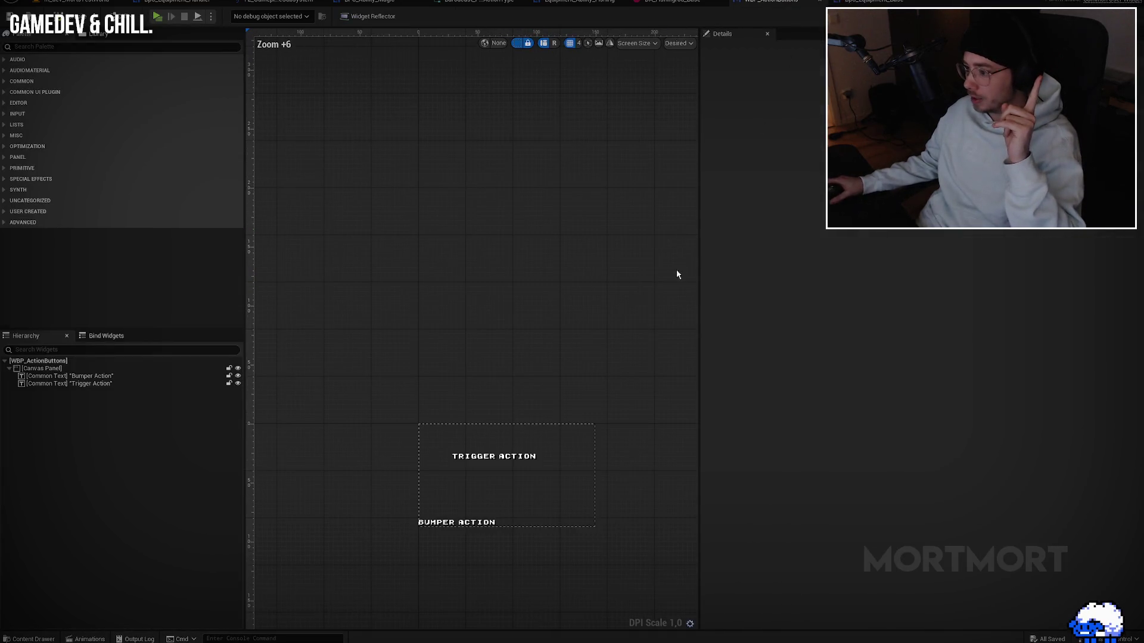
pyautogui.click(502, 460)
pyautogui.click(501, 460)
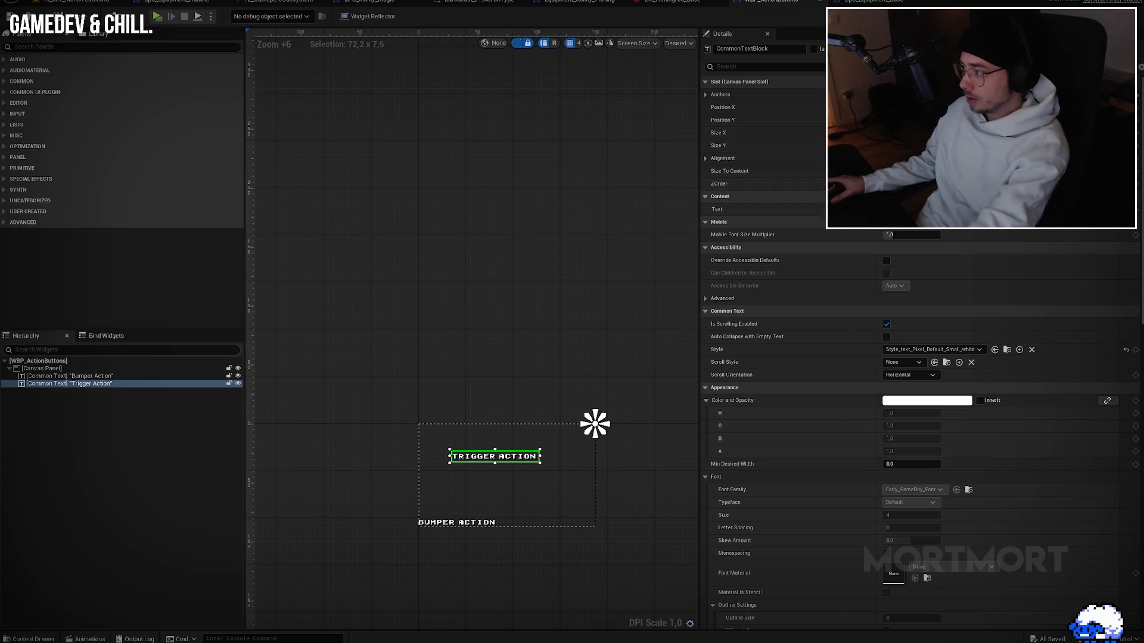
pyautogui.click(1105, 209)
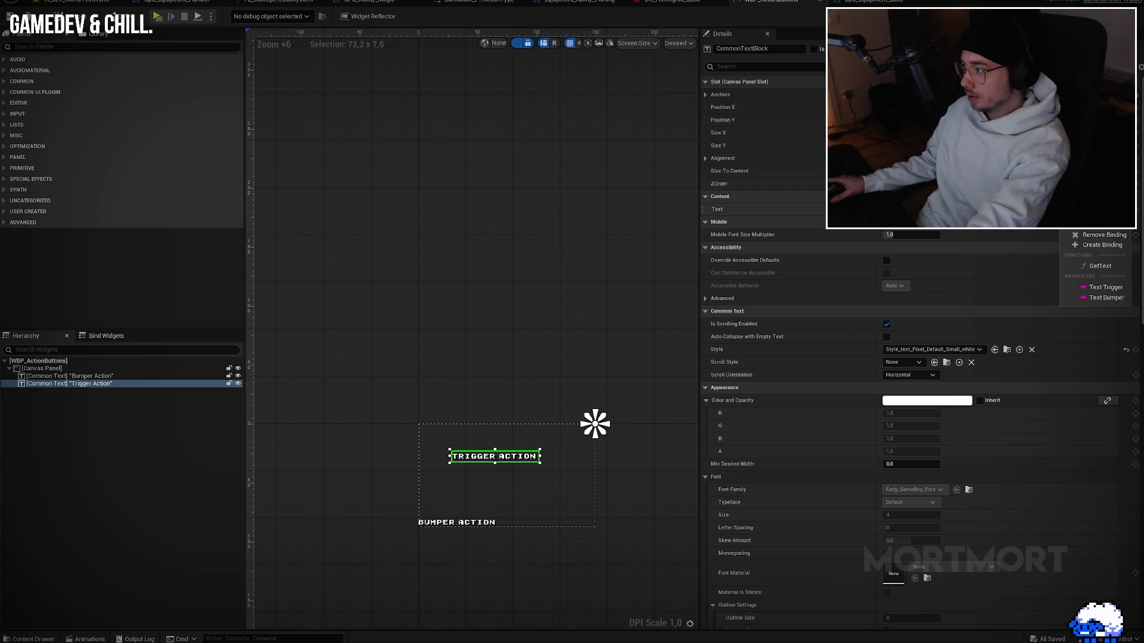
pyautogui.click(1100, 265)
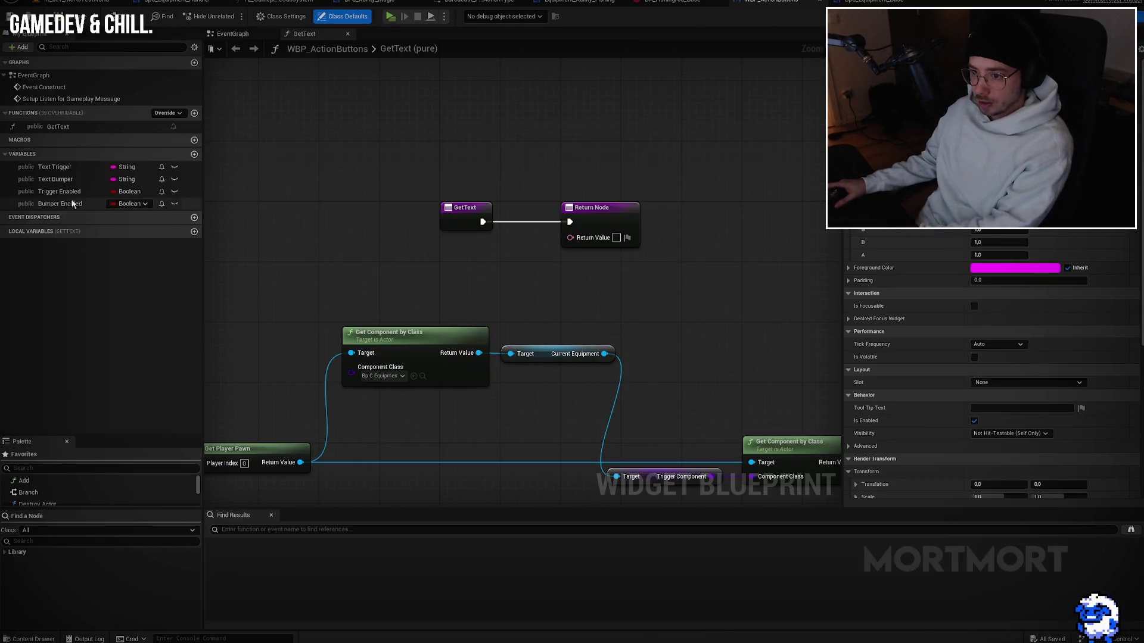
pyautogui.click(75, 179)
pyautogui.press('Delete')
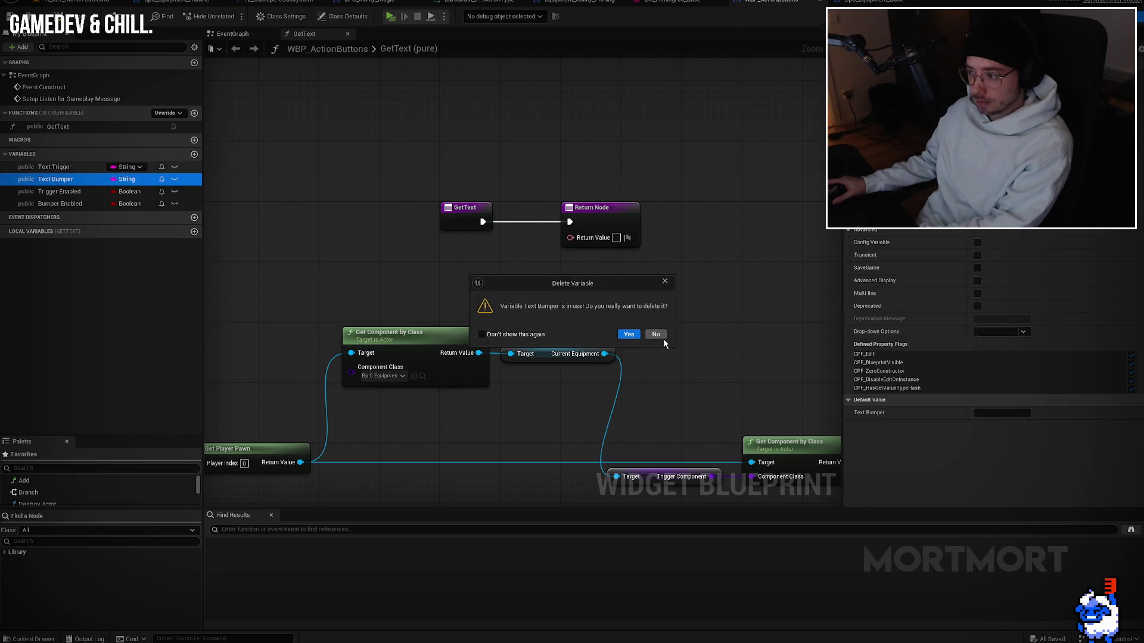
pyautogui.click(655, 334)
# Step: Move the component lookup nodes up and to the left in the graph
pyautogui.scroll(-1, 473, 171)
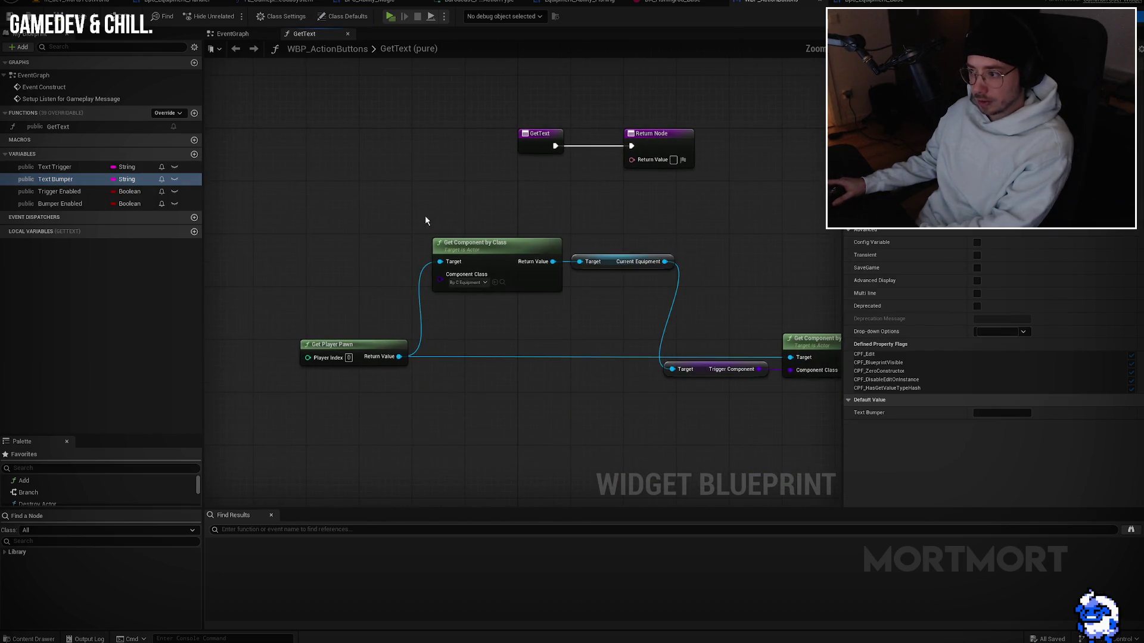
pyautogui.moveTo(378, 209)
pyautogui.mouseDown()
pyautogui.moveTo(745, 366)
pyautogui.moveTo(704, 386)
pyautogui.mouseUp()
pyautogui.moveTo(703, 338)
pyautogui.mouseDown()
pyautogui.moveTo(597, 327)
pyautogui.moveTo(411, 228)
pyautogui.mouseUp()
pyautogui.moveTo(585, 112); pyautogui.dragTo(684, 143)
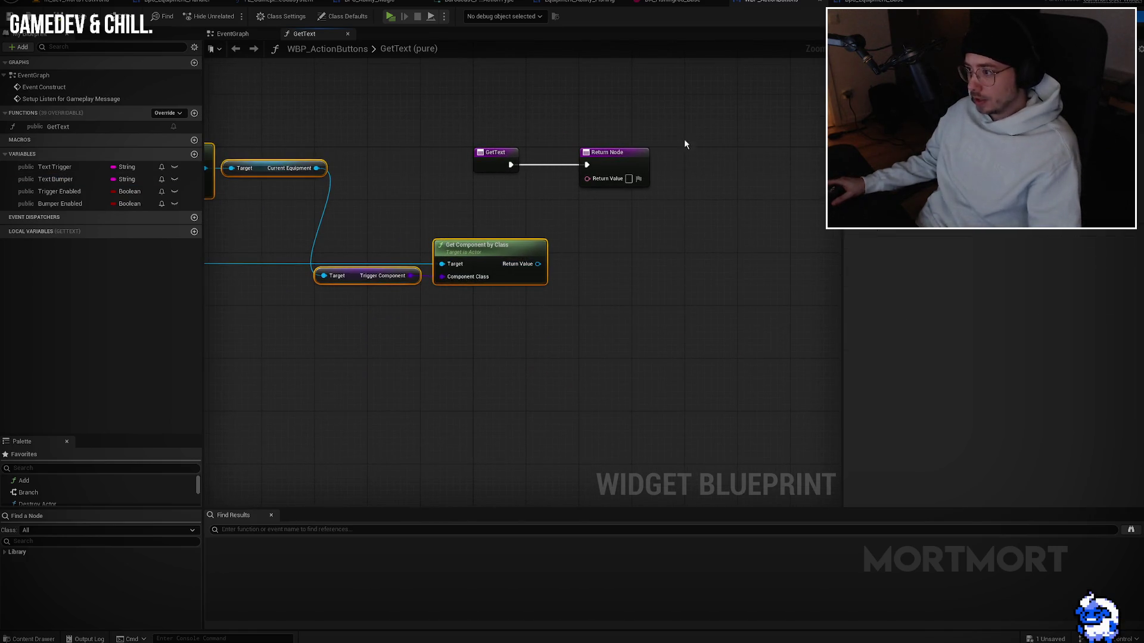
pyautogui.scroll(1, 559, 246)
pyautogui.moveTo(535, 261); pyautogui.dragTo(549, 274)
pyautogui.click(778, 96)
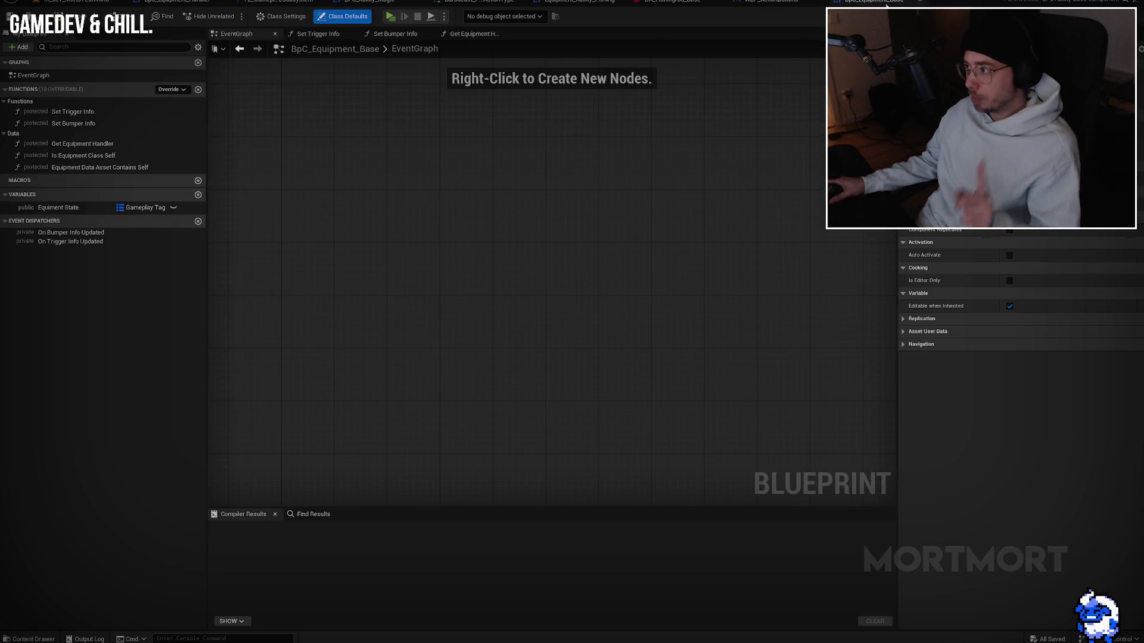
# Step: Rename BpC_Equipment_Base's Equiment State variable to State and compile
pyautogui.click(873, 2)
pyautogui.click(77, 208)
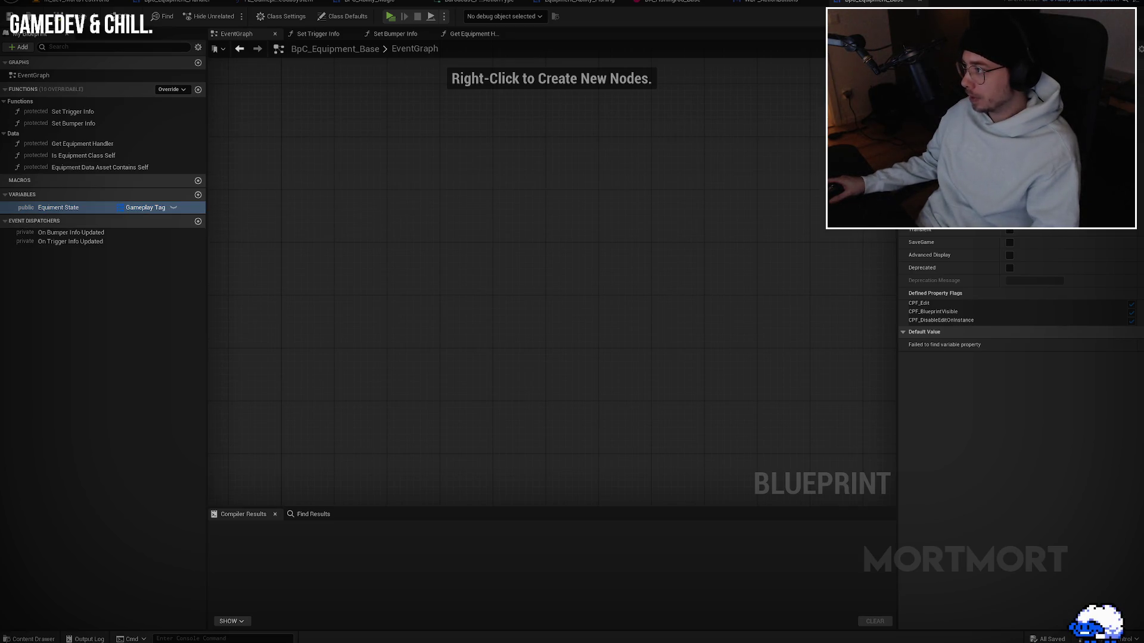
pyautogui.click(59, 208)
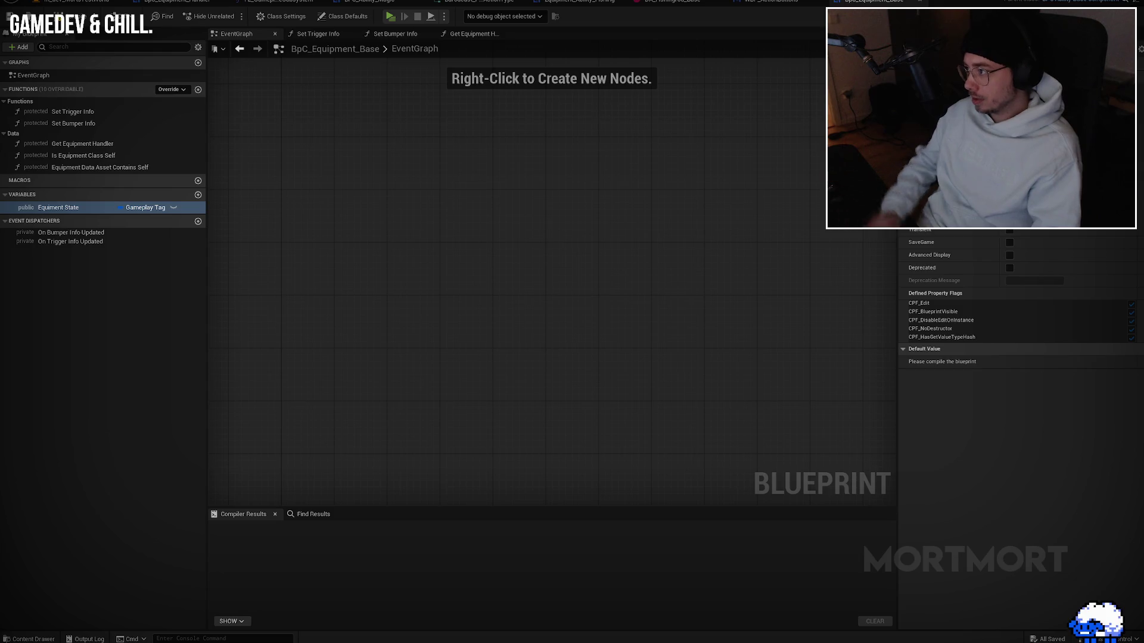
pyautogui.press('F2')
pyautogui.write('State')
pyautogui.press('Return')
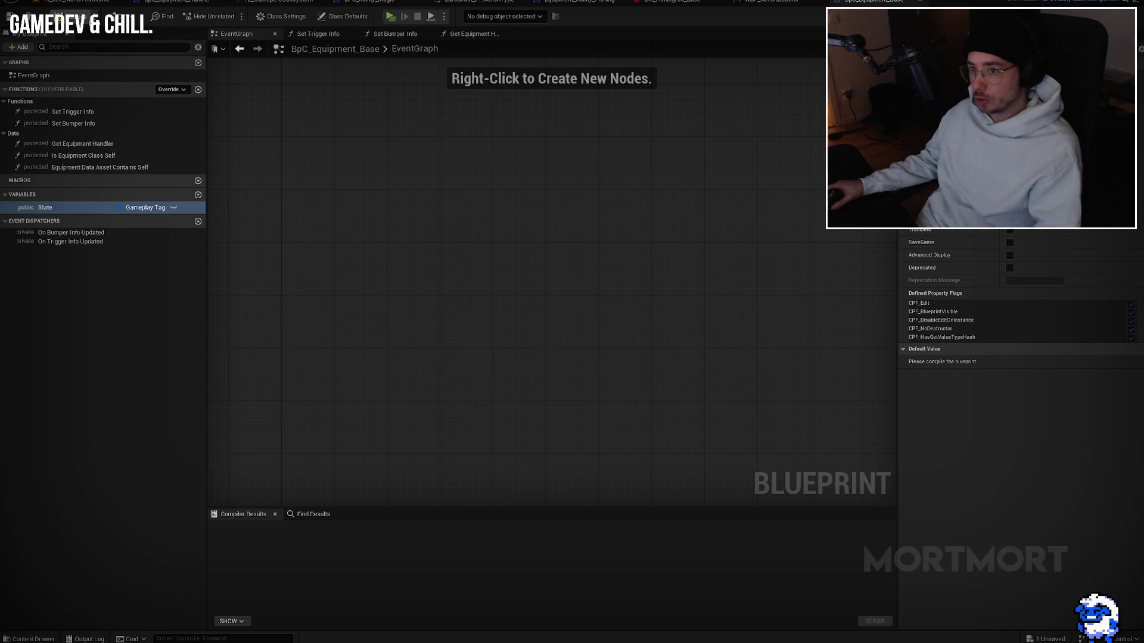
pyautogui.press('F7')
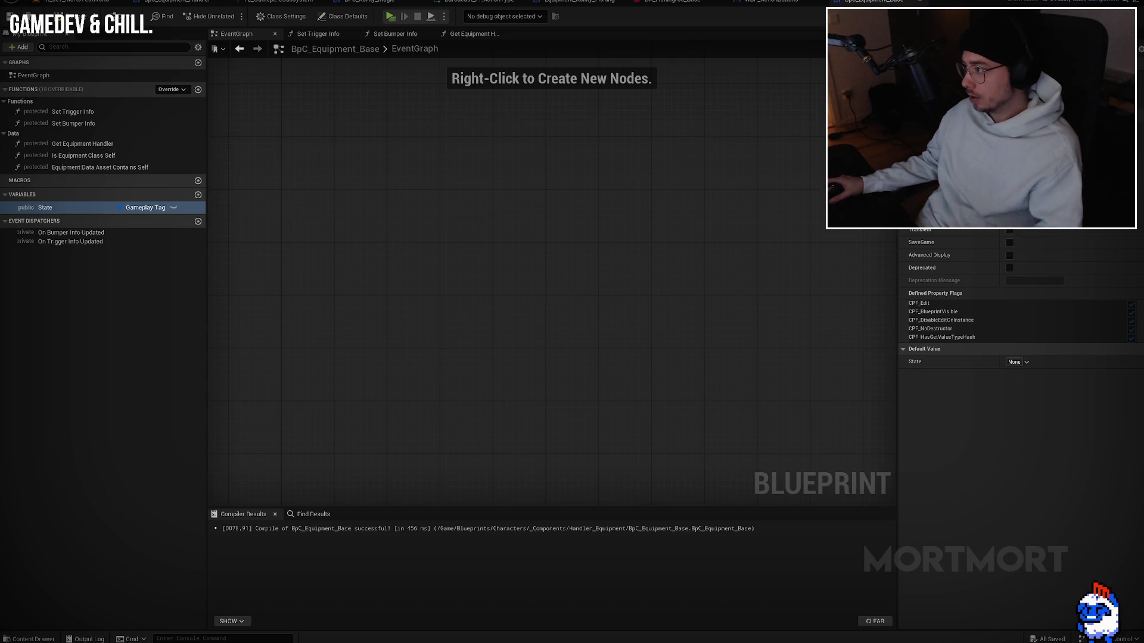
# Step: Change State's variable type to the payload struct and save the blueprint
pyautogui.click(1031, 65)
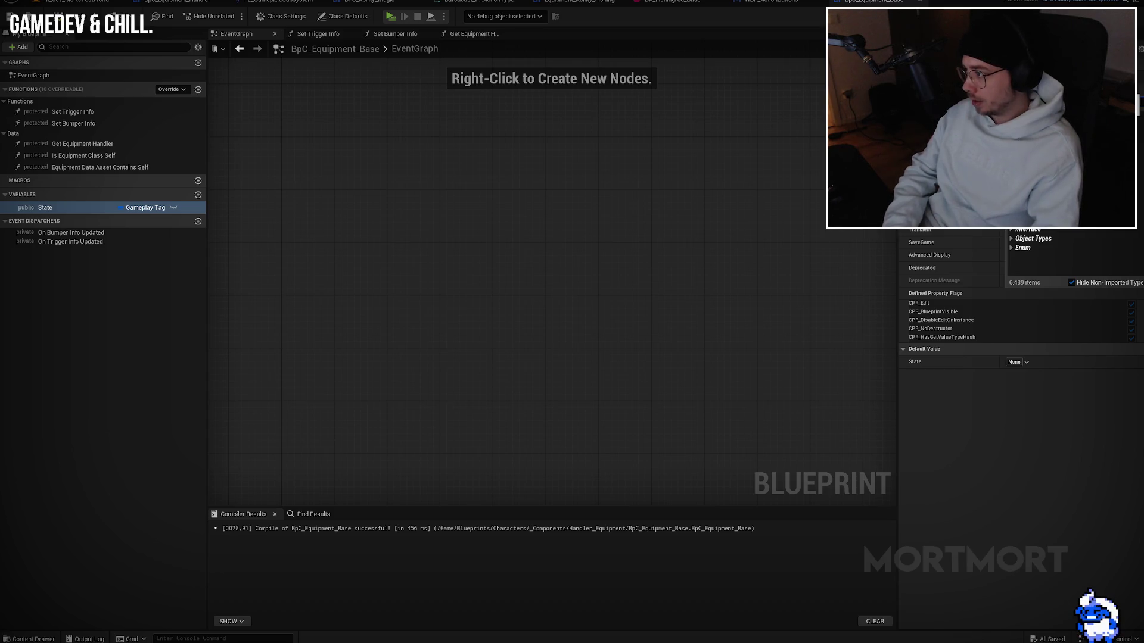
pyautogui.write('state')
pyautogui.press('Return')
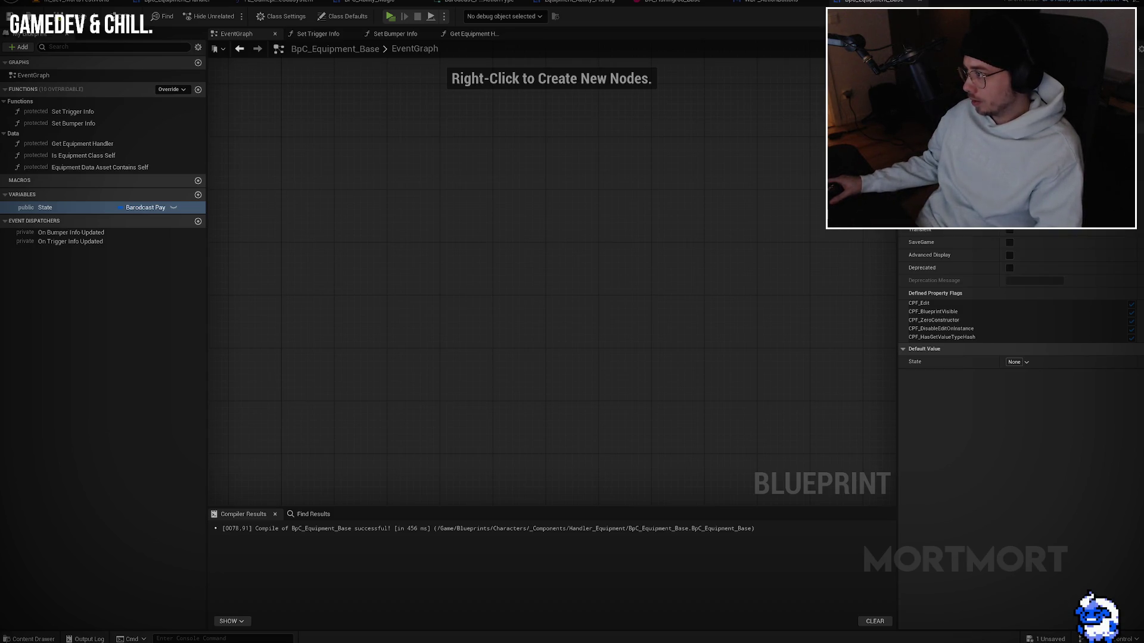
pyautogui.hotkey('ctrl', 's')
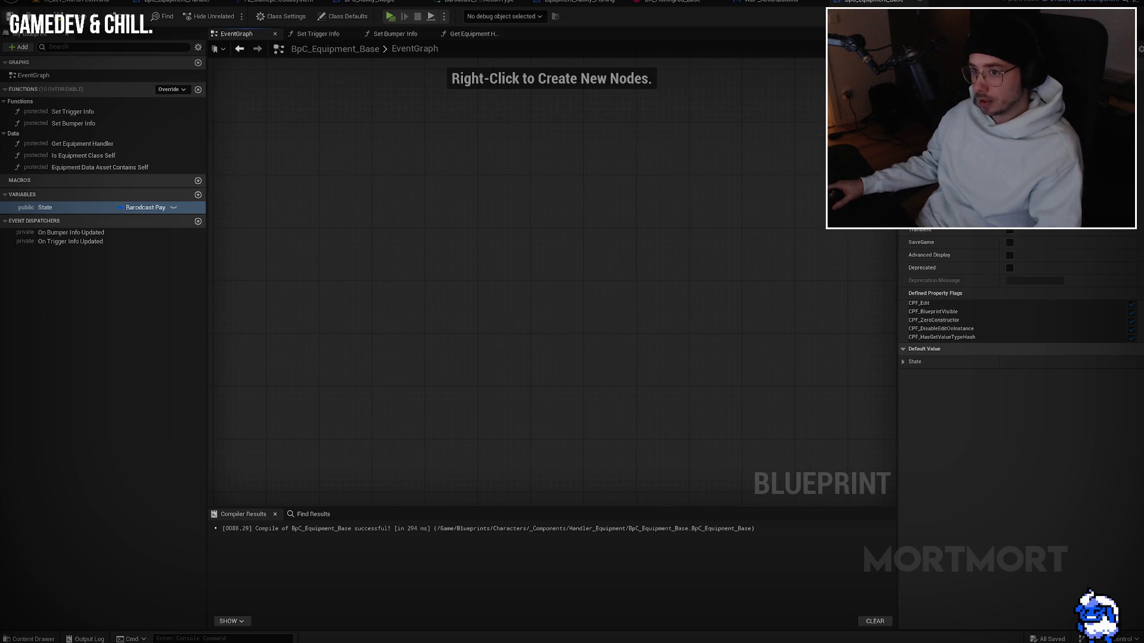
# Step: Set State's In String default value to TEST and recompile BpC_Equipment_Base
pyautogui.click(902, 362)
pyautogui.click(1034, 374)
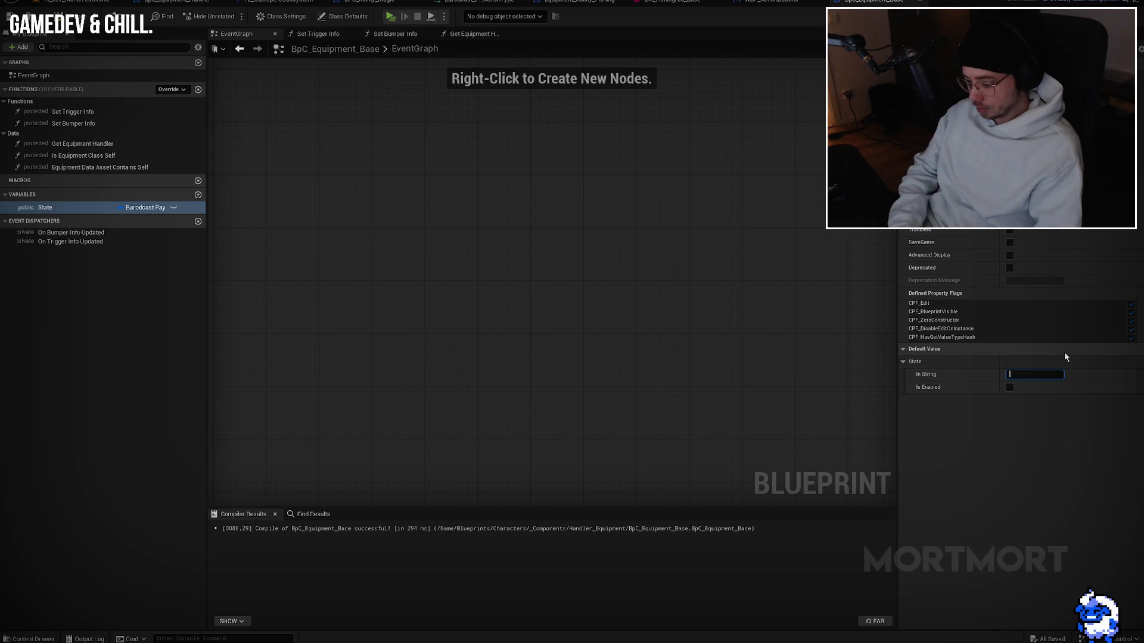
pyautogui.write('TEST')
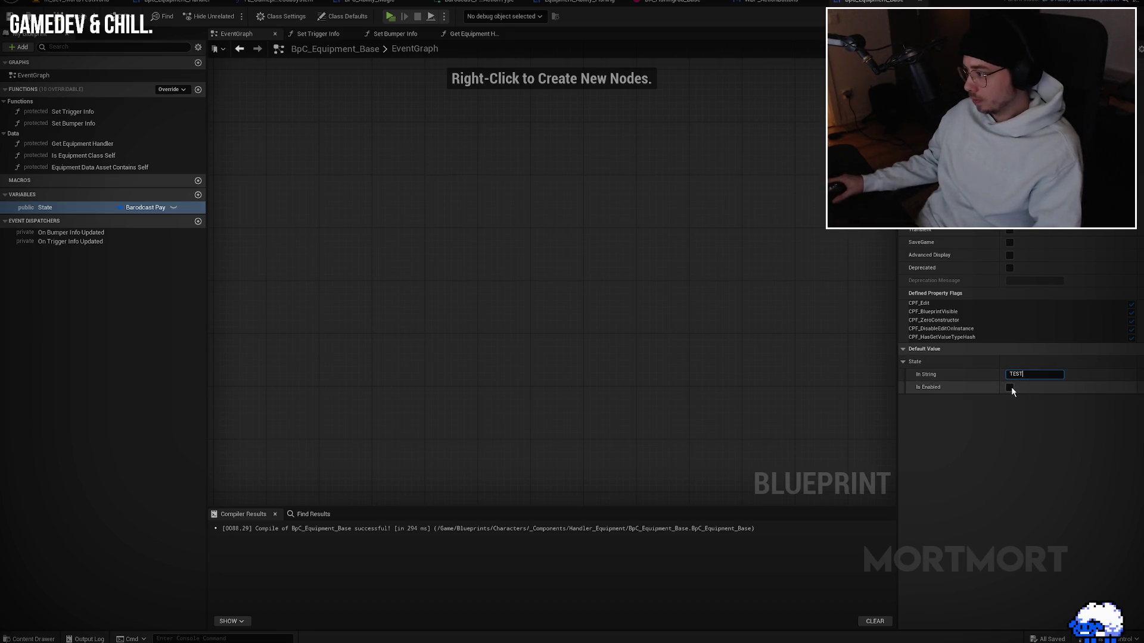
pyautogui.click(73, 6)
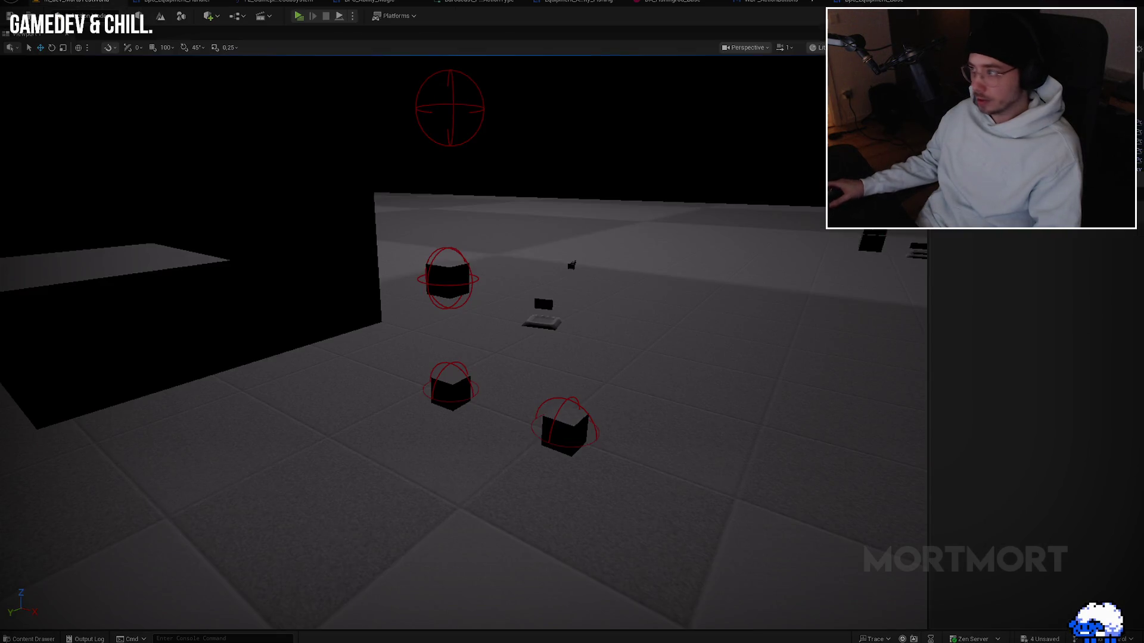
pyautogui.click(873, 2)
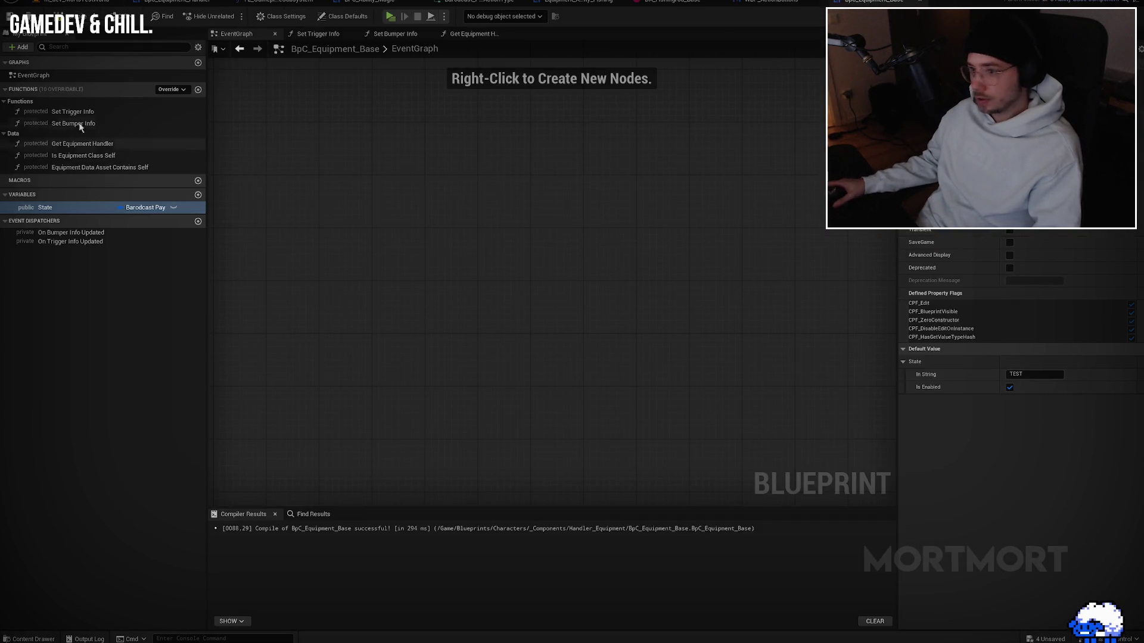
pyautogui.click(24, 16)
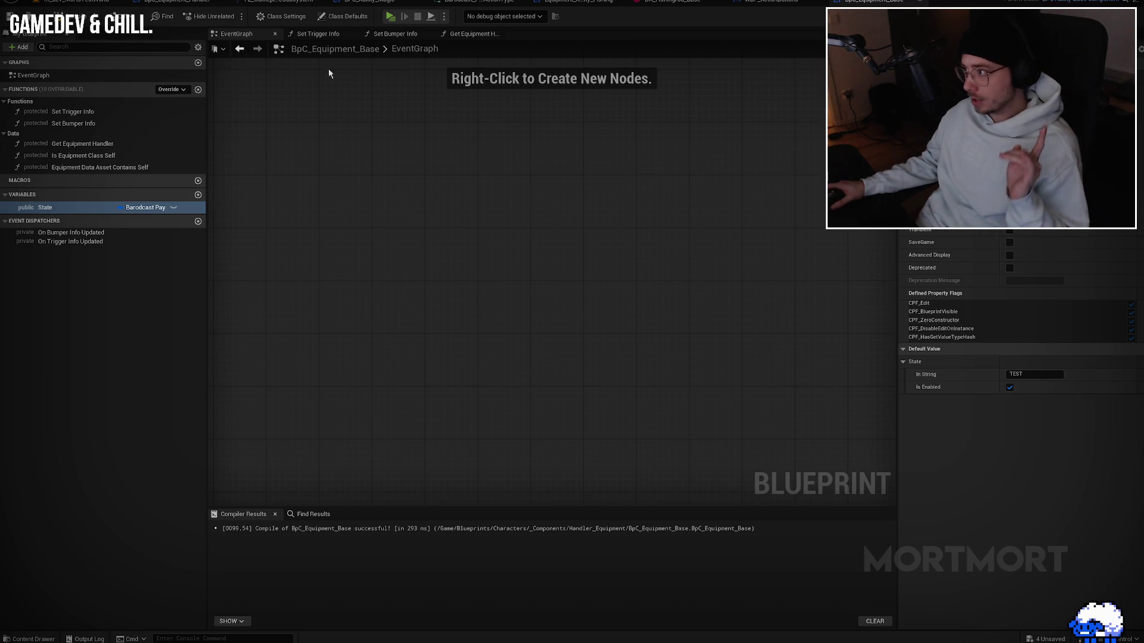
# Step: In GetText, add a Get State node from the component's return value and split its State pin
pyautogui.click(768, 3)
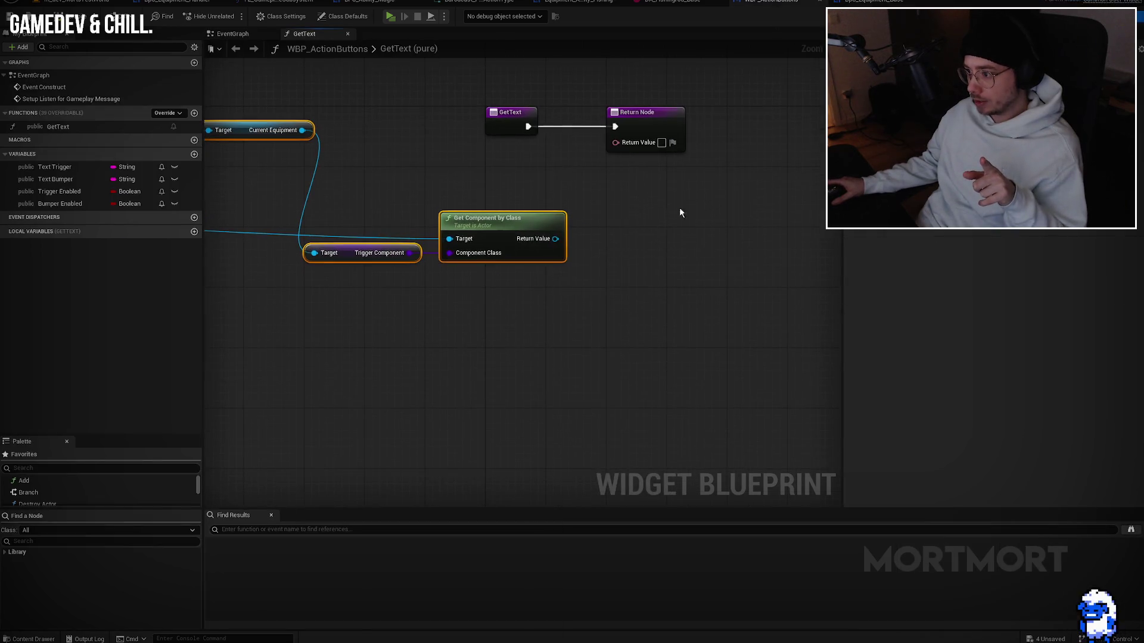
pyautogui.moveTo(660, 170)
pyautogui.mouseDown()
pyautogui.moveTo(751, 169)
pyautogui.moveTo(784, 201)
pyautogui.moveTo(678, 243)
pyautogui.moveTo(767, 283)
pyautogui.moveTo(510, 294)
pyautogui.mouseUp()
pyautogui.scroll(-1, 678, 243)
pyautogui.moveTo(604, 293); pyautogui.dragTo(657, 295)
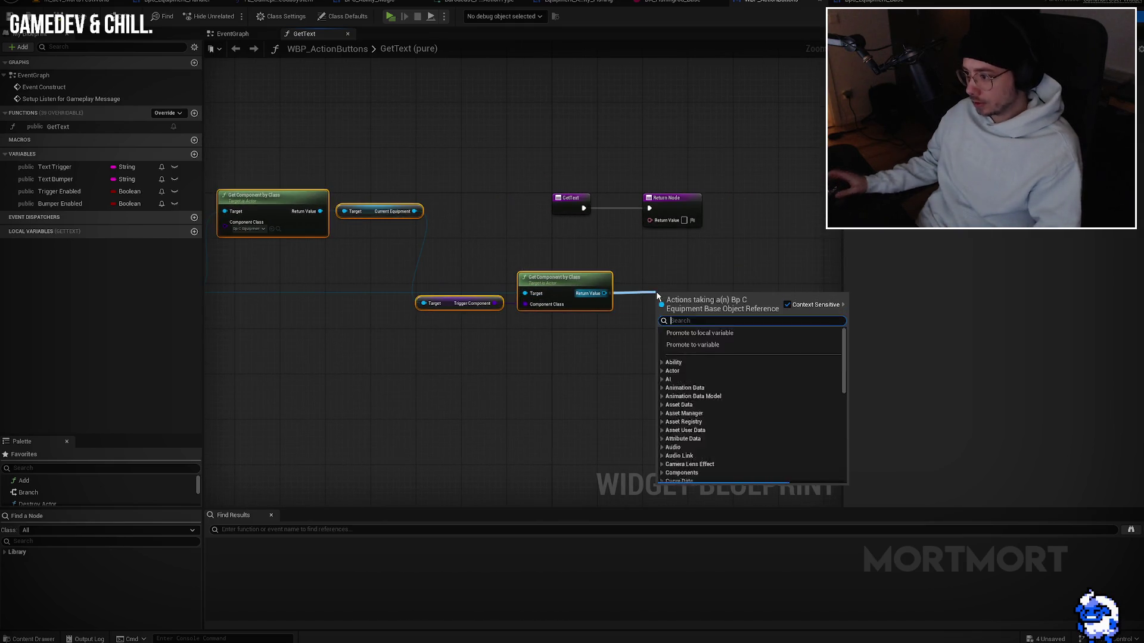
pyautogui.write('get state')
pyautogui.press('Return')
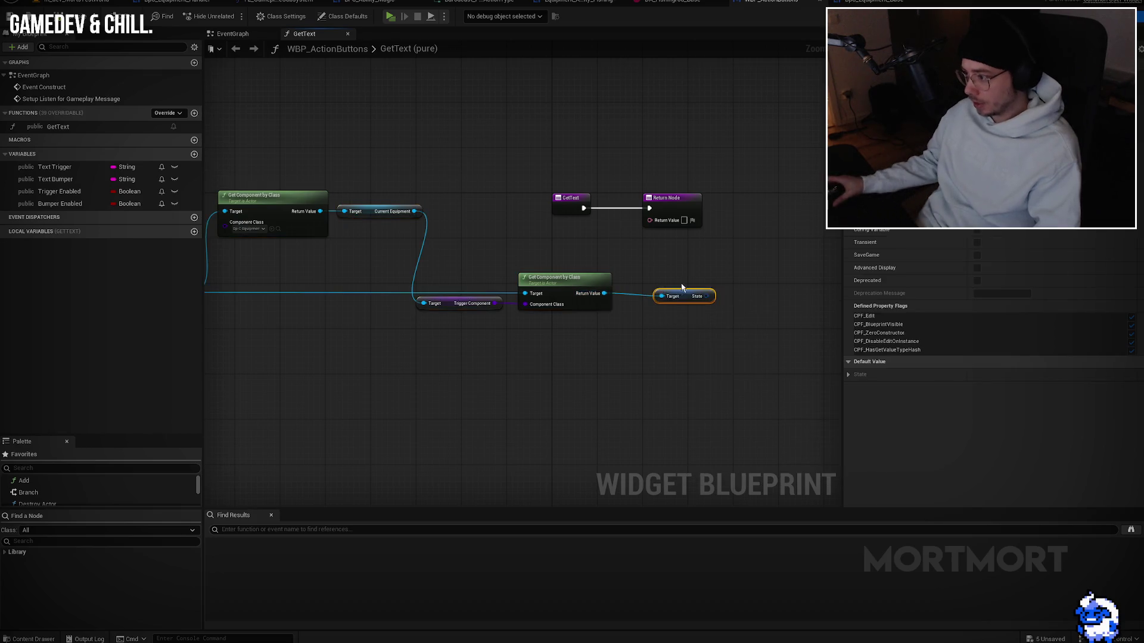
pyautogui.scroll(2, 685, 295)
pyautogui.rightClick(711, 299)
pyautogui.click(724, 343)
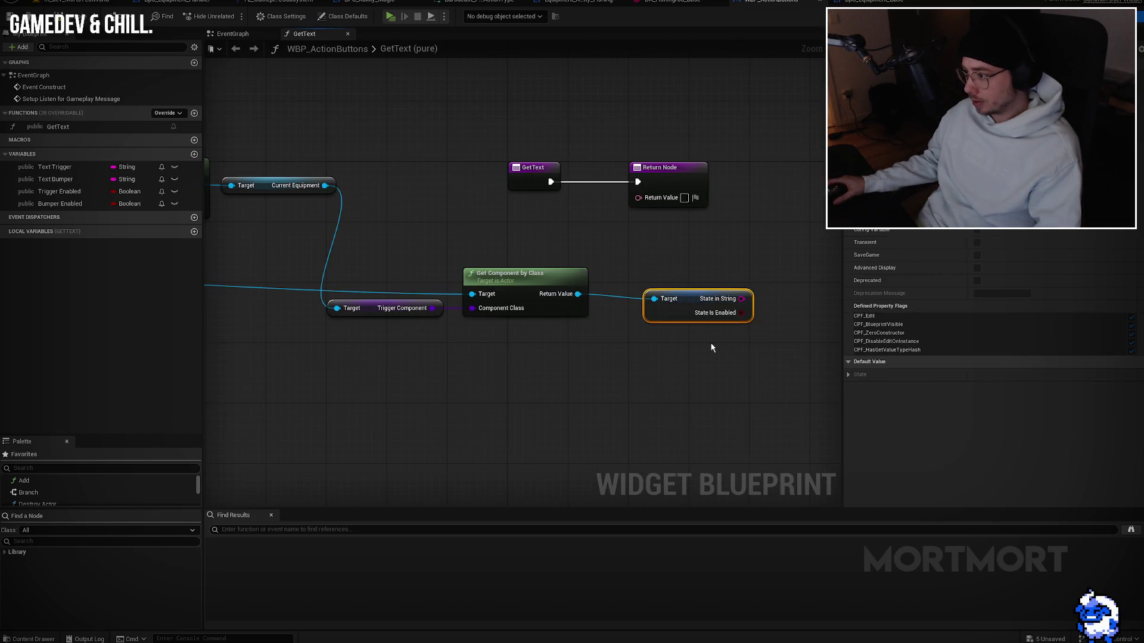
# Step: Rearrange the Get Component, Current Equipment and Trigger Component nodes into a straight chain
pyautogui.scroll(-2, 680, 362)
pyautogui.moveTo(543, 310); pyautogui.dragTo(650, 277)
pyautogui.scroll(1, 677, 305)
pyautogui.moveTo(458, 138); pyautogui.dragTo(262, 212)
pyautogui.moveTo(335, 171); pyautogui.dragTo(321, 322)
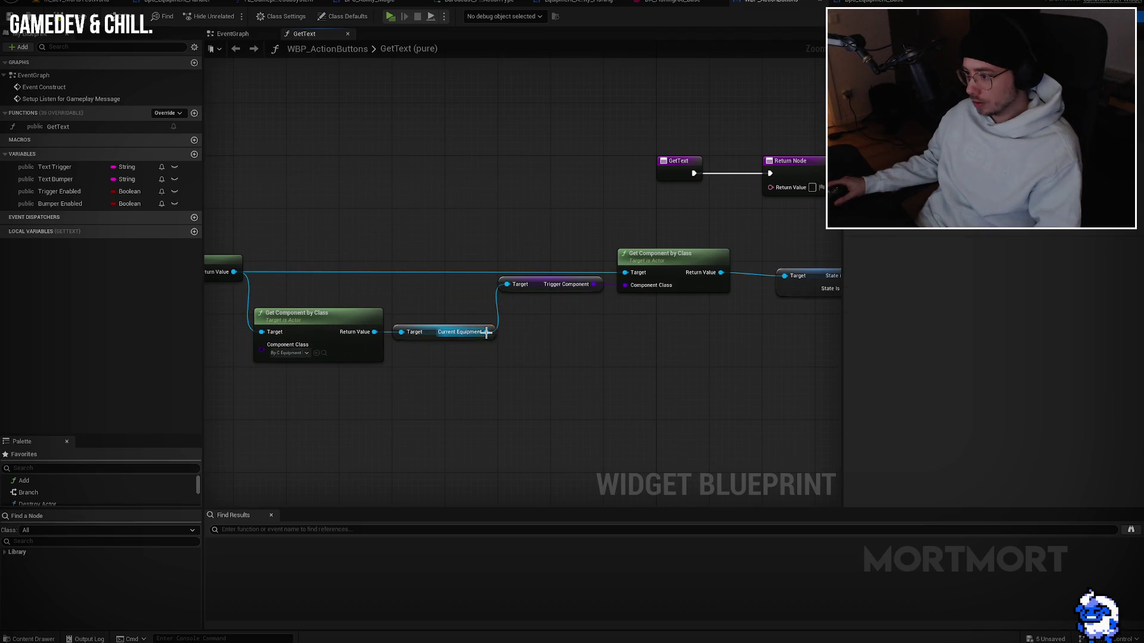
pyautogui.press('q')
pyautogui.moveTo(623, 428); pyautogui.dragTo(668, 424)
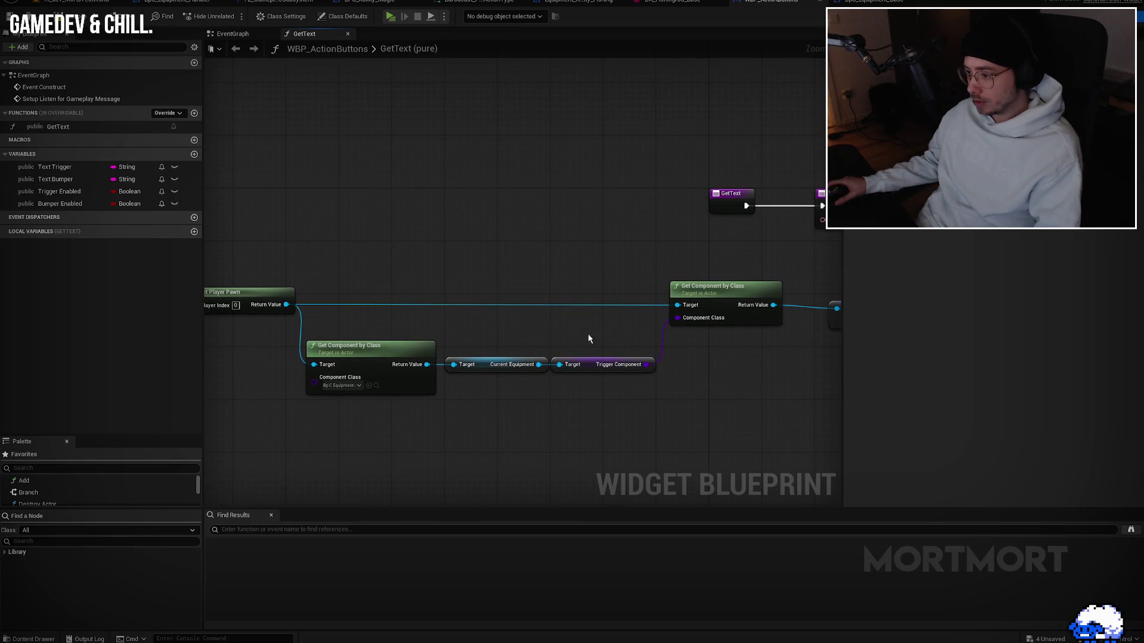
pyautogui.click(619, 364)
pyautogui.moveTo(695, 388); pyautogui.dragTo(753, 385)
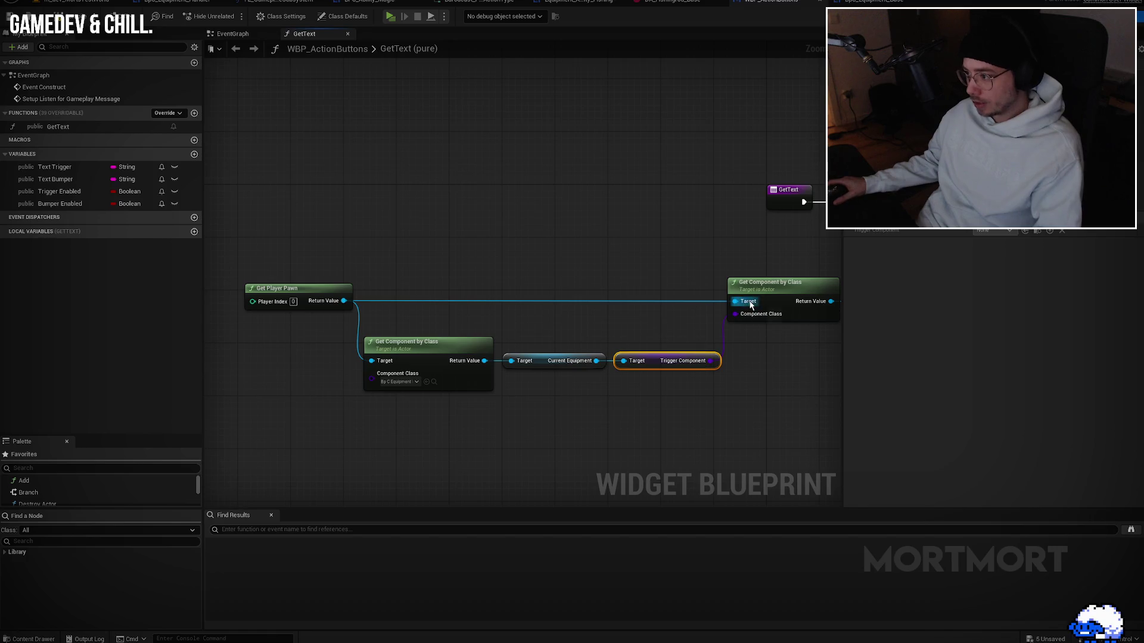
pyautogui.click(681, 342)
pyautogui.moveTo(614, 318); pyautogui.dragTo(553, 294)
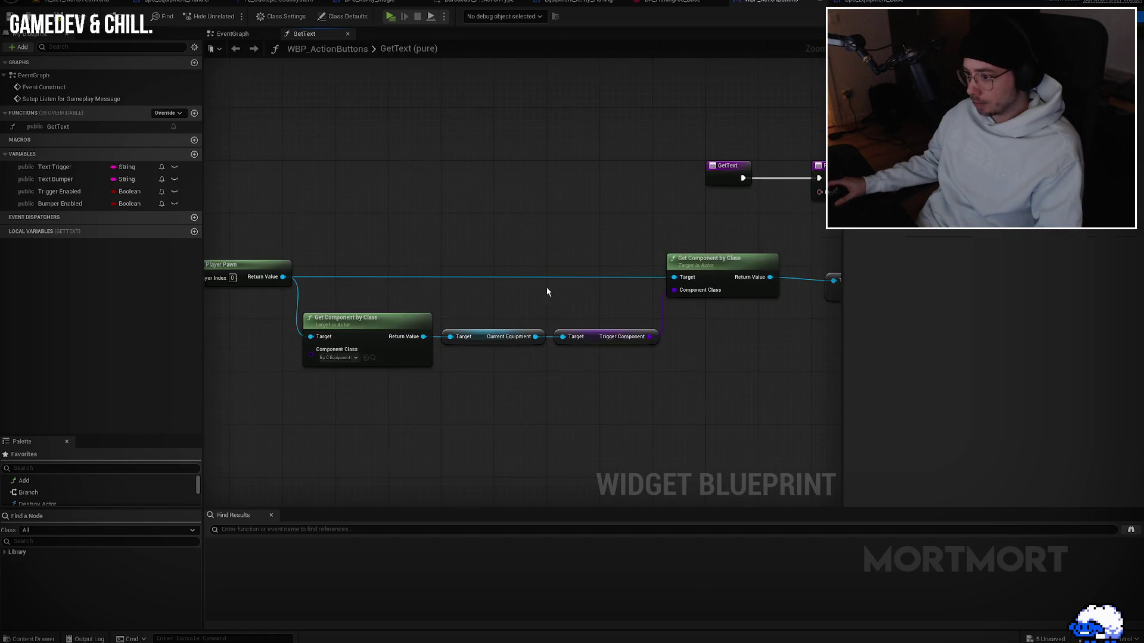
pyautogui.scroll(1, 801, 296)
# Step: Wire State In String through a To Text node into the Return Node and tidy the layout
pyautogui.moveTo(802, 296); pyautogui.dragTo(655, 306)
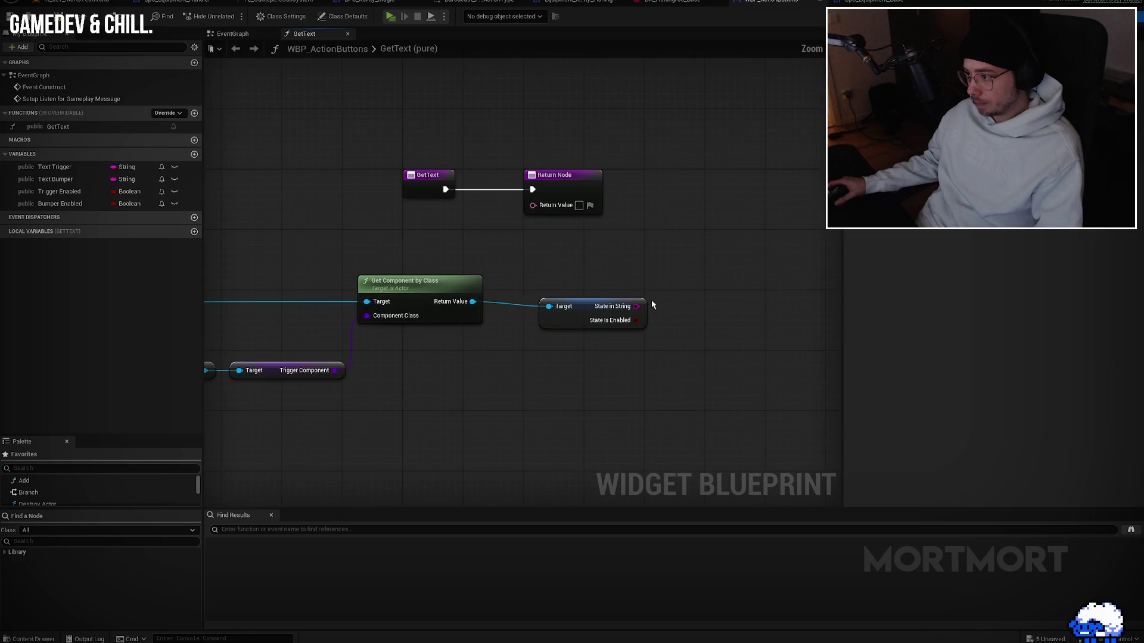
pyautogui.moveTo(575, 186); pyautogui.dragTo(711, 186)
pyautogui.moveTo(636, 307)
pyautogui.mouseDown()
pyautogui.moveTo(654, 315)
pyautogui.moveTo(669, 204)
pyautogui.mouseUp()
pyautogui.moveTo(586, 314); pyautogui.dragTo(570, 306)
pyautogui.click(668, 301)
pyautogui.moveTo(643, 238)
pyautogui.mouseDown()
pyautogui.moveTo(679, 264)
pyautogui.moveTo(675, 290)
pyautogui.mouseUp()
pyautogui.scroll(-3, 609, 366)
pyautogui.scroll(3, 692, 352)
pyautogui.moveTo(646, 242)
pyautogui.mouseDown()
pyautogui.moveTo(699, 174)
pyautogui.moveTo(689, 178)
pyautogui.mouseUp()
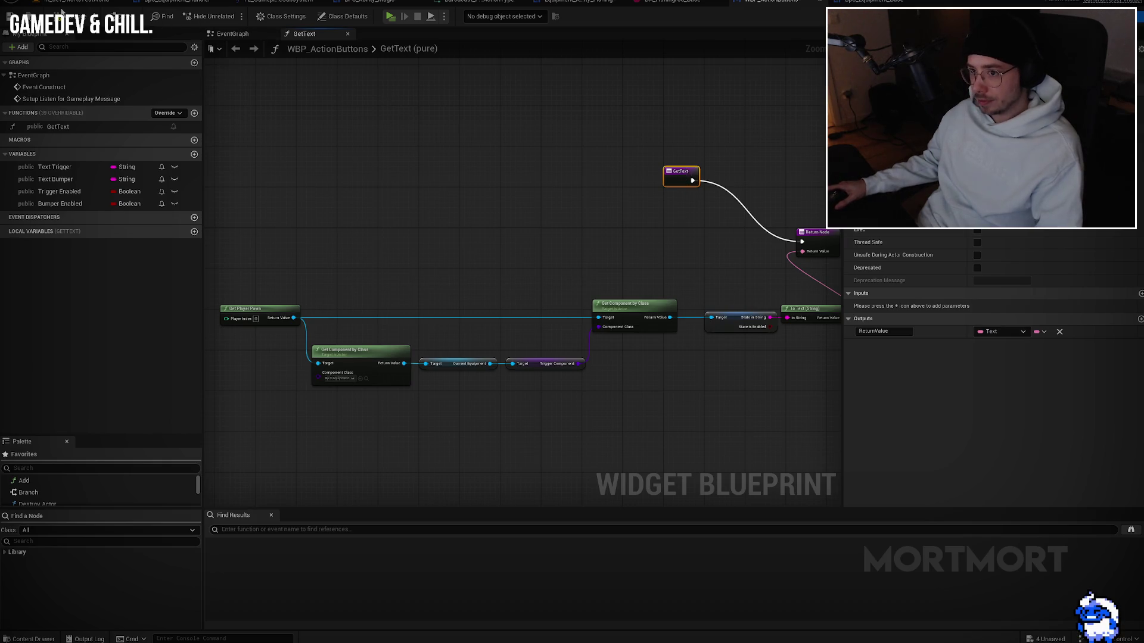
# Step: Recompile PDA_Equipment and BPC_Ability_Magic after Play reports compile errors
pyautogui.click(398, 19)
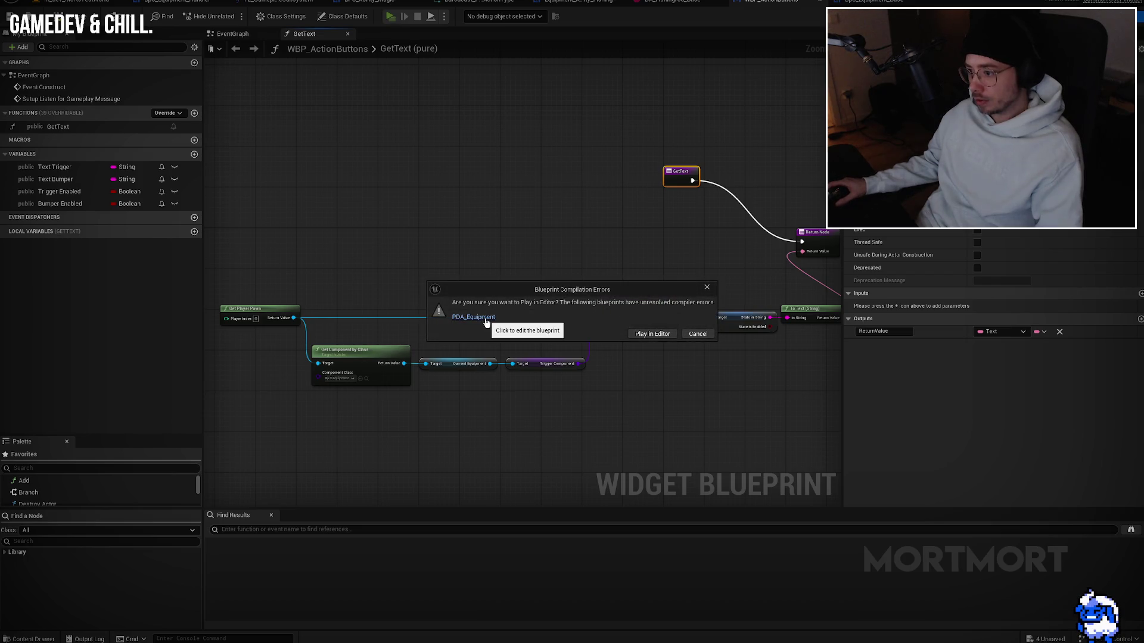
pyautogui.click(699, 334)
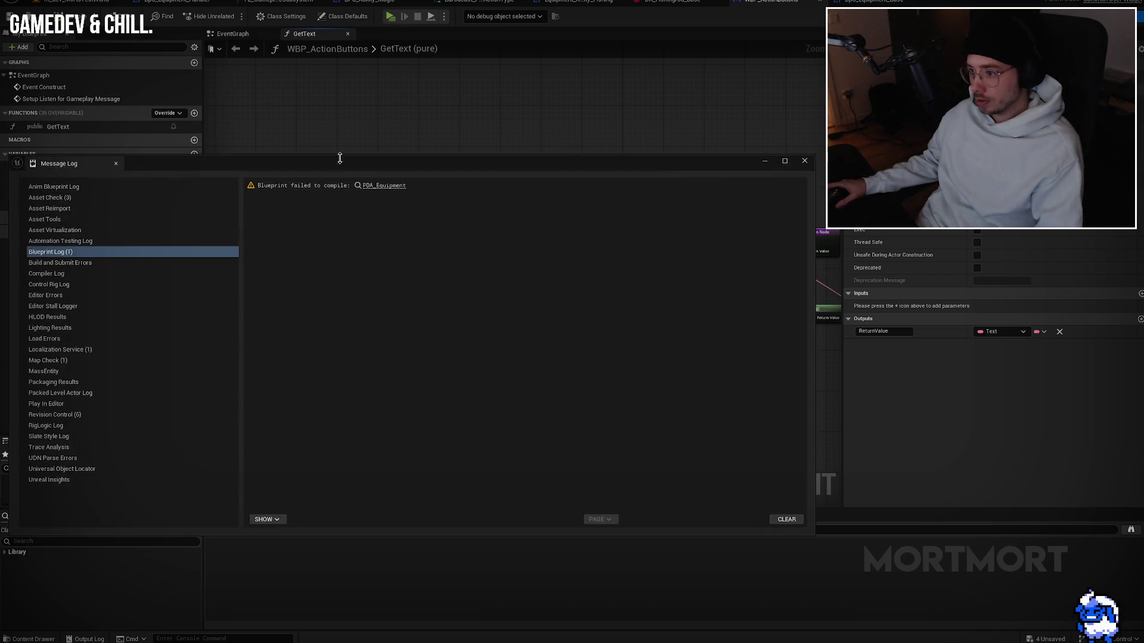
pyautogui.click(386, 186)
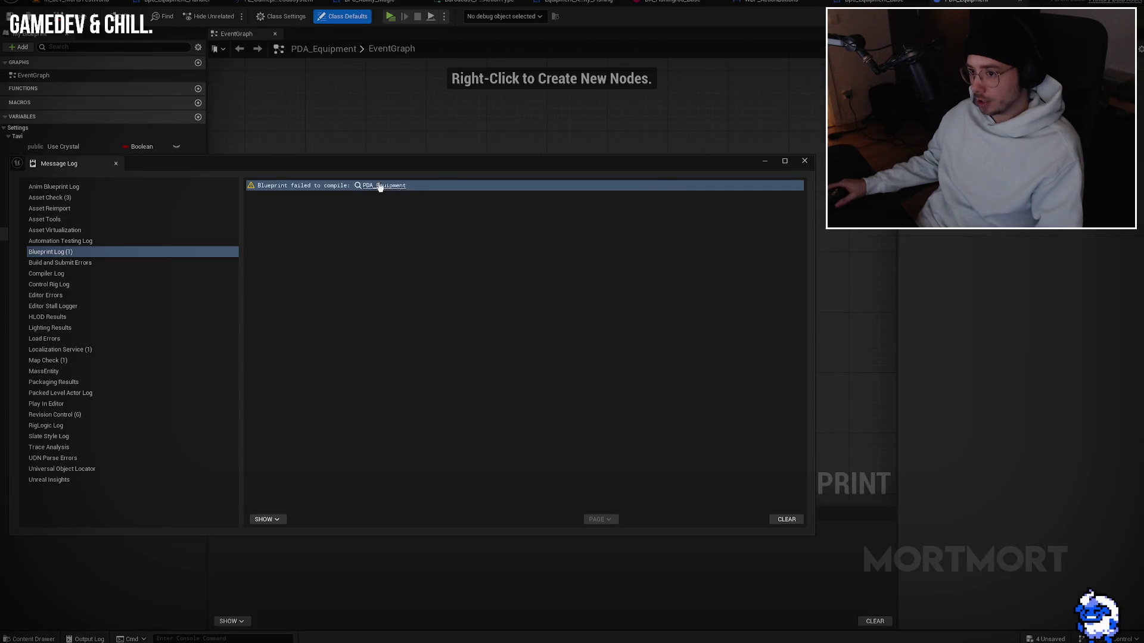
pyautogui.click(116, 163)
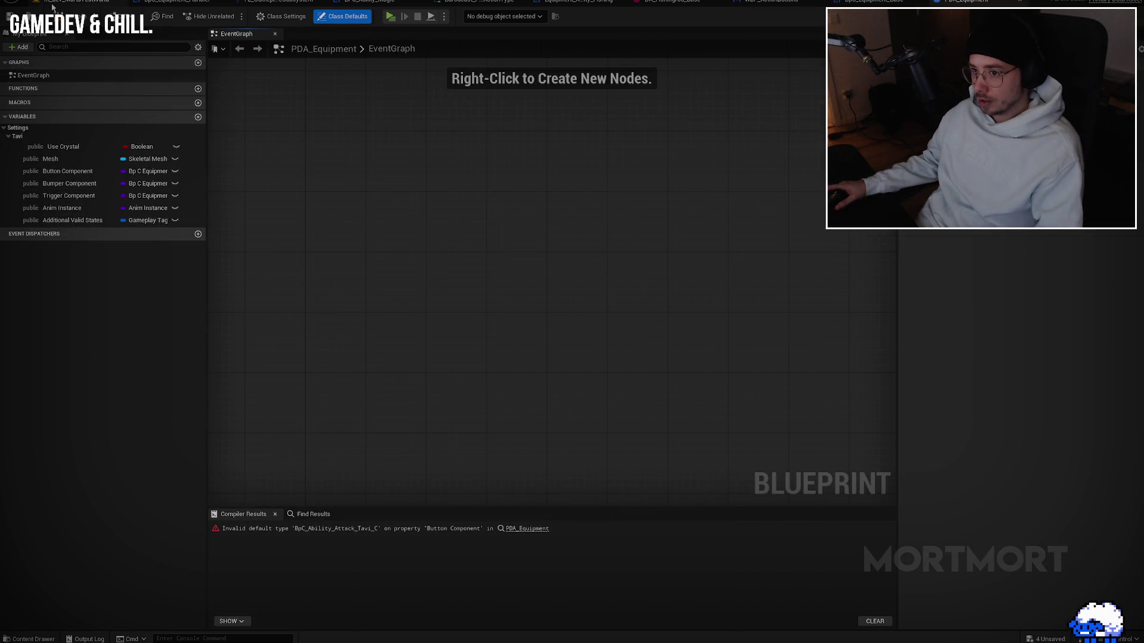
pyautogui.press('F7')
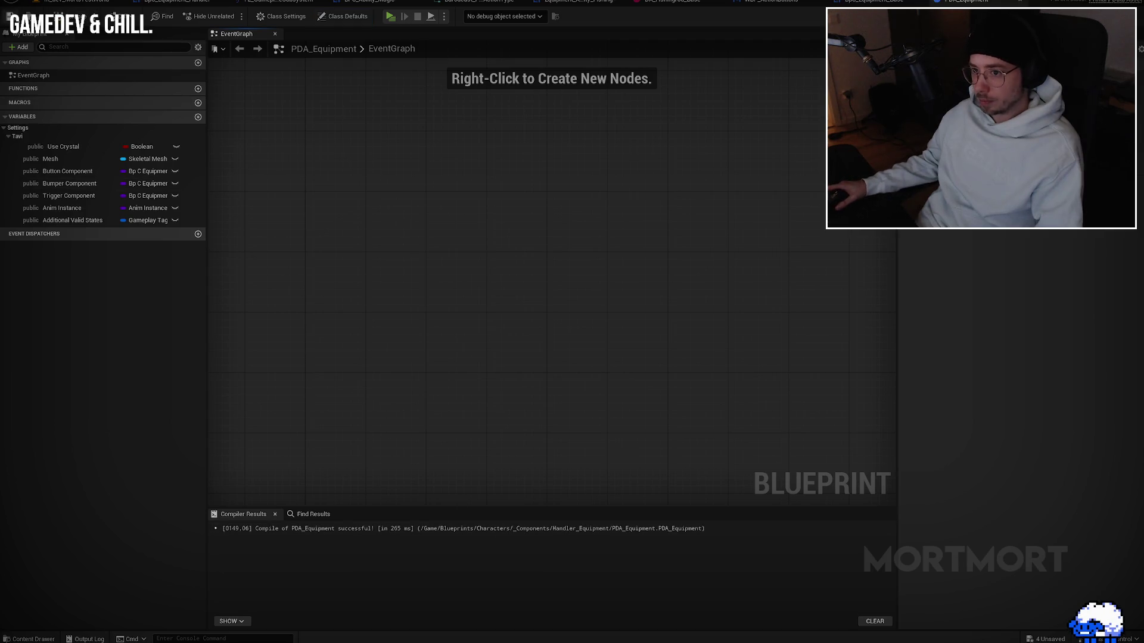
pyautogui.moveTo(369, 1); pyautogui.dragTo(465, 1)
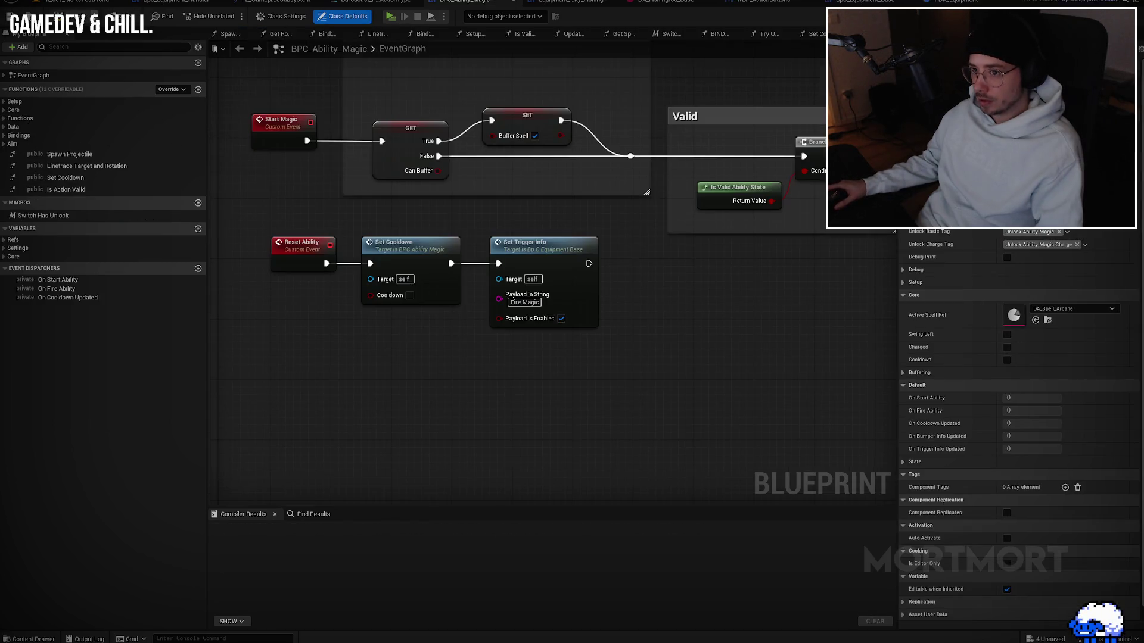
pyautogui.press('F7')
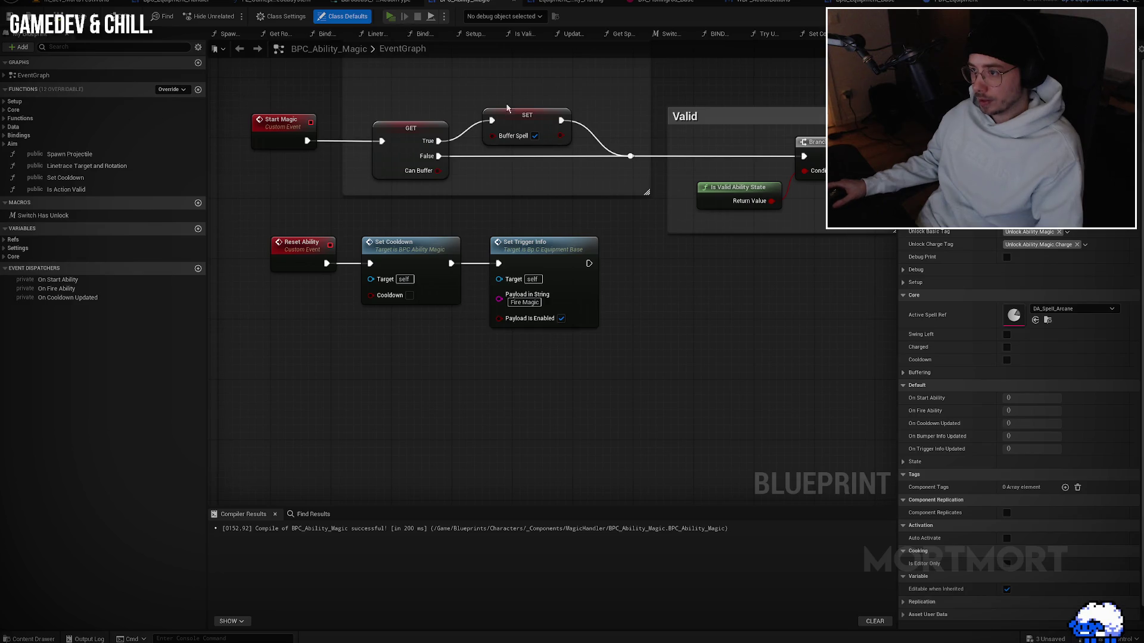
# Step: Play-test the game, cast the arcane magic, then stop the preview
pyautogui.hotkey('alt', 'p')
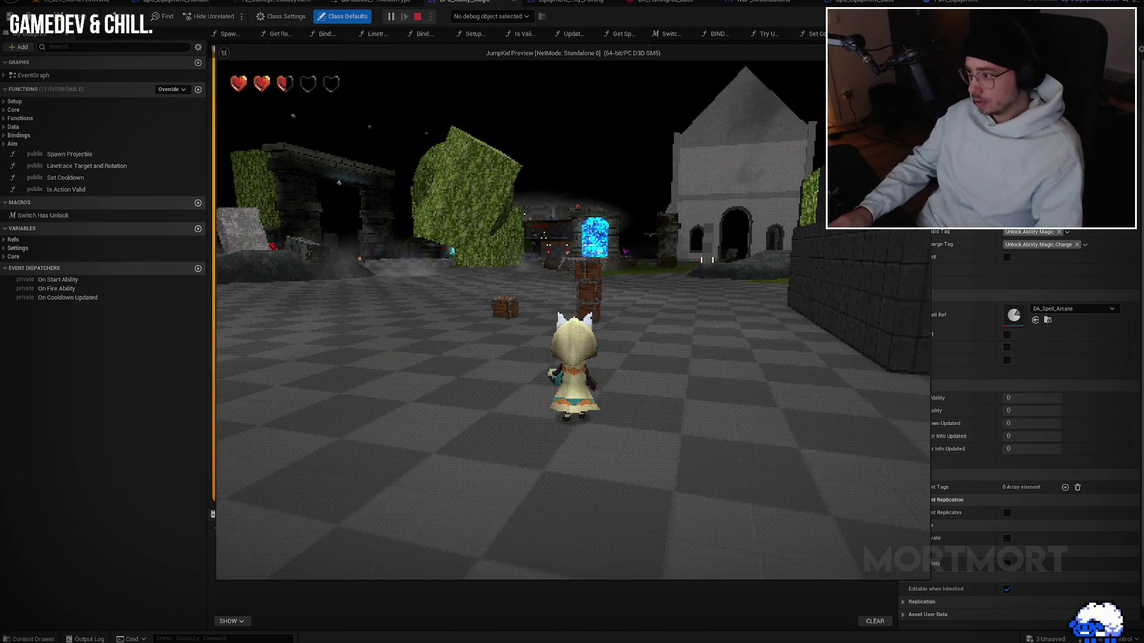
pyautogui.click(575, 325)
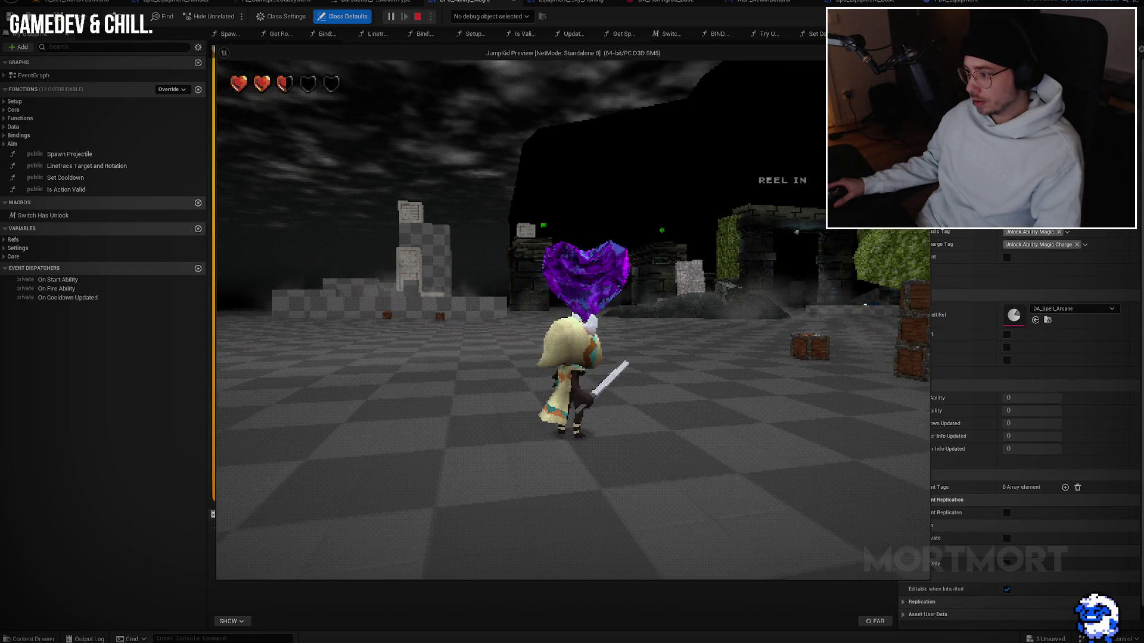
pyautogui.press('Escape')
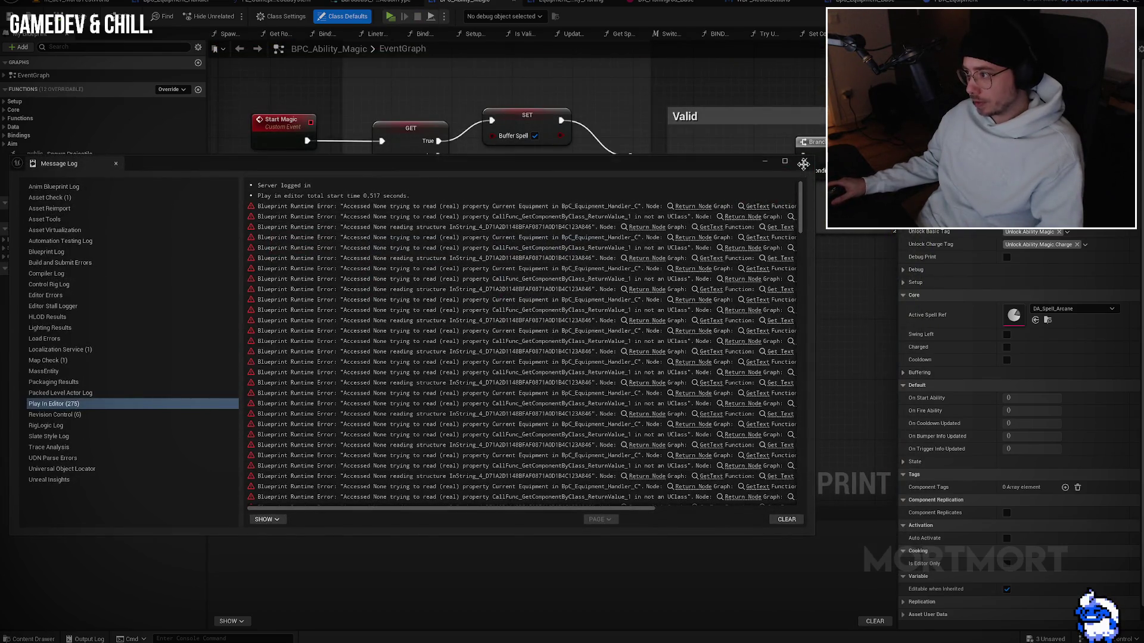
# Step: Close the error log and look through the fishing, PDA_Equipment, Handler and messaging blueprints
pyautogui.click(803, 165)
pyautogui.moveTo(536, 357); pyautogui.dragTo(506, 291)
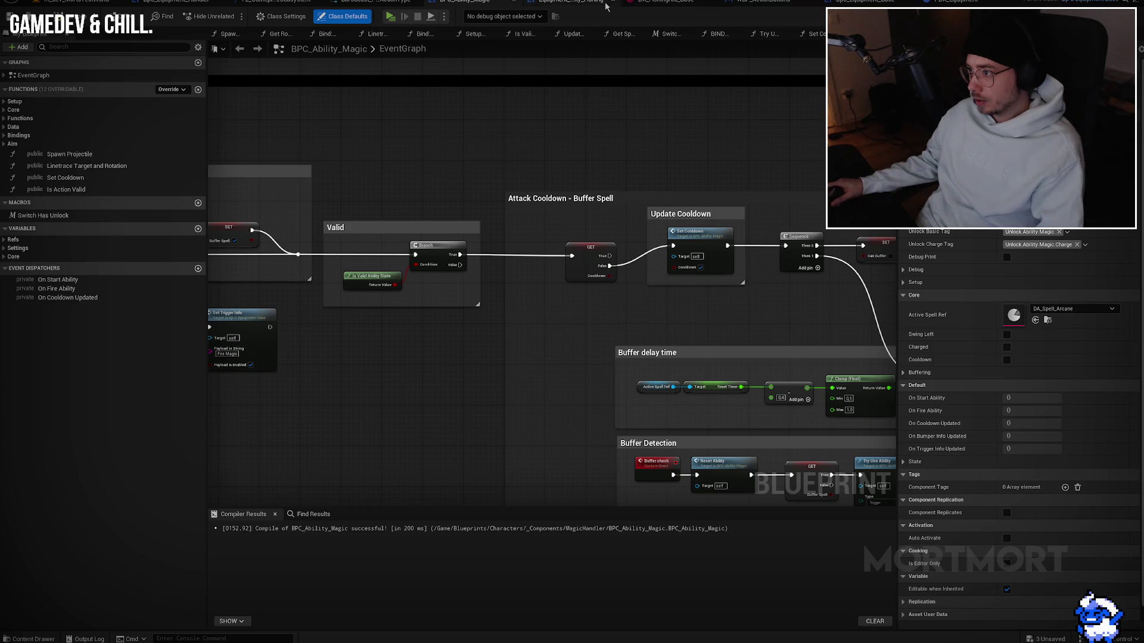
pyautogui.click(562, 6)
pyautogui.click(953, 2)
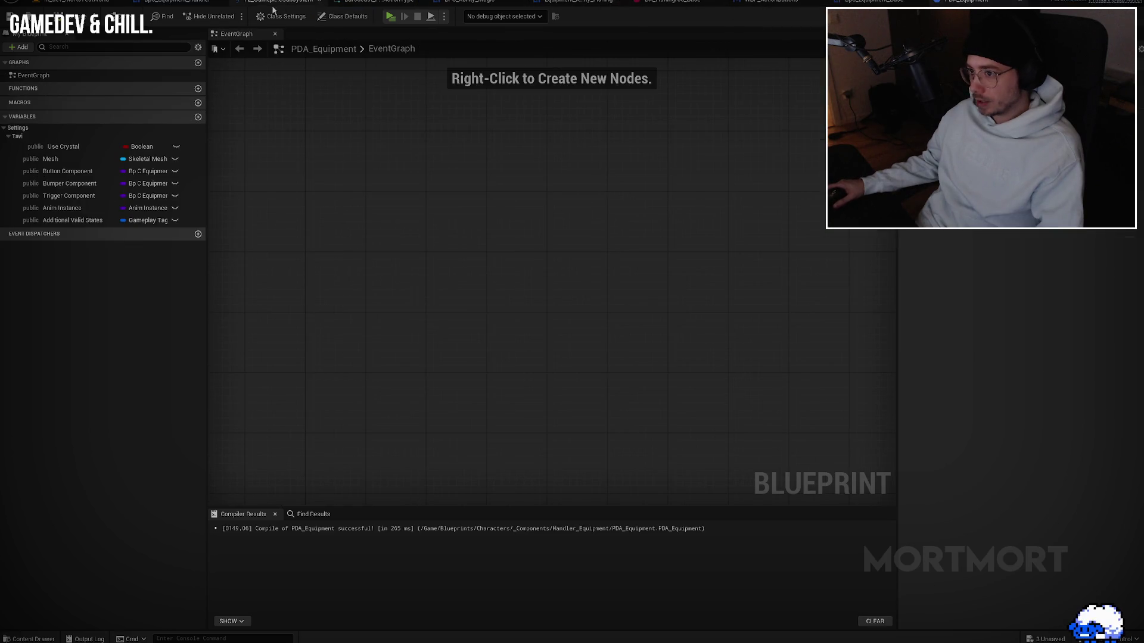
pyautogui.click(183, 5)
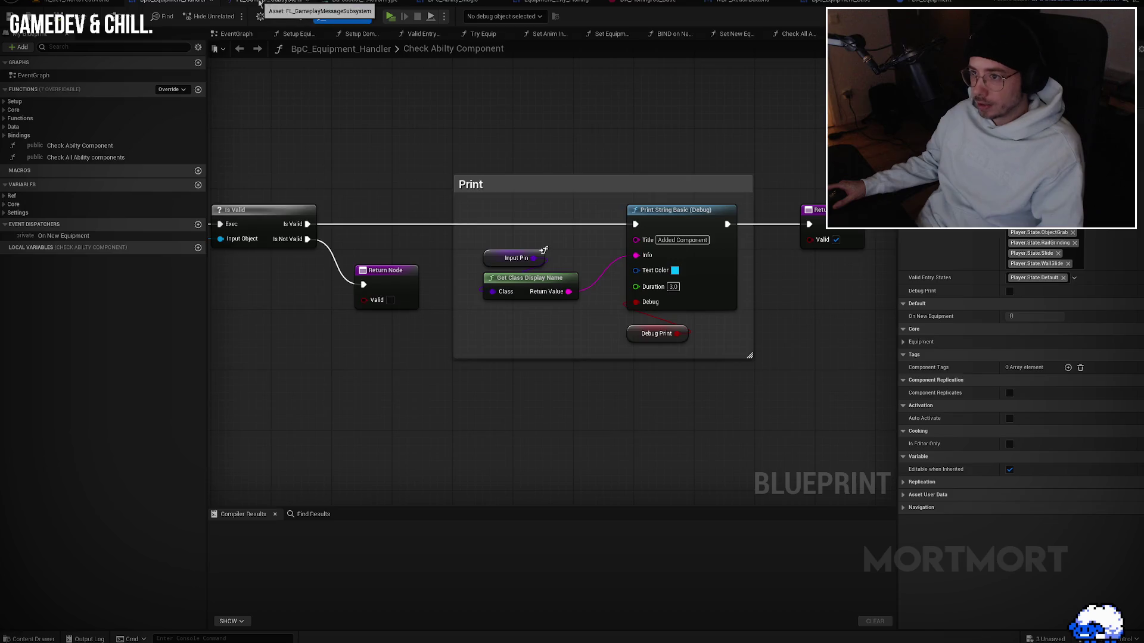
pyautogui.click(277, 5)
# Step: Close the FL_GameplayMessageSubsystem, Barodcast_Payload_ActionType and DA_Fishingrod_Base editors
pyautogui.middleClick(291, 3)
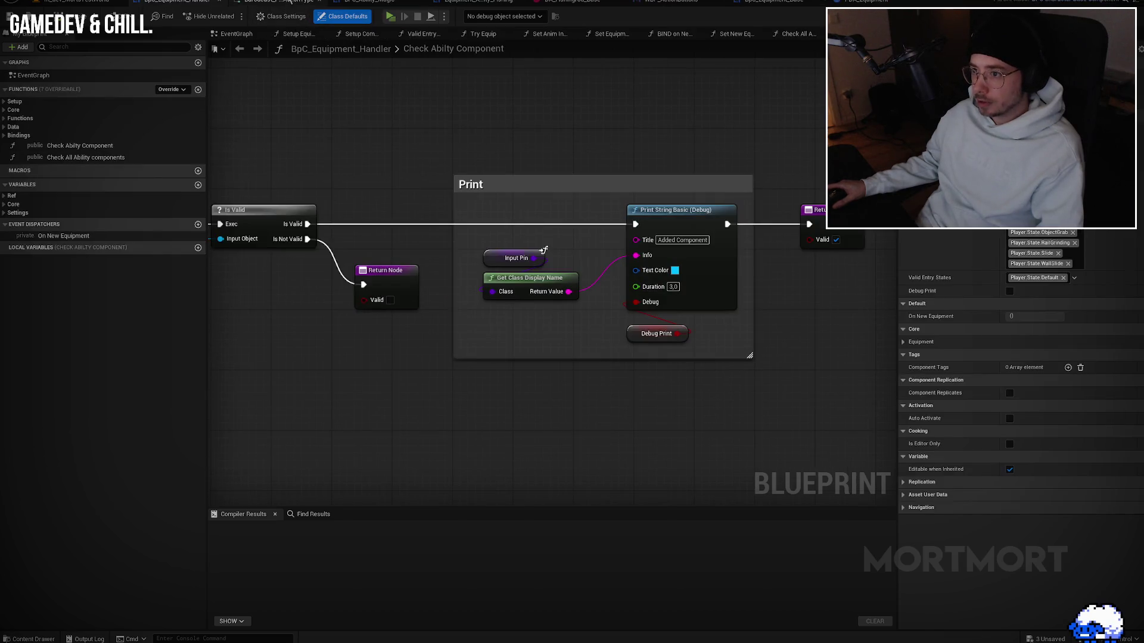
pyautogui.click(291, 2)
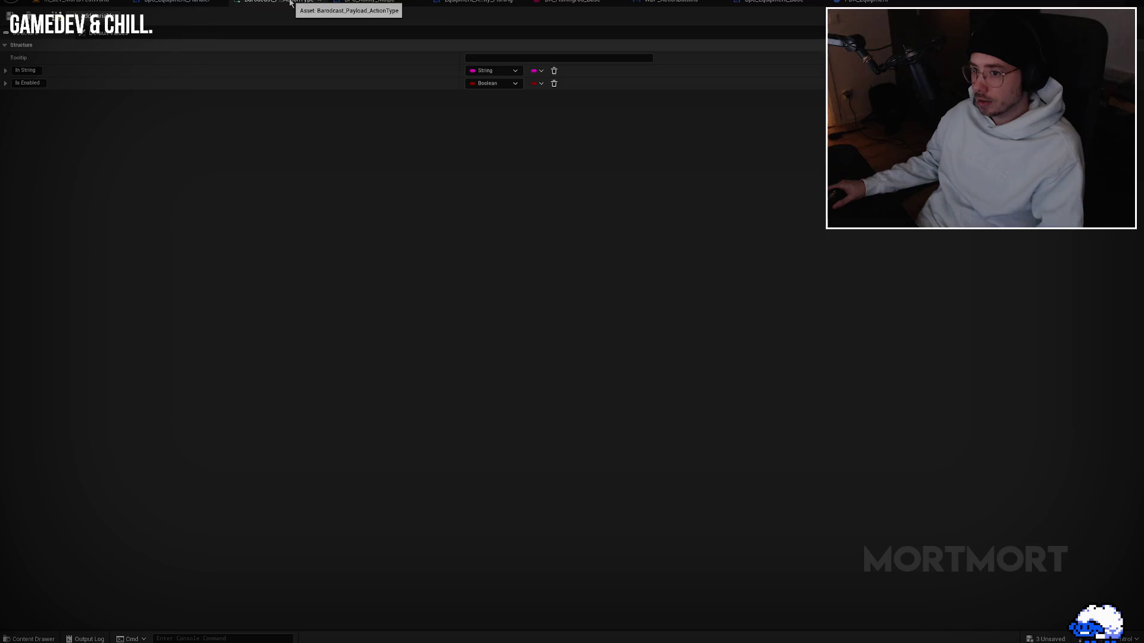
pyautogui.middleClick(292, 3)
pyautogui.click(318, 2)
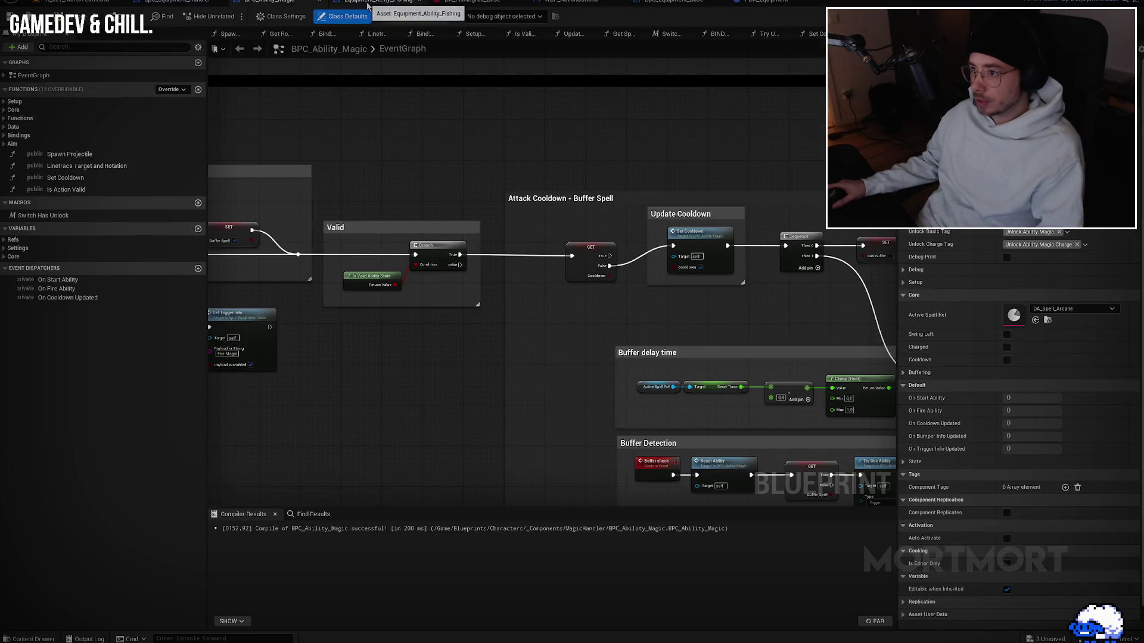
pyautogui.click(372, 3)
pyautogui.click(474, 3)
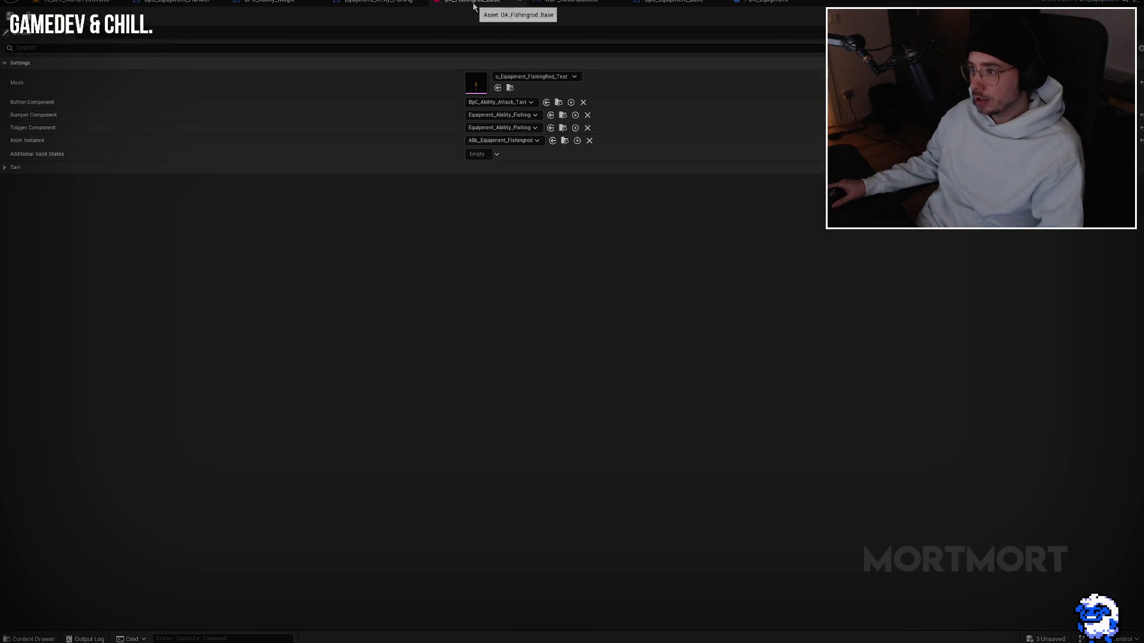
pyautogui.middleClick(474, 4)
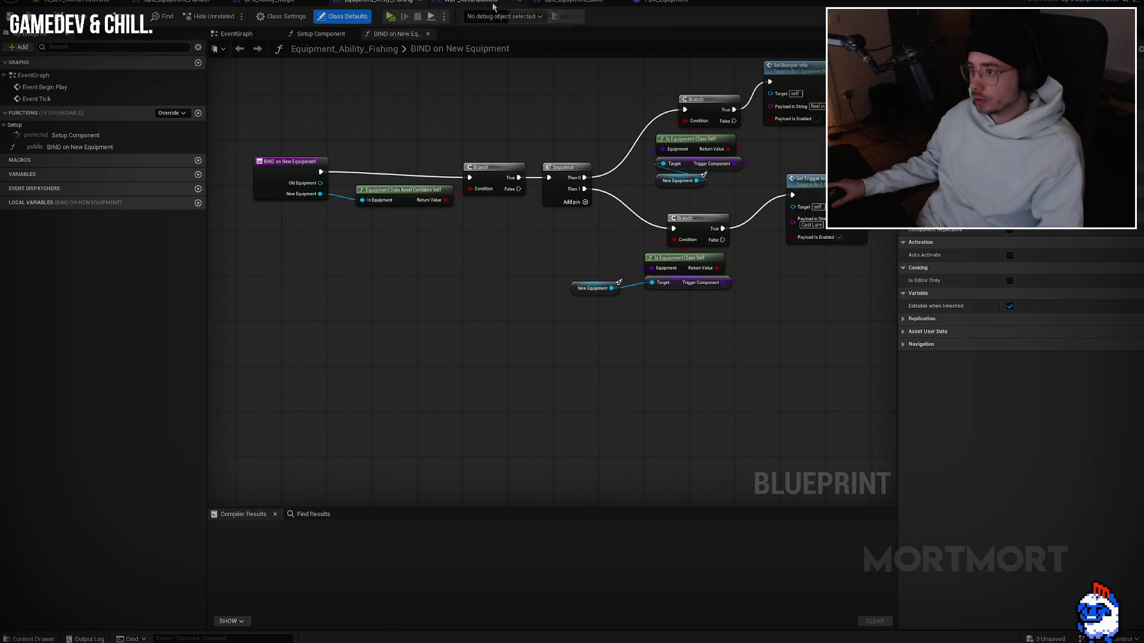
# Step: Close PDA_Equipment and dock the BpC_Equipment_Base tab beside BpC_Equipment_Handler
pyautogui.click(572, 3)
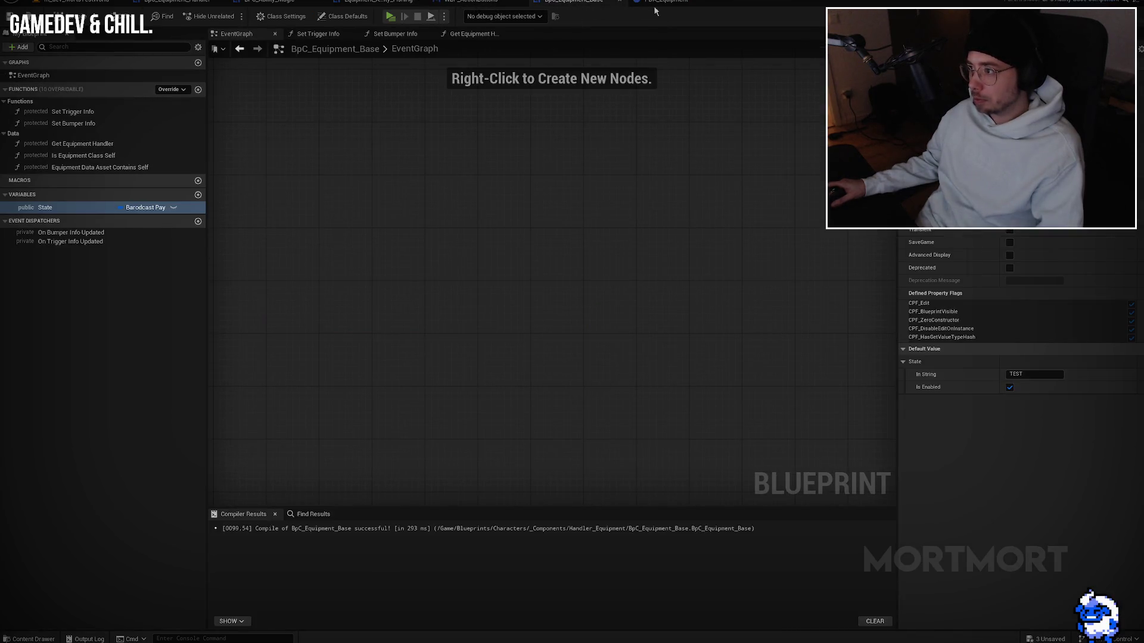
pyautogui.middleClick(670, 4)
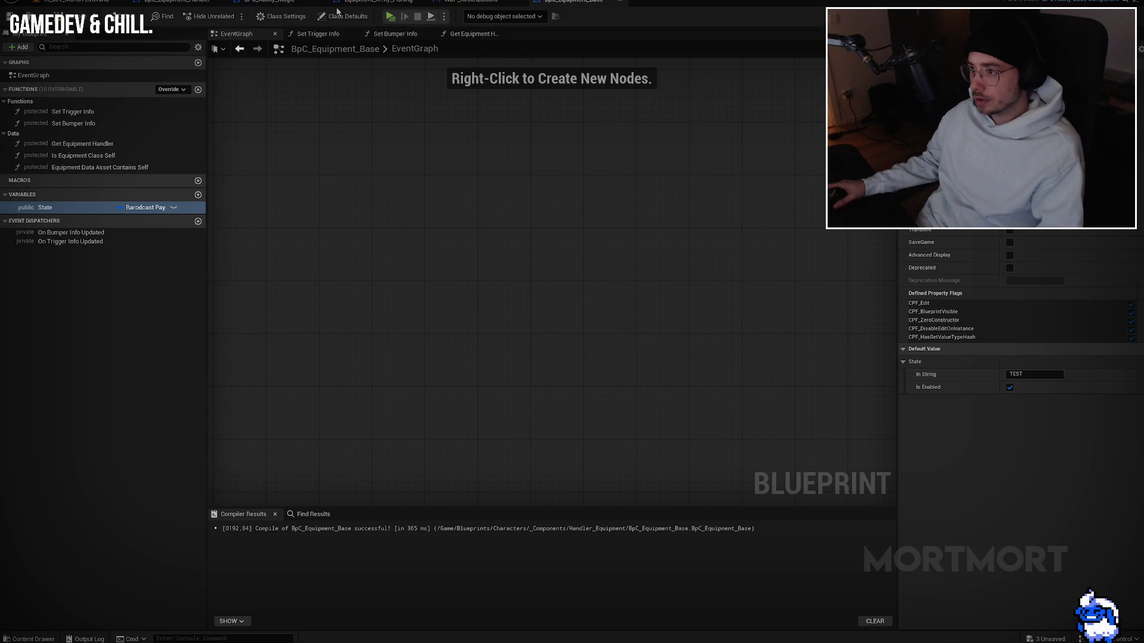
pyautogui.moveTo(544, 2); pyautogui.dragTo(299, 3)
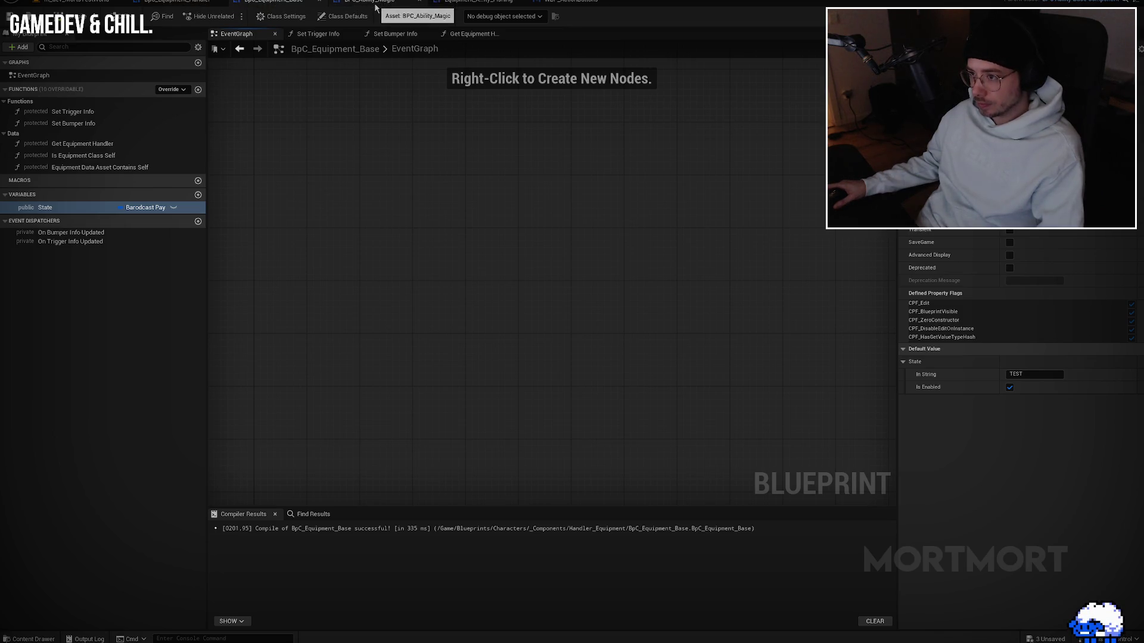
pyautogui.click(375, 8)
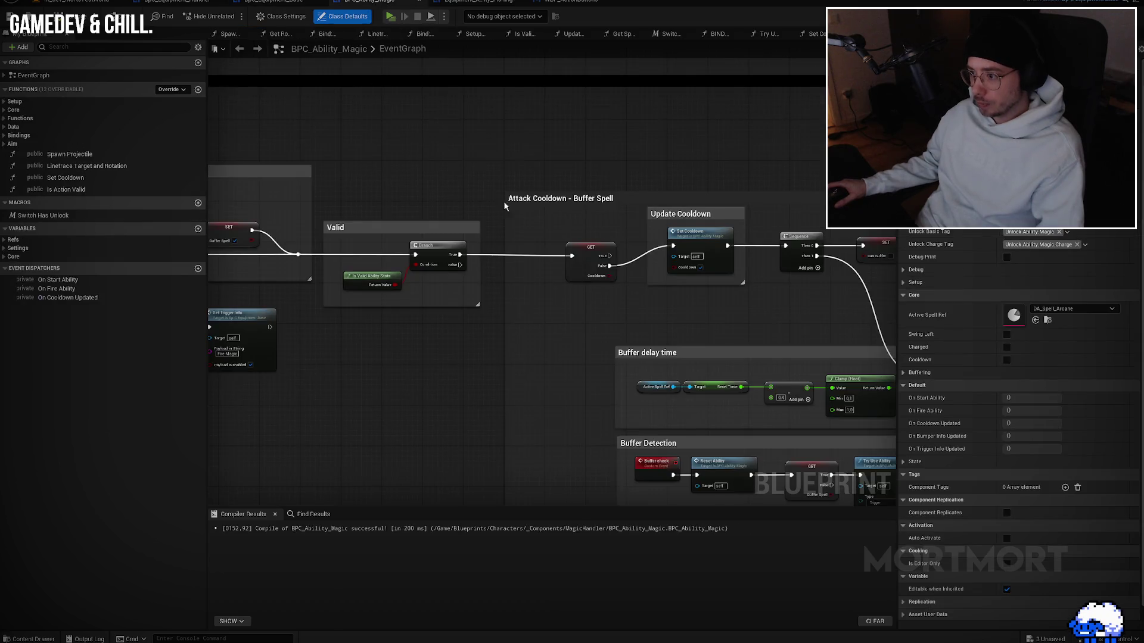
# Step: Delete the Set Trigger Info nodes in the Reset Ability and Load VFX sections of BPC_Ability_Magic
pyautogui.moveTo(653, 241)
pyautogui.mouseDown()
pyautogui.moveTo(521, 239)
pyautogui.moveTo(689, 231)
pyautogui.mouseUp()
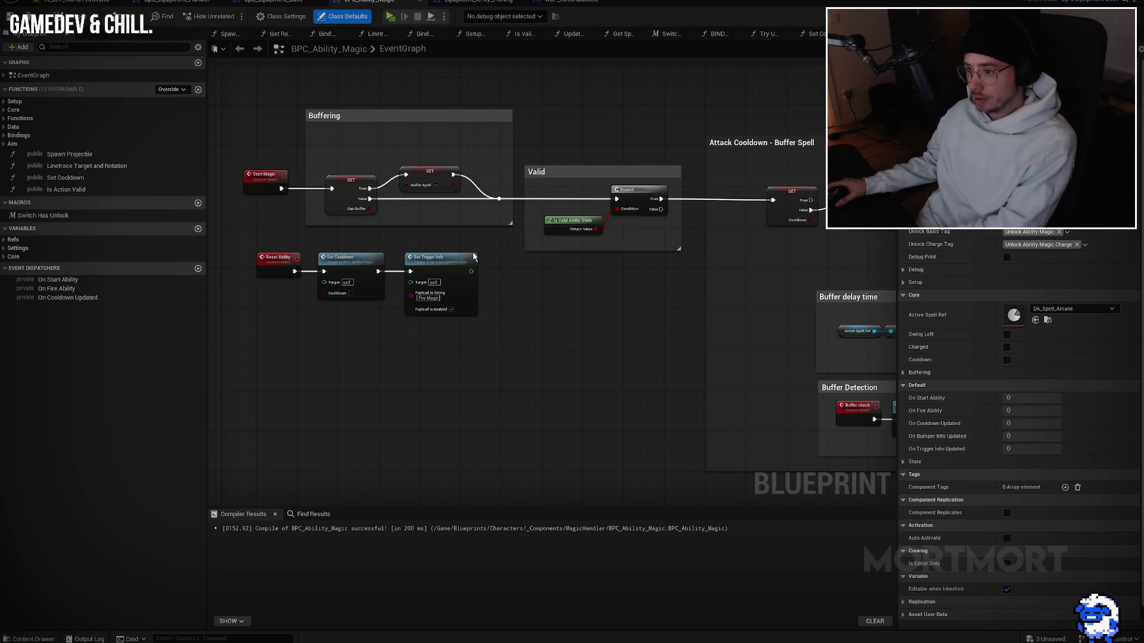
pyautogui.scroll(2, 411, 298)
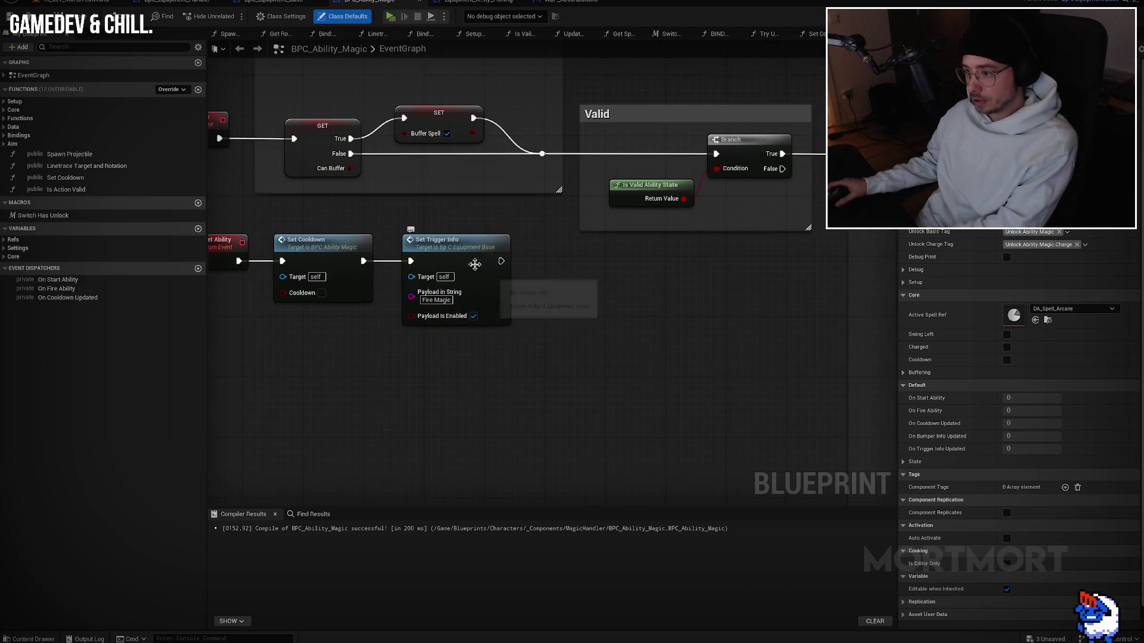
pyautogui.click(454, 264)
pyautogui.press('Delete')
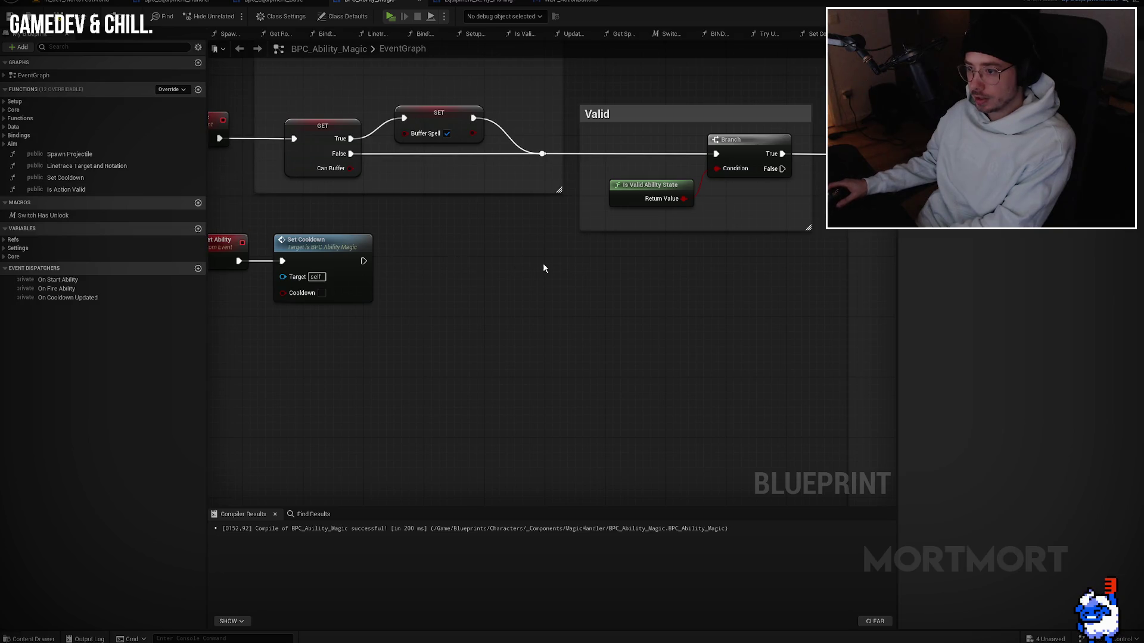
pyautogui.moveTo(470, 286); pyautogui.dragTo(682, 250)
pyautogui.hotkey('ctrl', 'z')
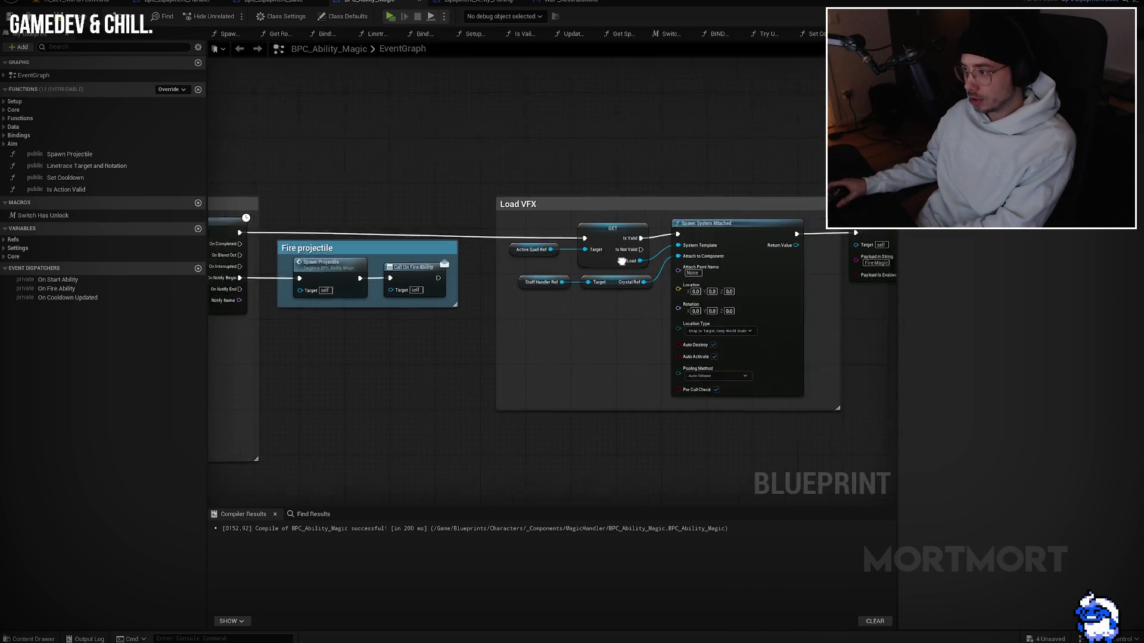
pyautogui.hotkey('ctrl', 'z')
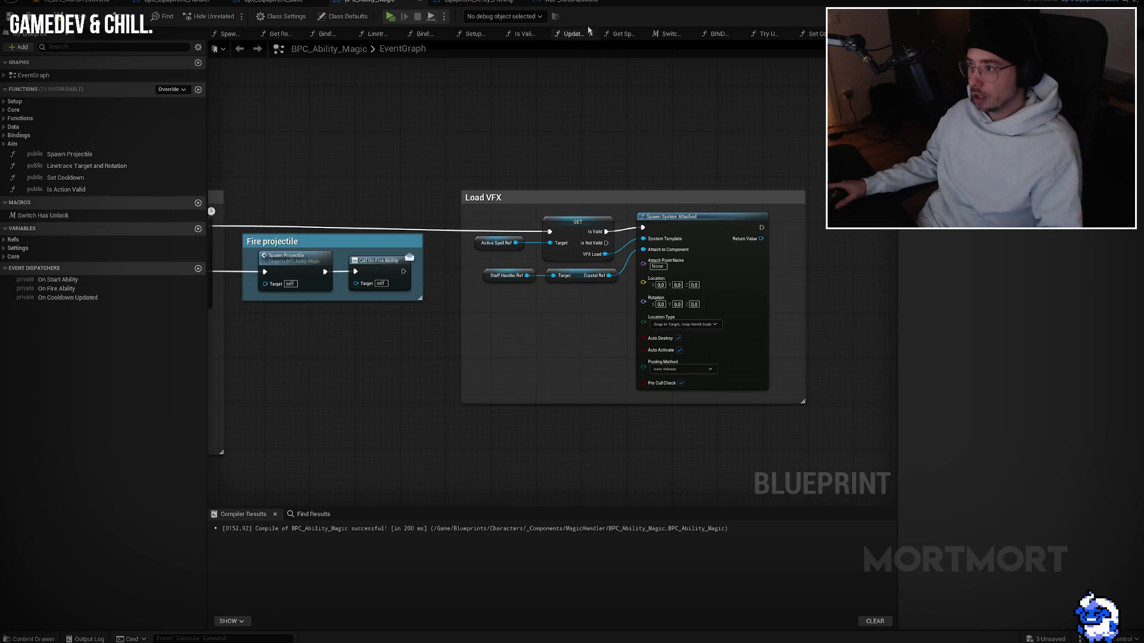
pyautogui.click(276, 2)
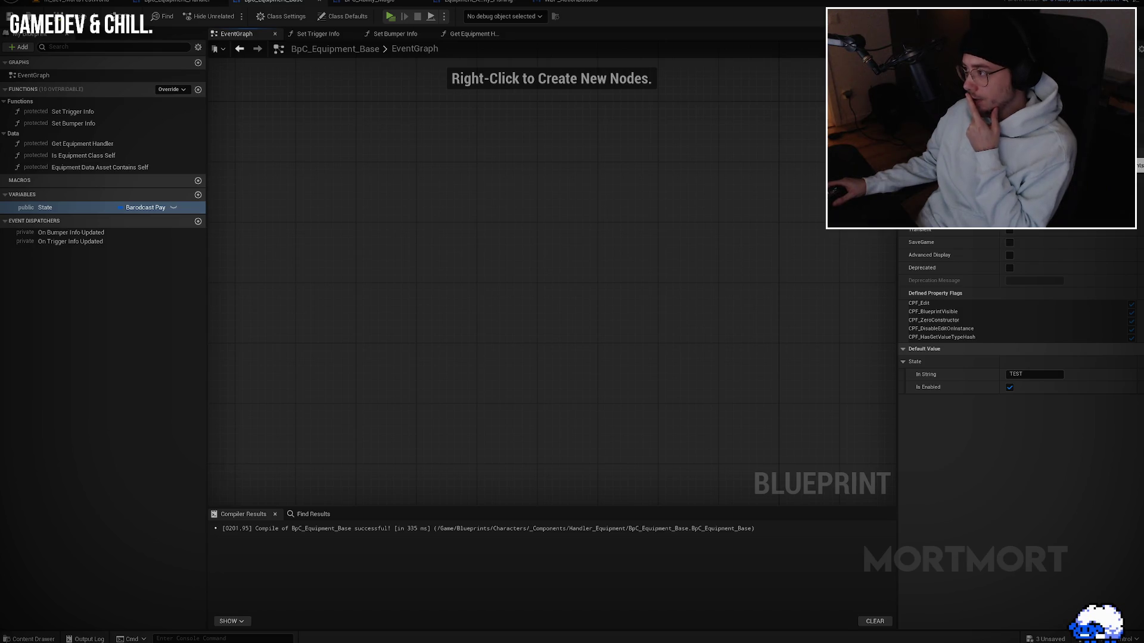
# Step: Compile BpC_Equipment_Base and delete its Set Trigger Info and Set Bumper Info functions
pyautogui.press('F7')
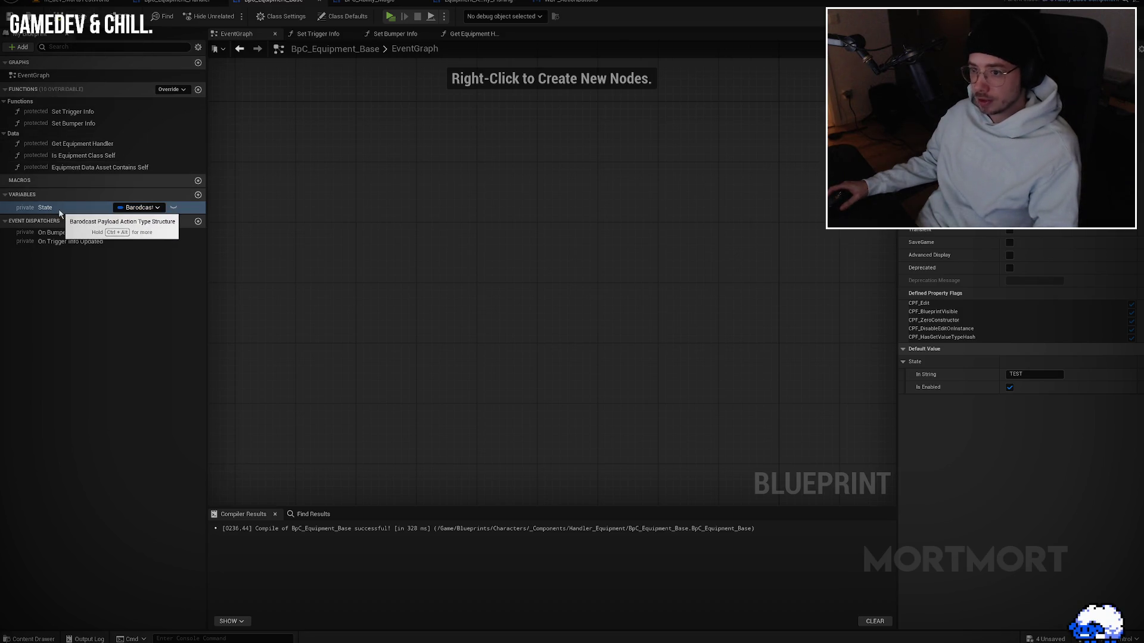
pyautogui.click(121, 113)
pyautogui.press('Delete')
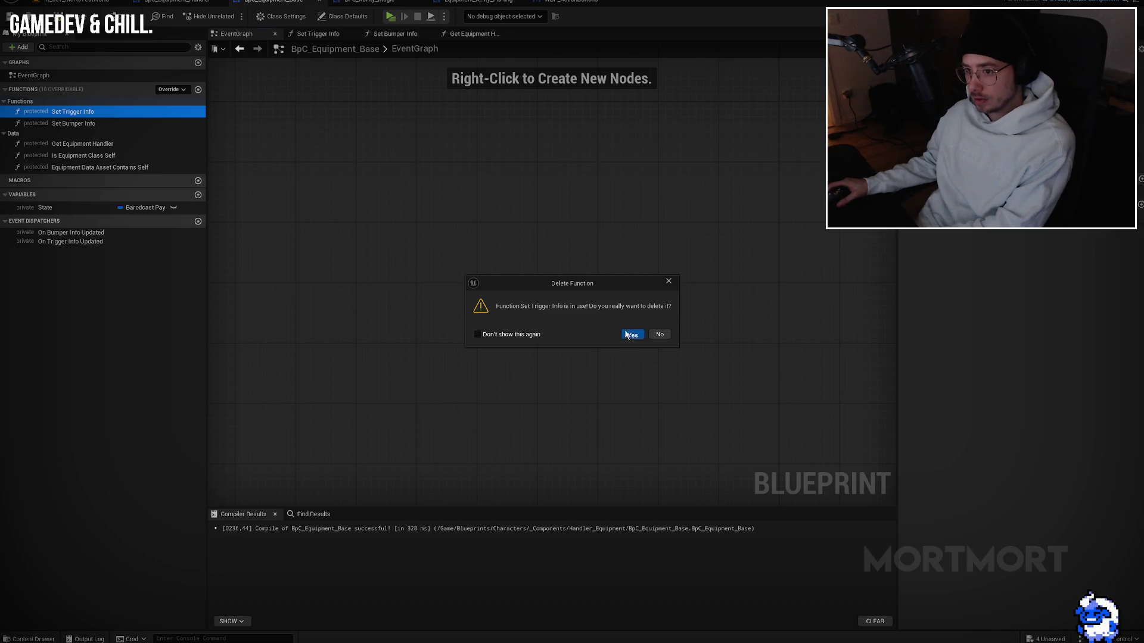
pyautogui.click(631, 335)
pyautogui.click(69, 112)
pyautogui.press('Delete')
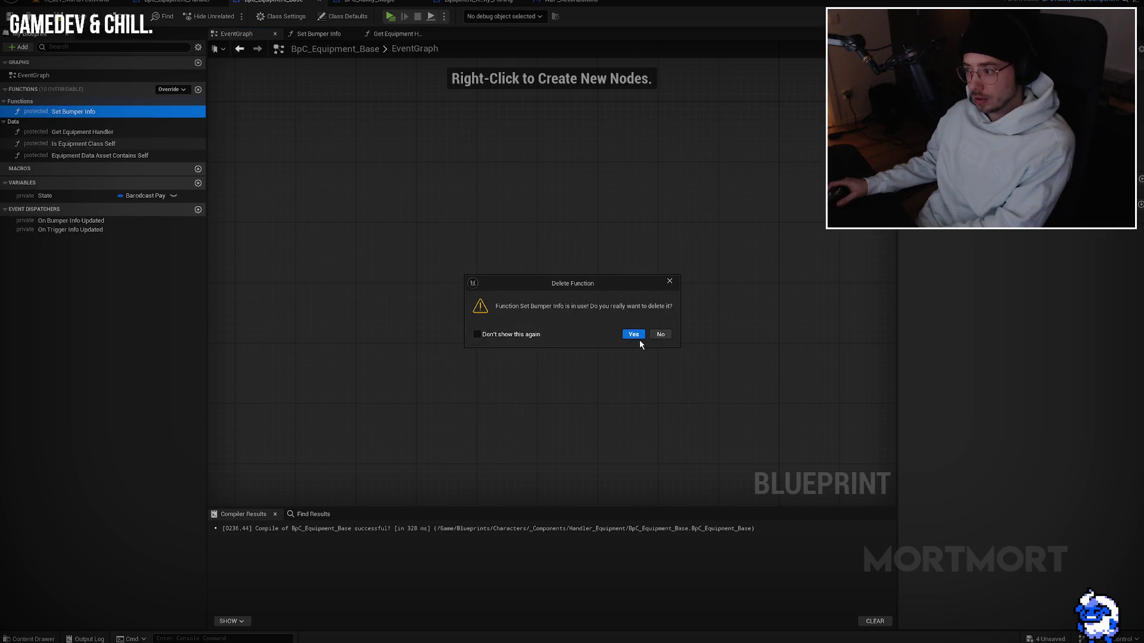
pyautogui.click(638, 334)
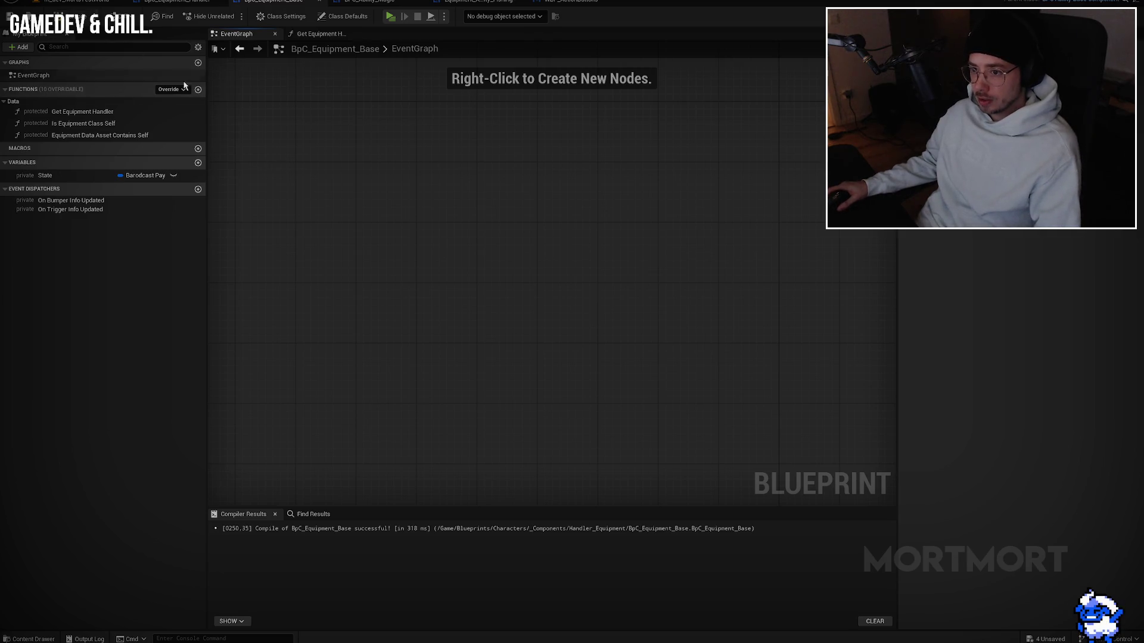
pyautogui.click(370, 2)
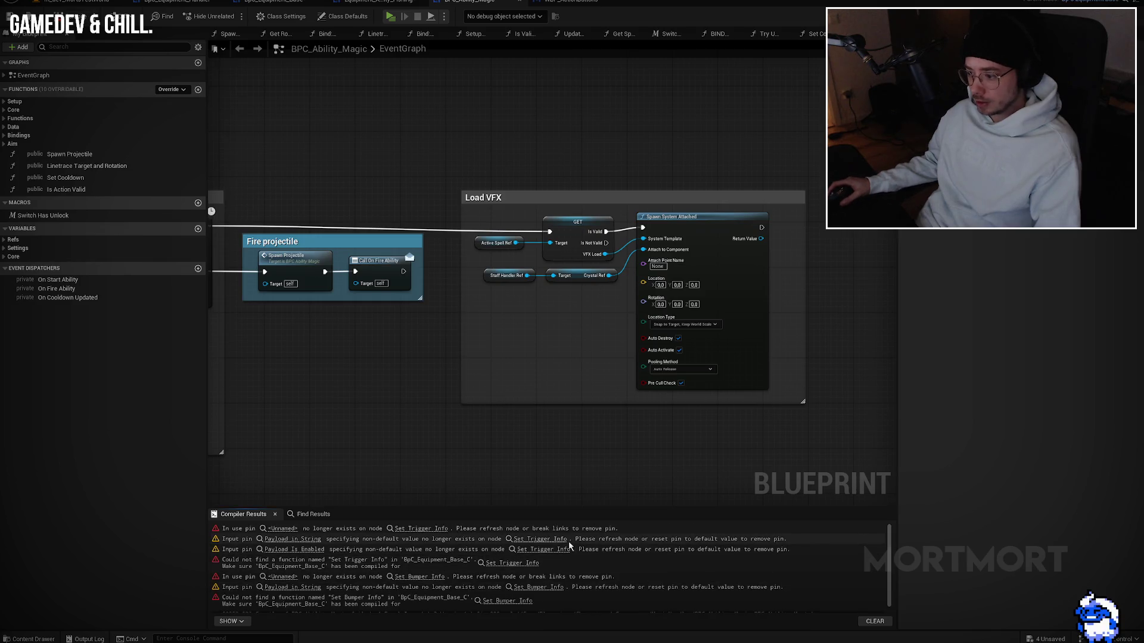
# Step: Delete the erroring Set Bumper Info and Set Trigger Info nodes in BIND on New Equipment and compile
pyautogui.click(563, 539)
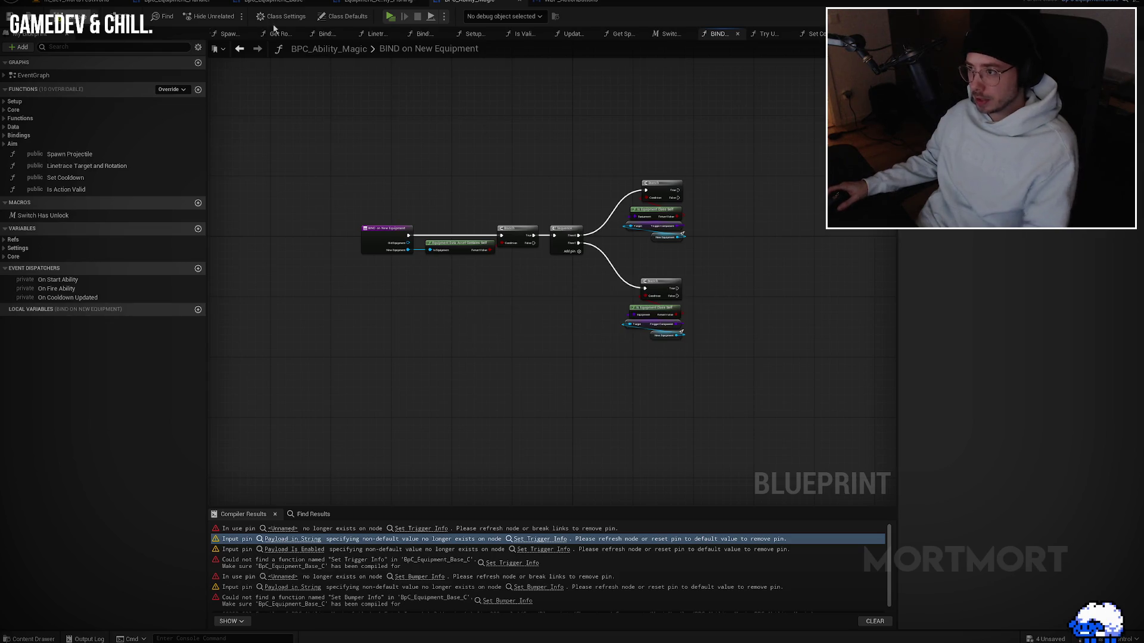
pyautogui.click(378, 2)
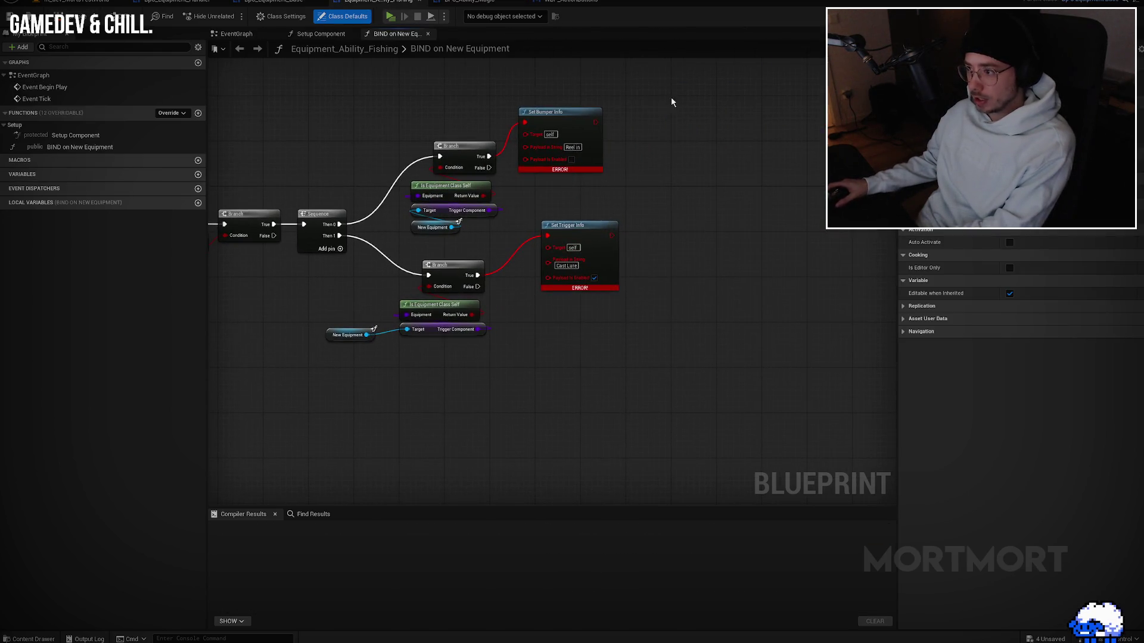
pyautogui.press('Delete')
pyautogui.click(72, 18)
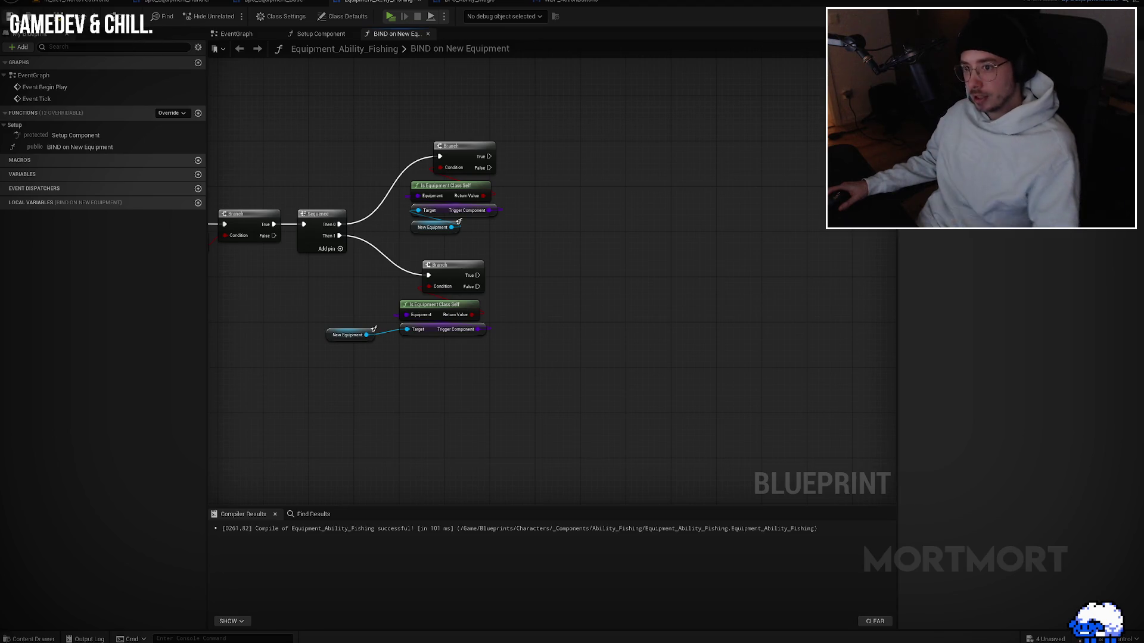
# Step: Play-test the level, picking up a crate and walking around, then close the error log
pyautogui.click(390, 18)
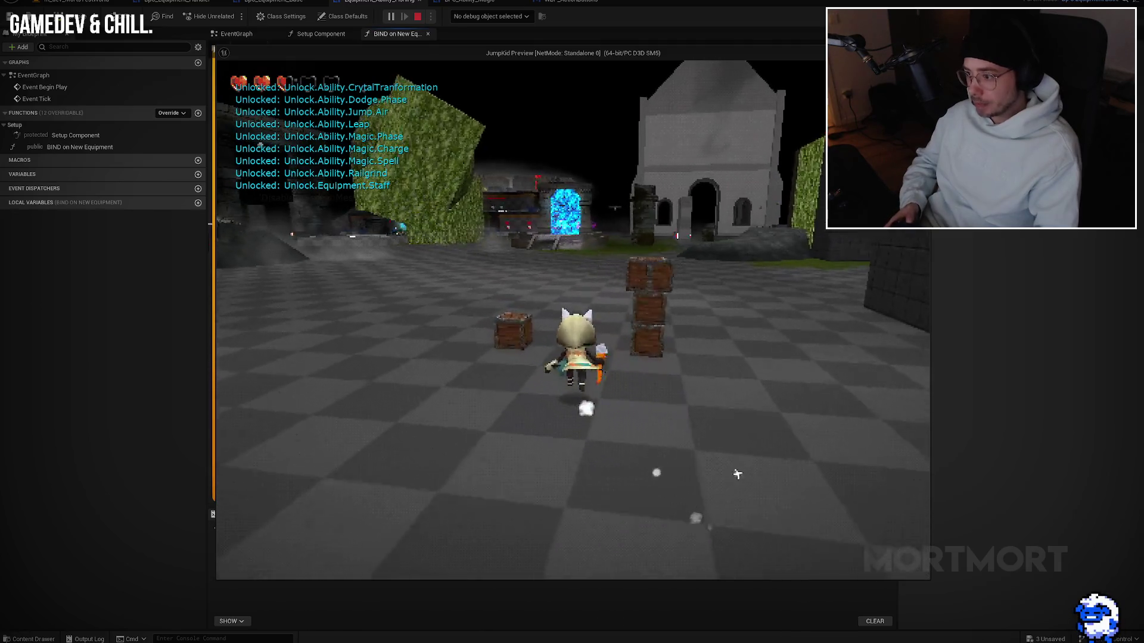
pyautogui.press('e')
pyautogui.press('e')
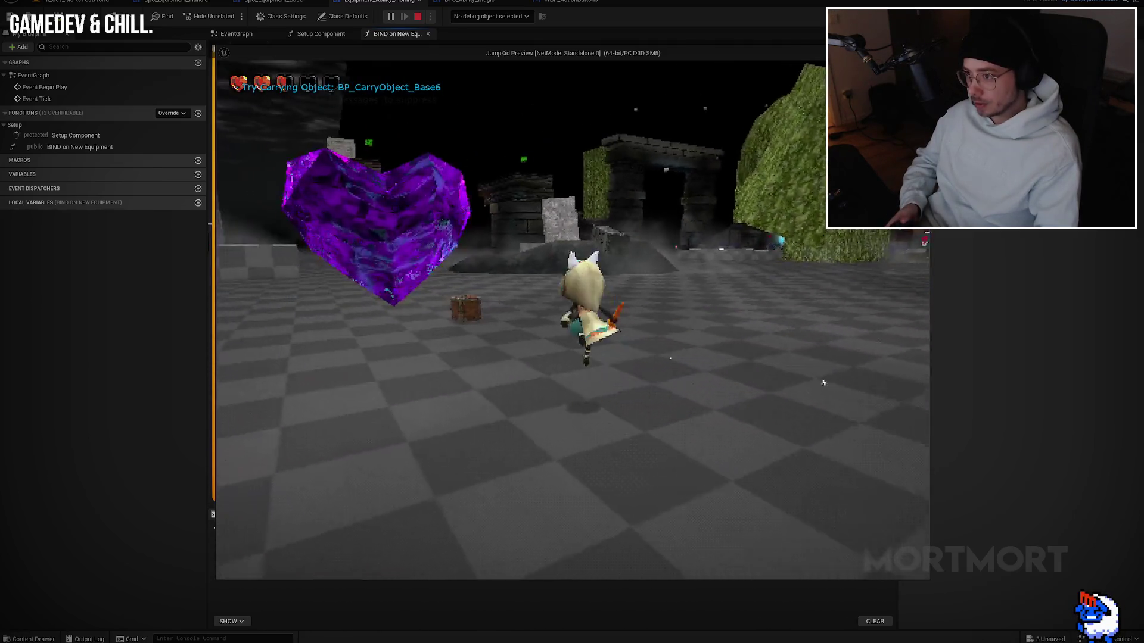
pyautogui.press('w')
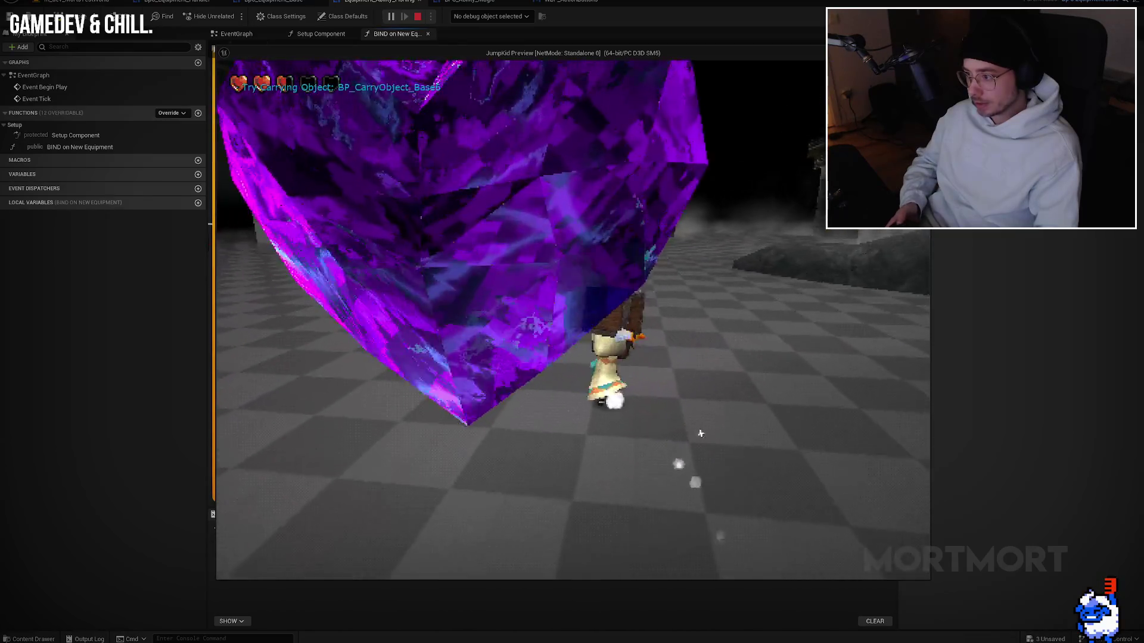
pyautogui.press('w')
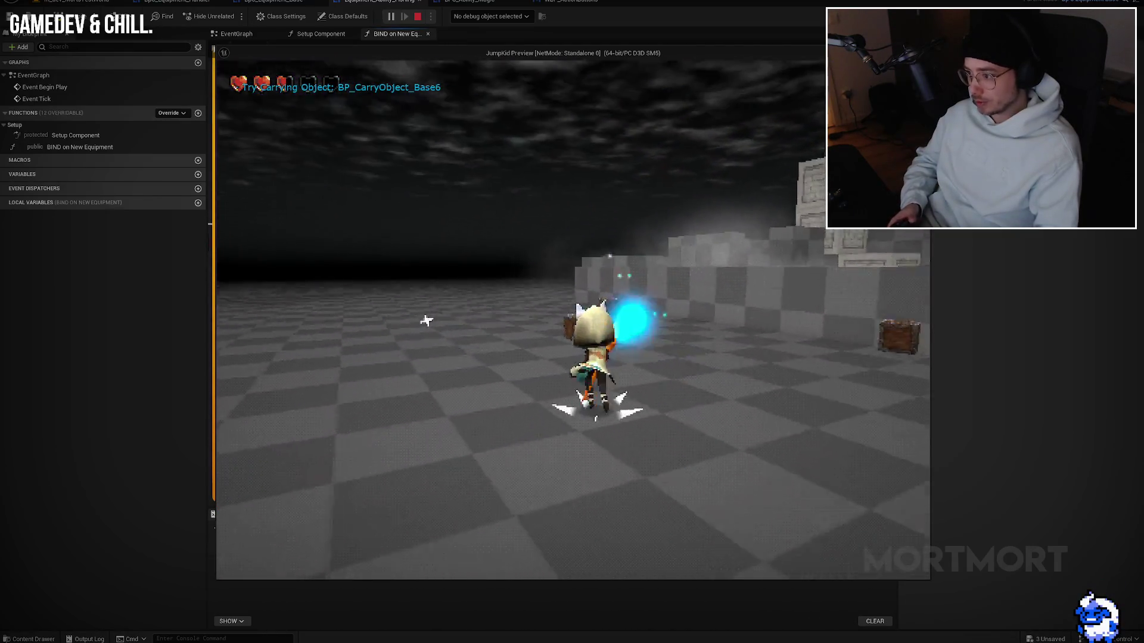
pyautogui.press('Escape')
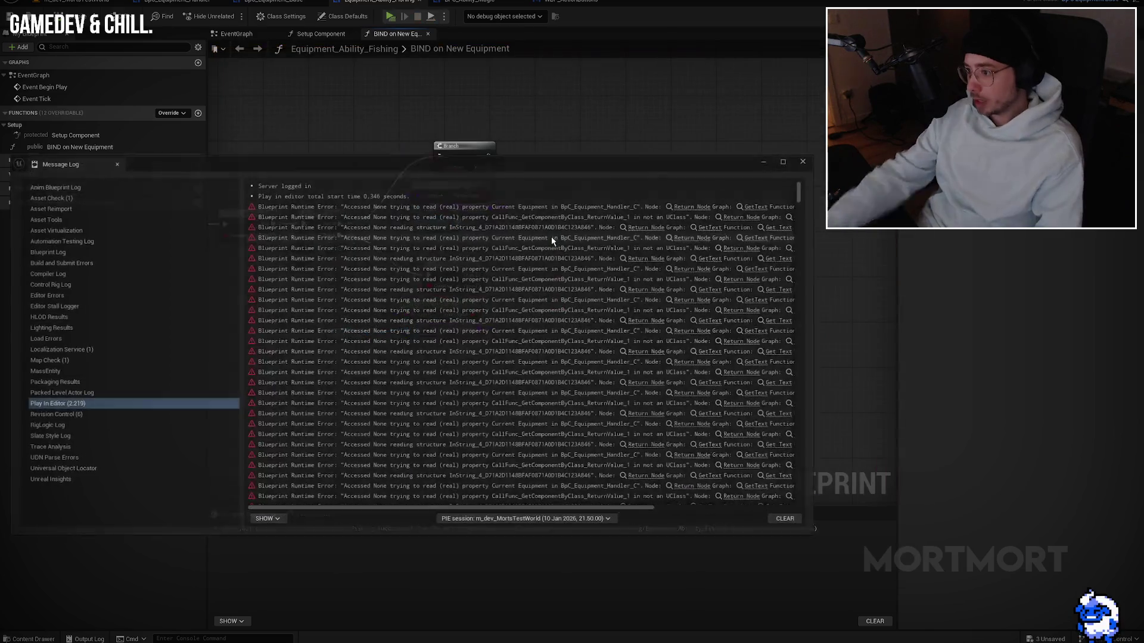
pyautogui.click(805, 160)
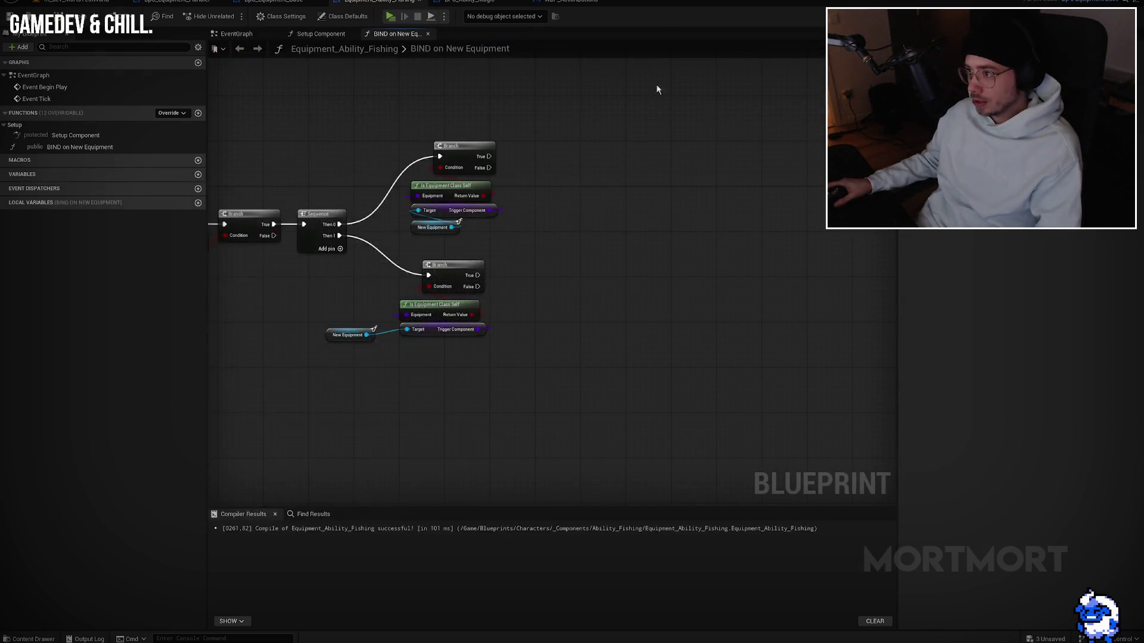
pyautogui.click(280, 3)
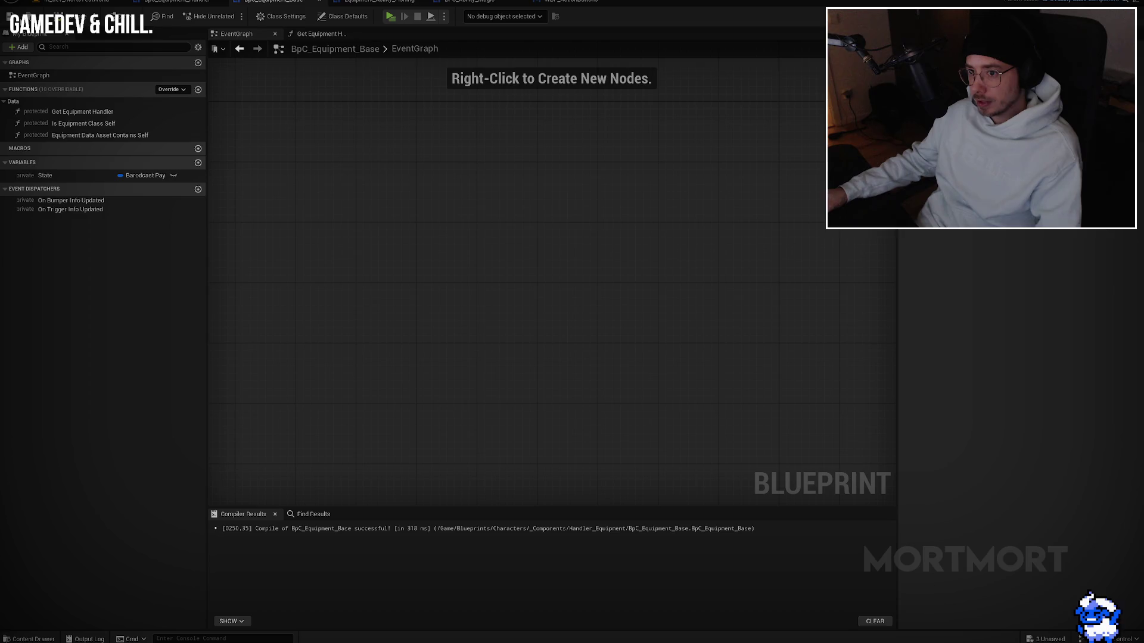
# Step: Create a Set State function whose State input feeds a SET State node
pyautogui.click(191, 5)
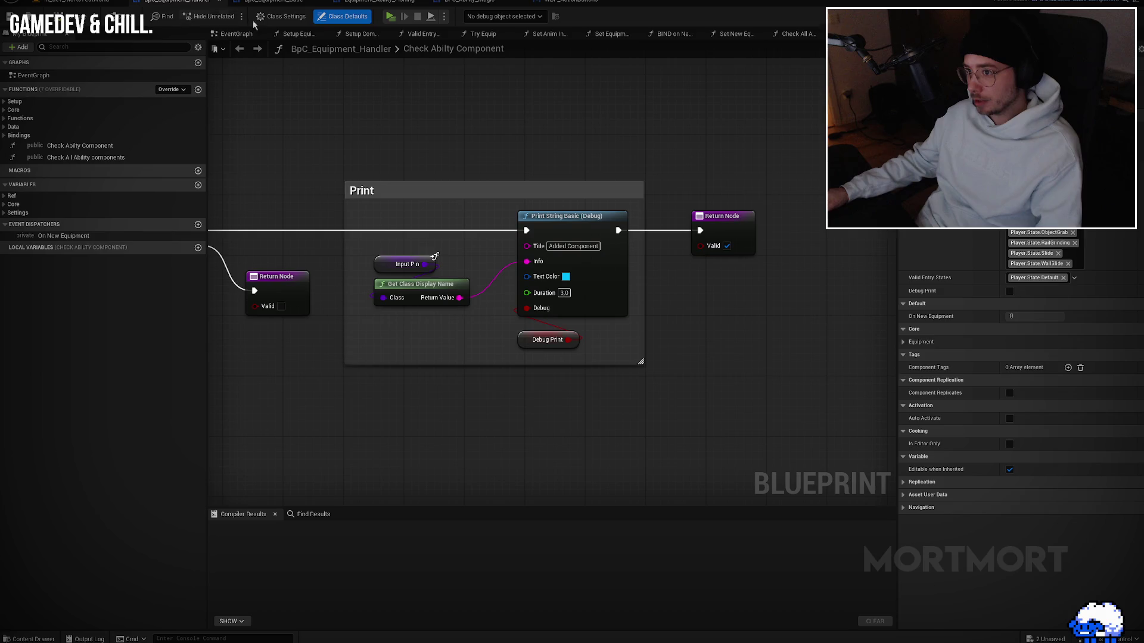
pyautogui.click(296, 4)
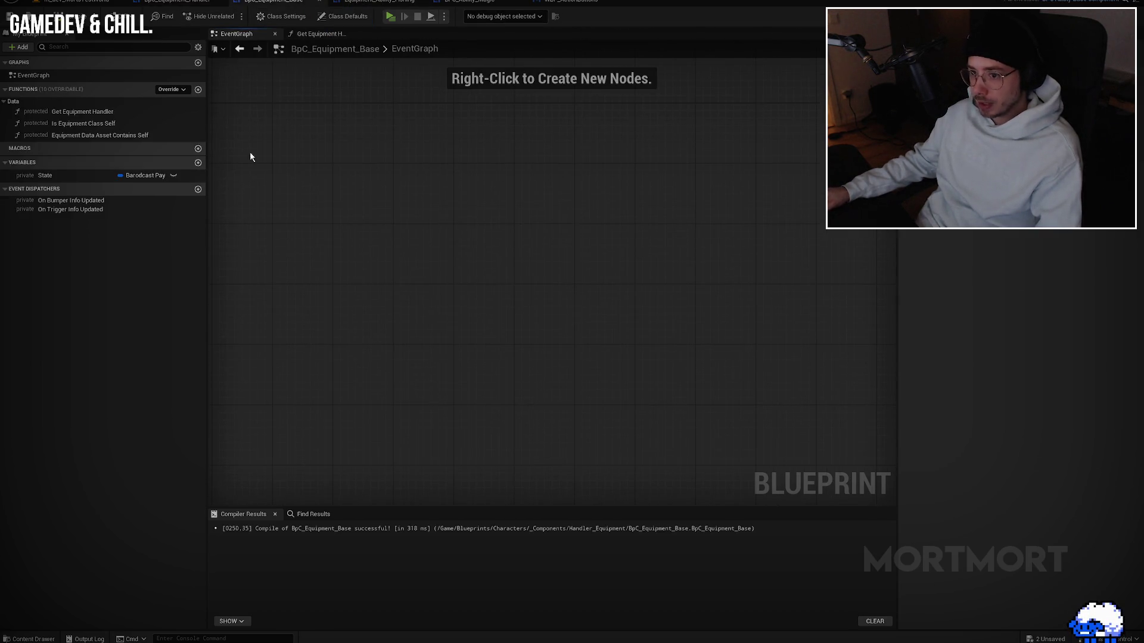
pyautogui.click(197, 90)
pyautogui.write('Set State')
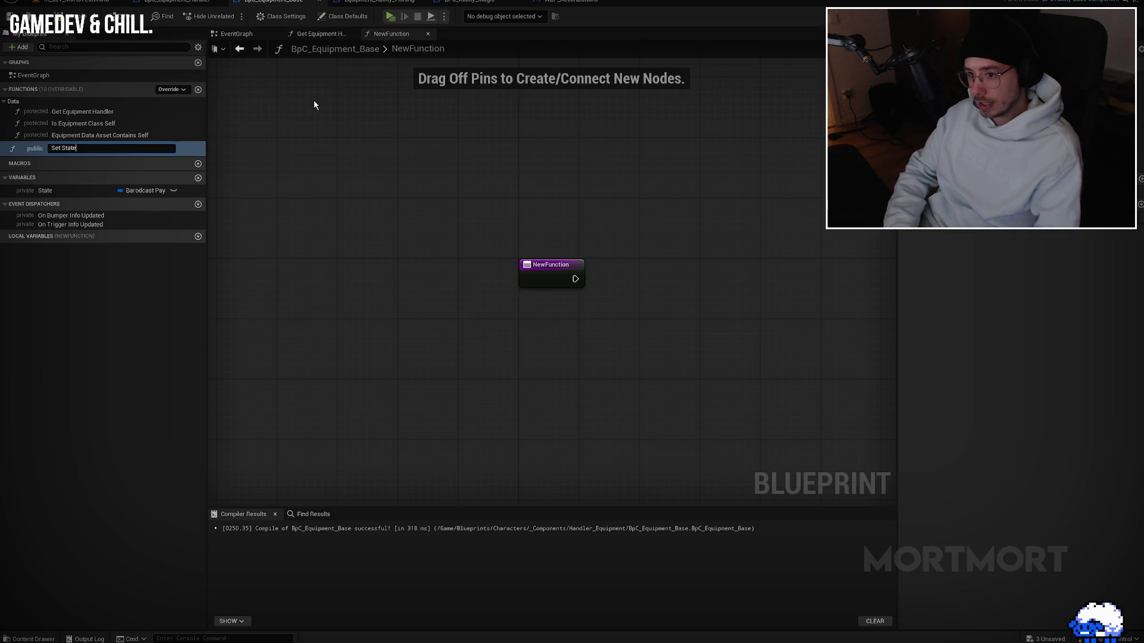
pyautogui.press('Return')
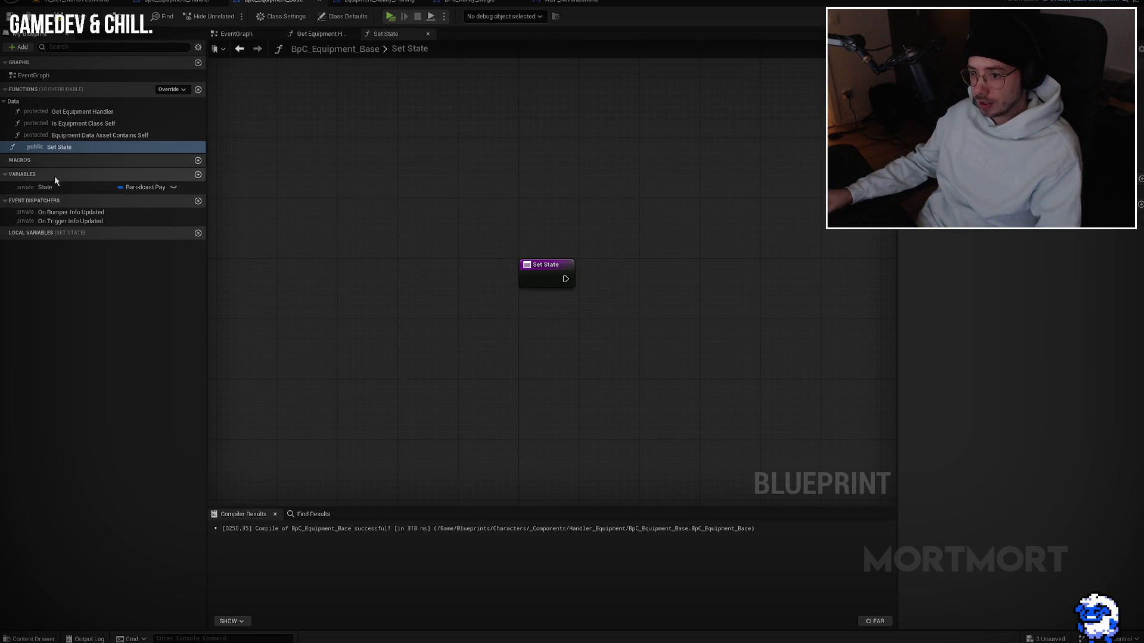
pyautogui.moveTo(56, 188)
pyautogui.mouseDown()
pyautogui.moveTo(551, 277)
pyautogui.moveTo(634, 271)
pyautogui.mouseUp()
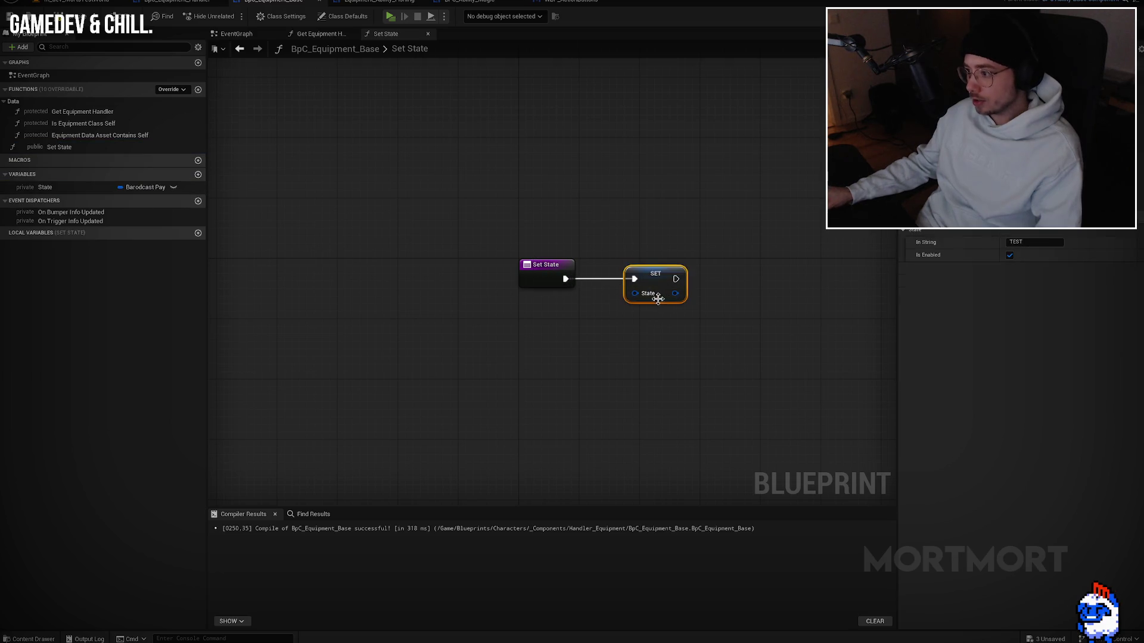
pyautogui.moveTo(583, 377); pyautogui.dragTo(544, 373)
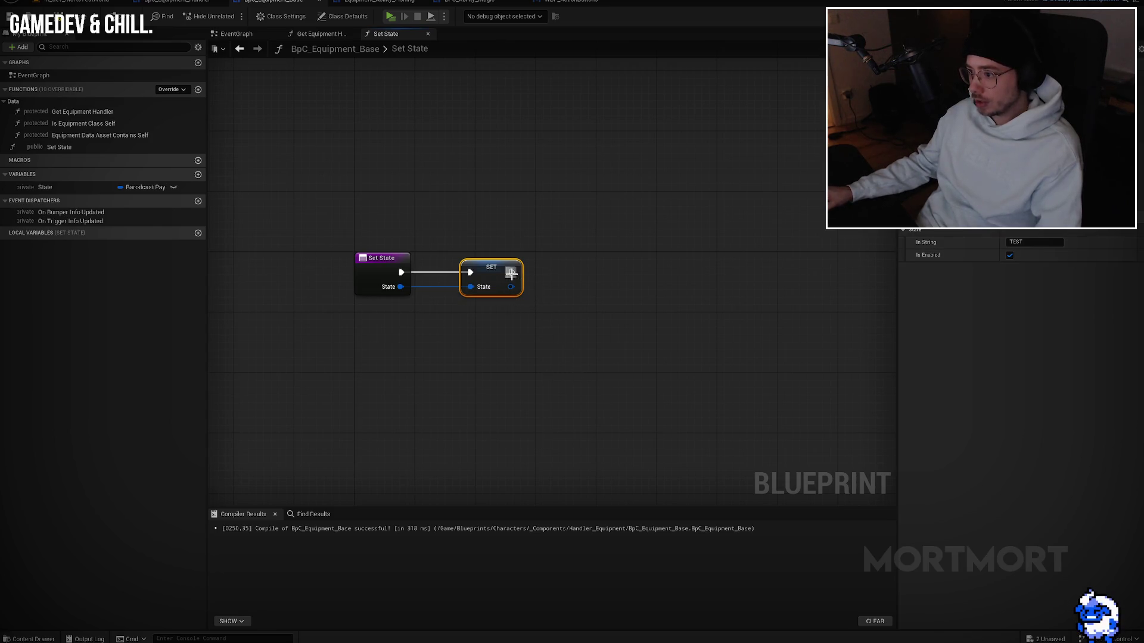
# Step: Add an event dispatcher named On New Equipment State
pyautogui.click(198, 201)
pyautogui.write('O')
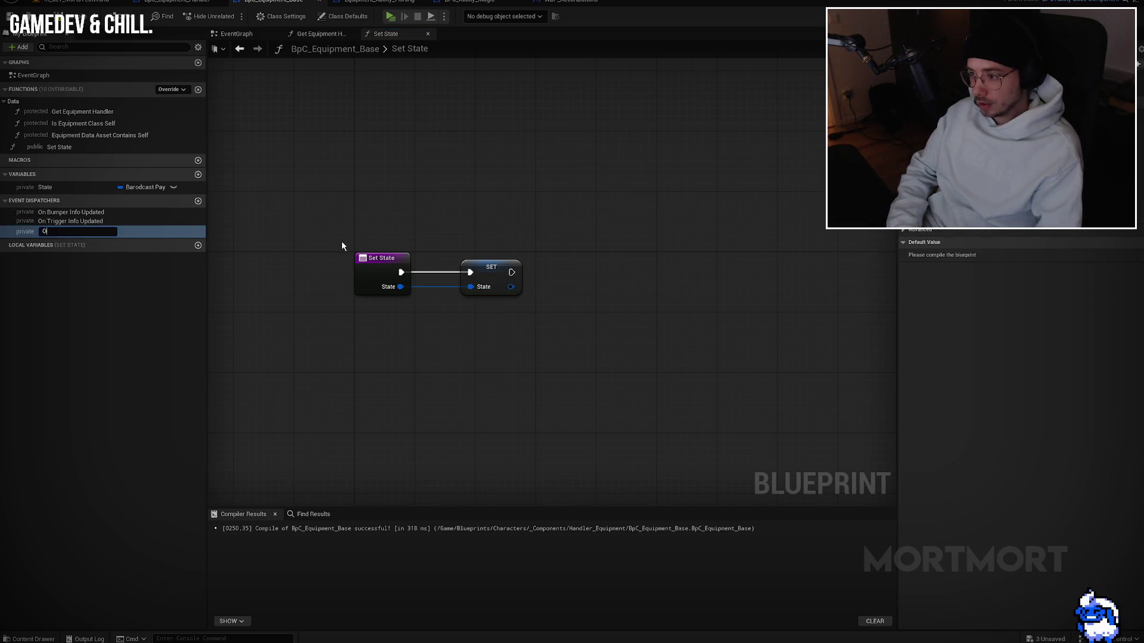
pyautogui.write('n Equipment')
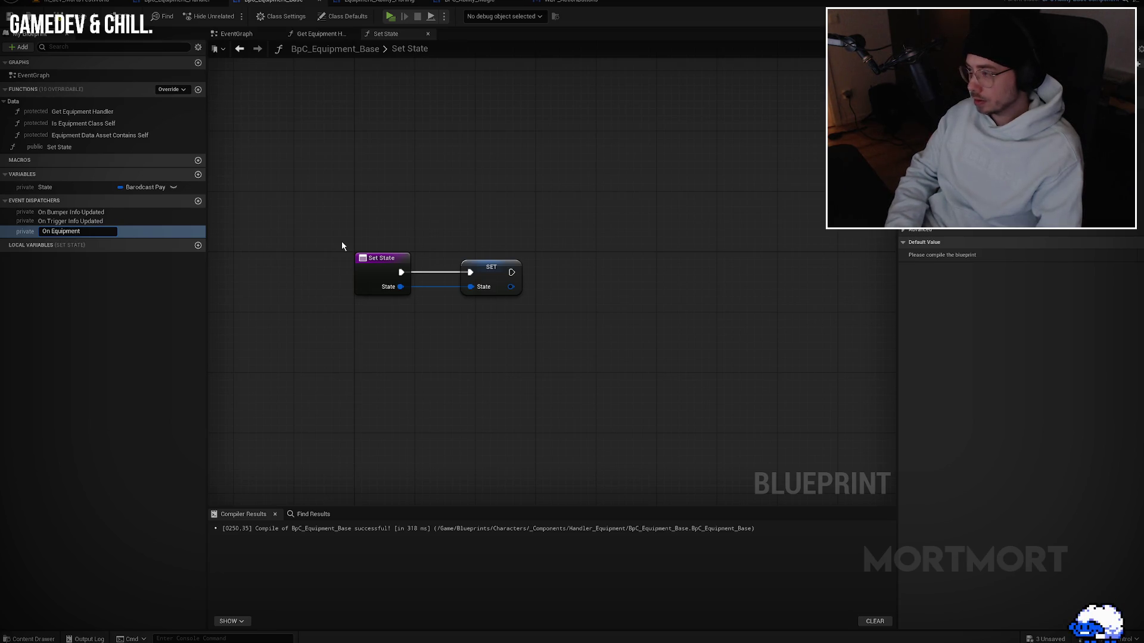
pyautogui.write('Updated')
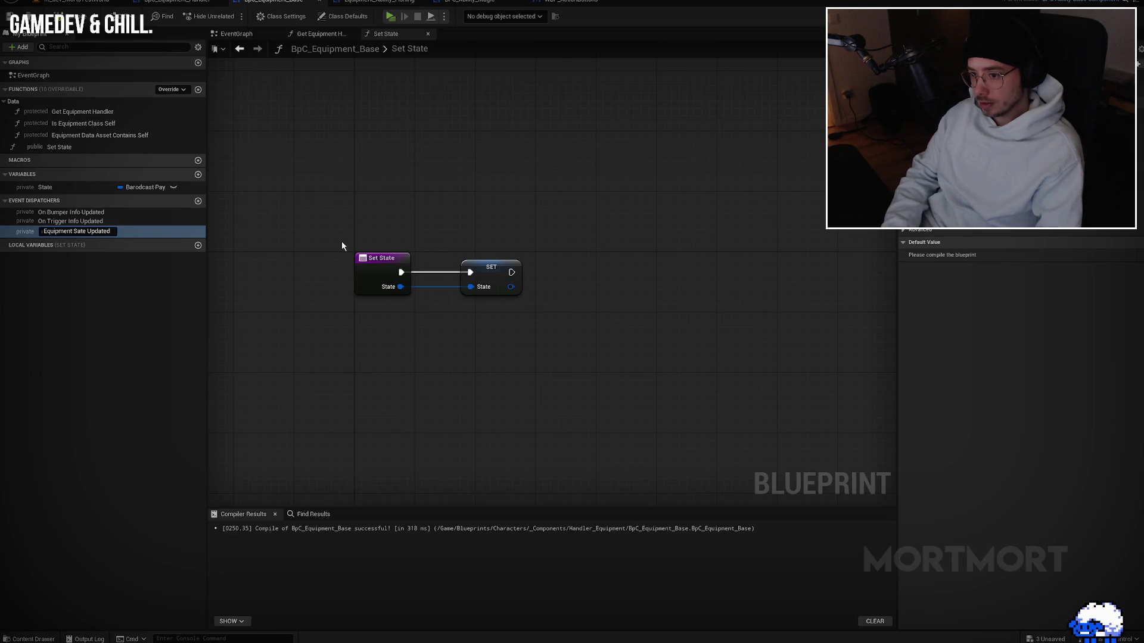
pyautogui.write('On New ')
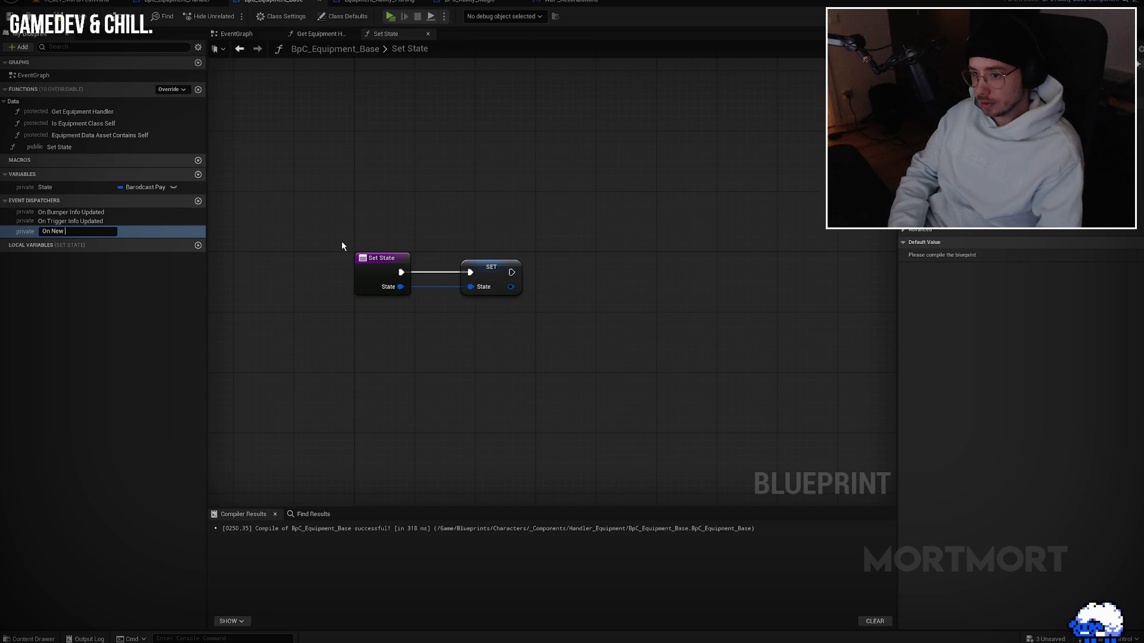
pyautogui.write('Equip')
pyautogui.write('pment State')
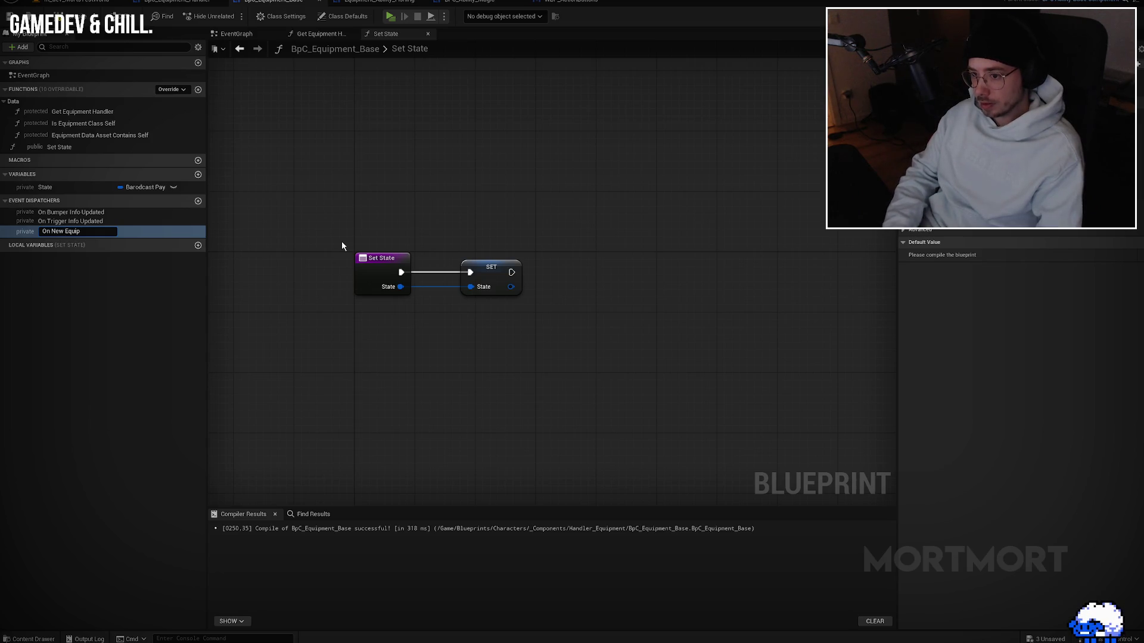
pyautogui.press('Return')
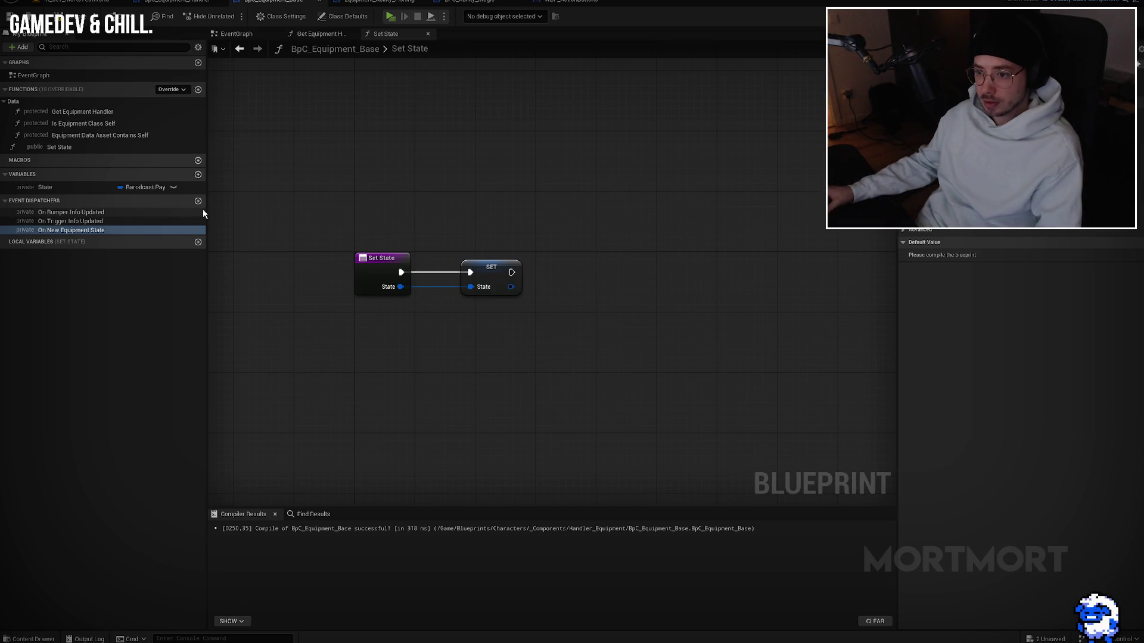
pyautogui.click(73, 231)
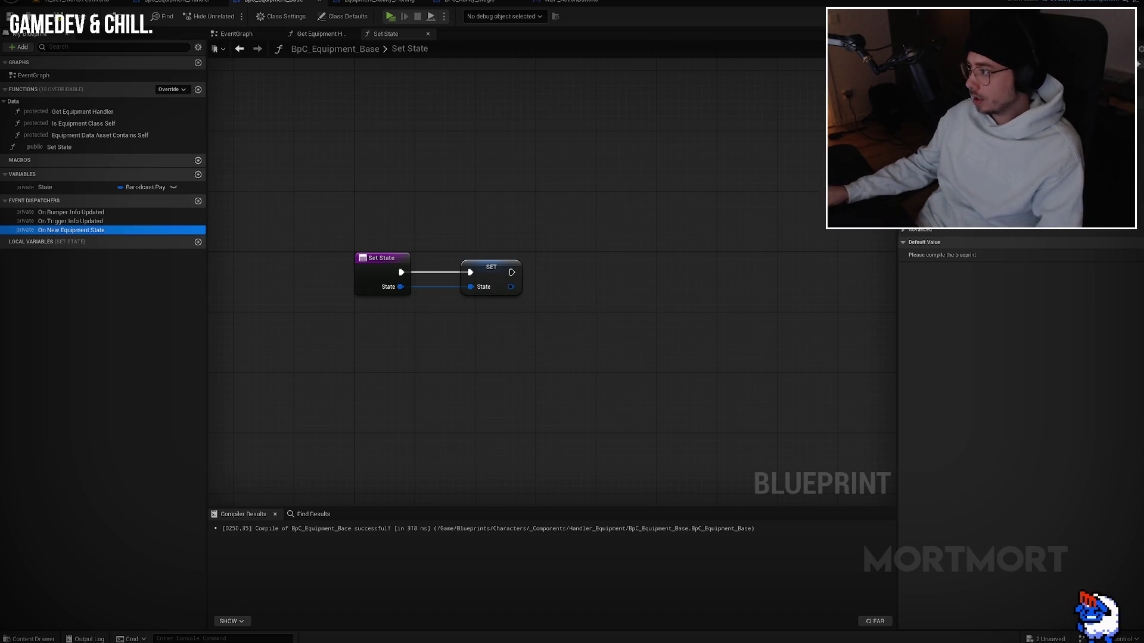
pyautogui.click(1060, 221)
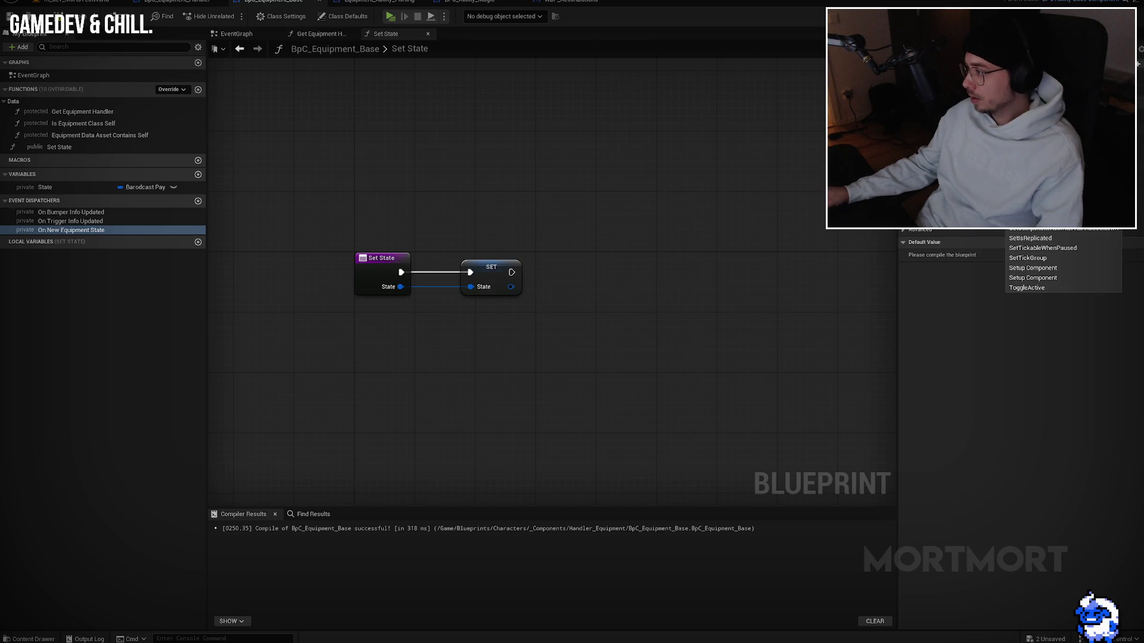
pyautogui.press('Escape')
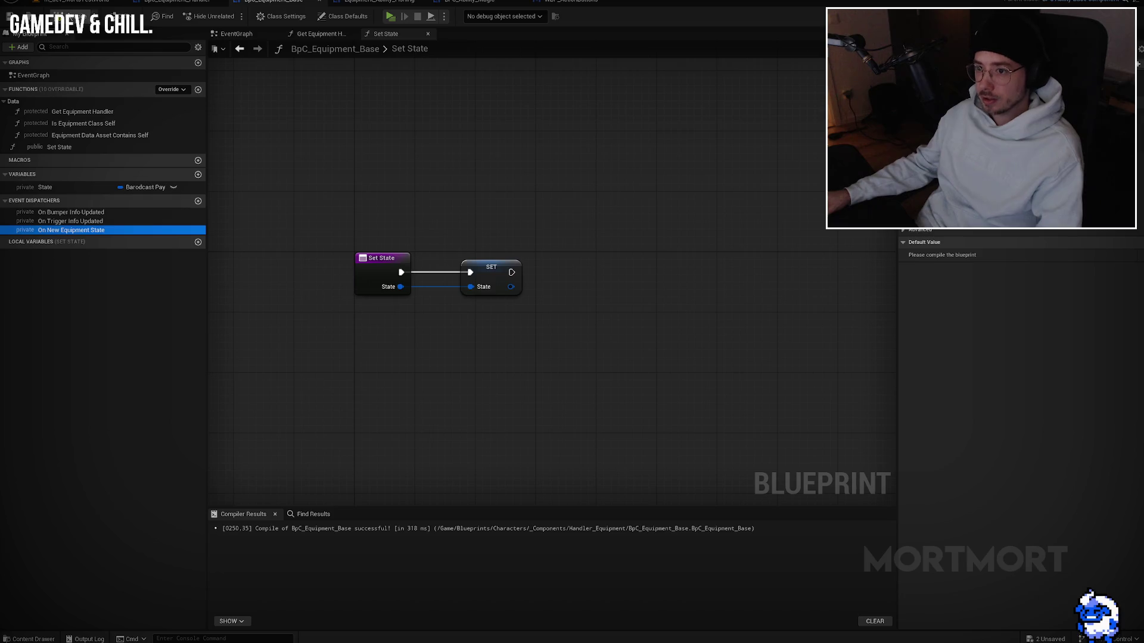
# Step: Call On New Equipment State after SET in Set State, passing the State value, and compile
pyautogui.moveTo(83, 230)
pyautogui.mouseDown()
pyautogui.moveTo(539, 265)
pyautogui.moveTo(512, 272)
pyautogui.moveTo(511, 287)
pyautogui.mouseUp()
pyautogui.click(571, 278)
pyautogui.moveTo(580, 262); pyautogui.dragTo(595, 262)
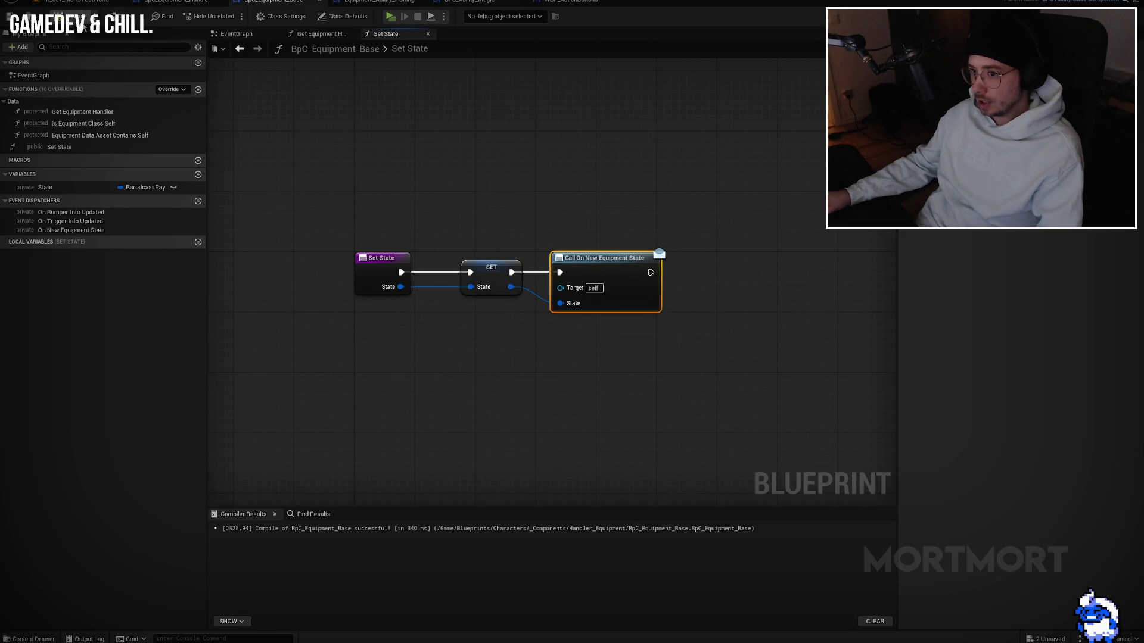
pyautogui.click(84, 25)
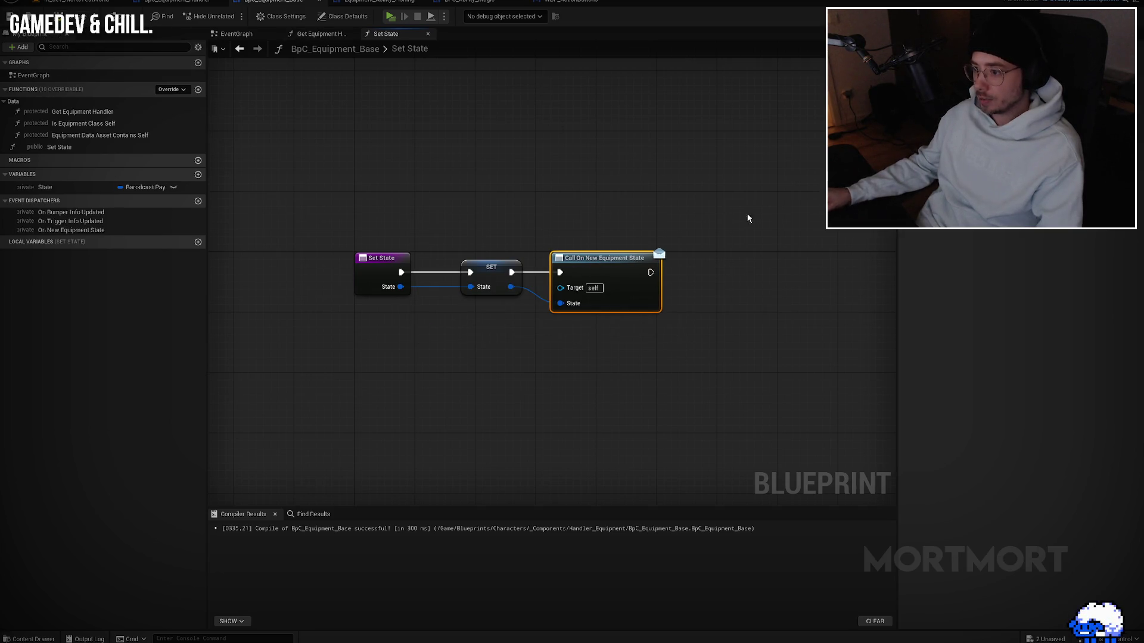
# Step: Make Set State private under a Functions category and recompile
pyautogui.hotkey('ctrl', 'a')
pyautogui.click(58, 147)
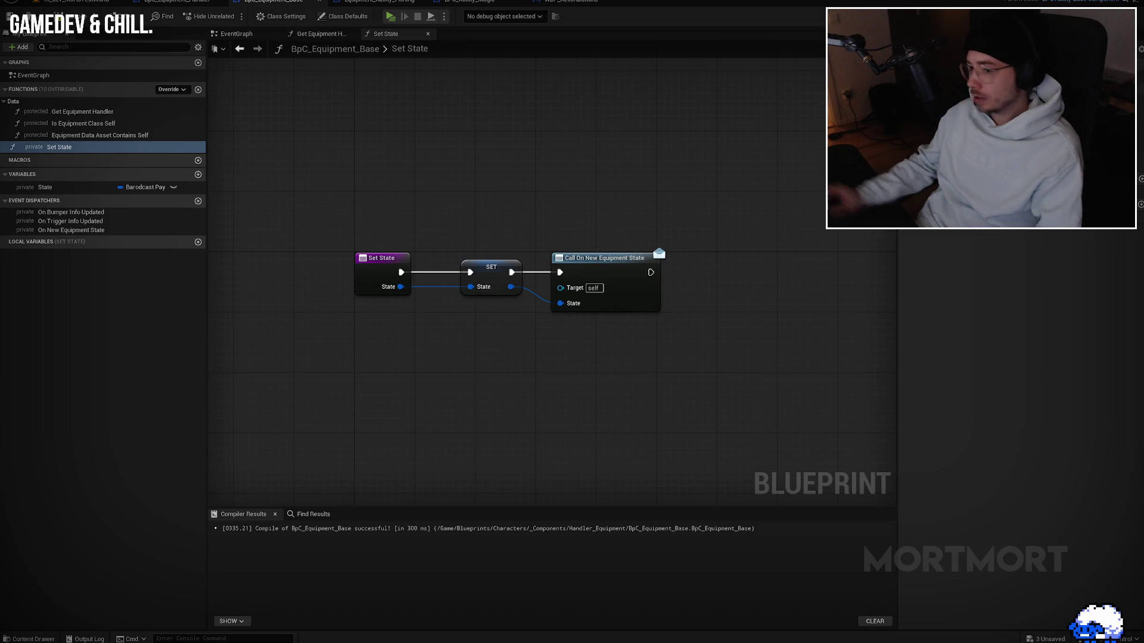
pyautogui.press('Return')
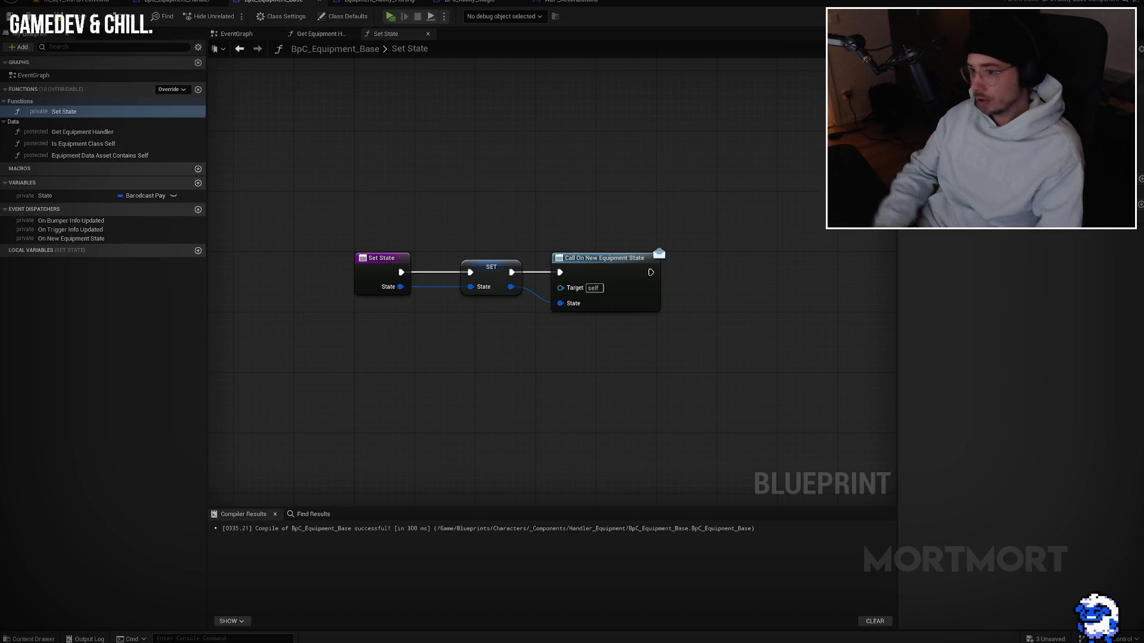
pyautogui.press('F7')
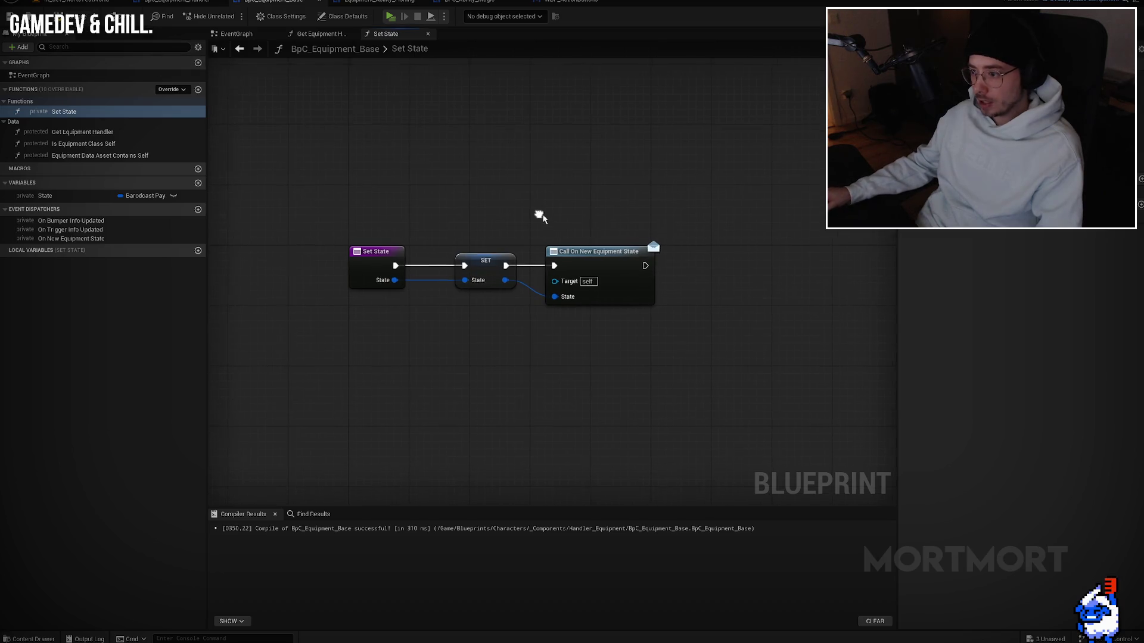
pyautogui.click(198, 89)
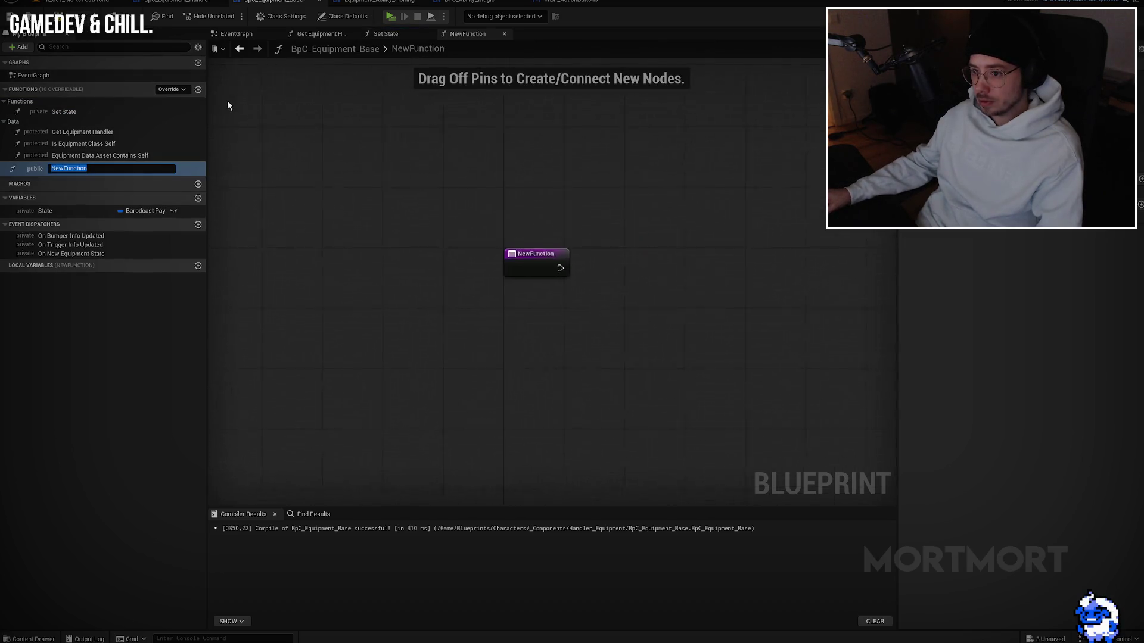
# Step: Create a pure Get Equipment State function in the Data category that returns State
pyautogui.write('Get Equipment St')
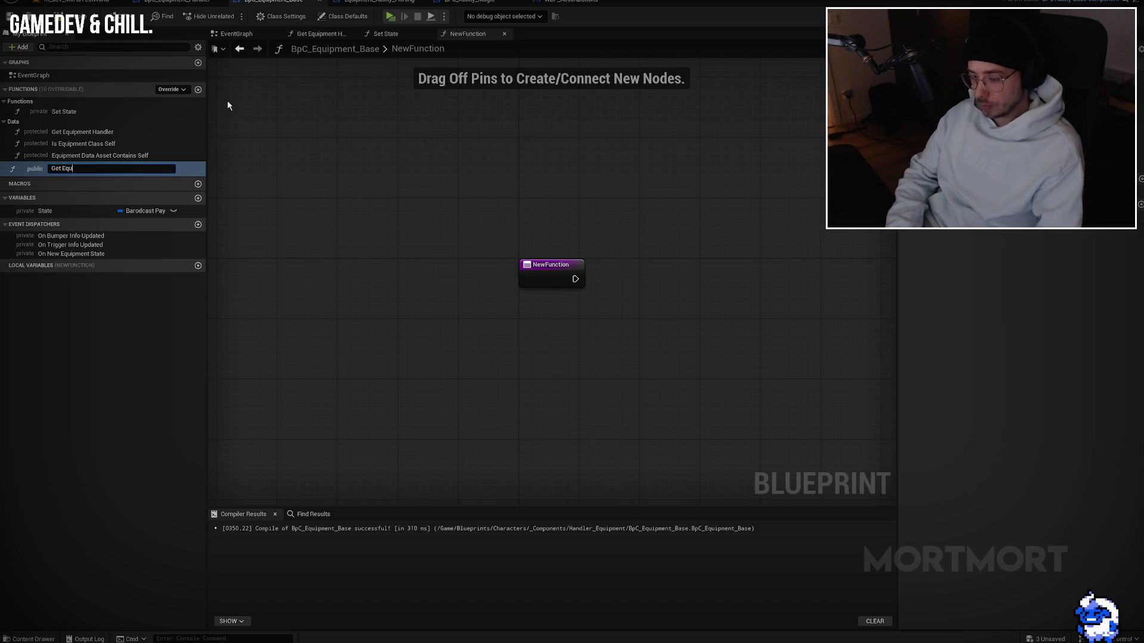
pyautogui.write('ate')
pyautogui.press('Return')
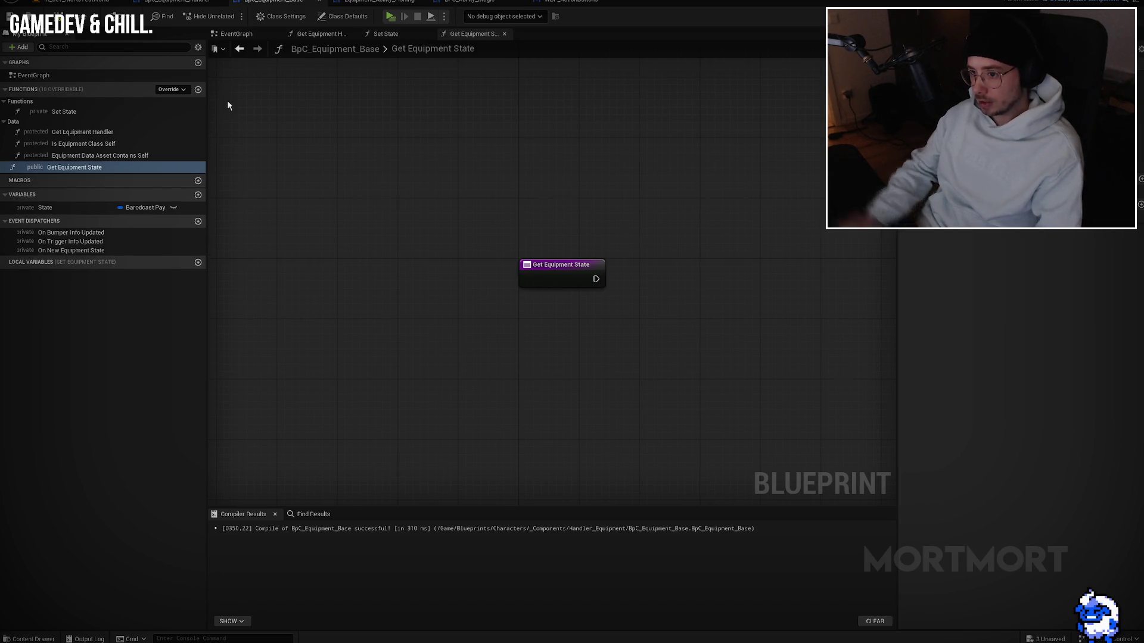
pyautogui.click(60, 210)
pyautogui.moveTo(552, 311)
pyautogui.mouseDown()
pyautogui.moveTo(592, 281)
pyautogui.moveTo(659, 294)
pyautogui.mouseUp()
pyautogui.click(582, 325)
pyautogui.click(667, 284)
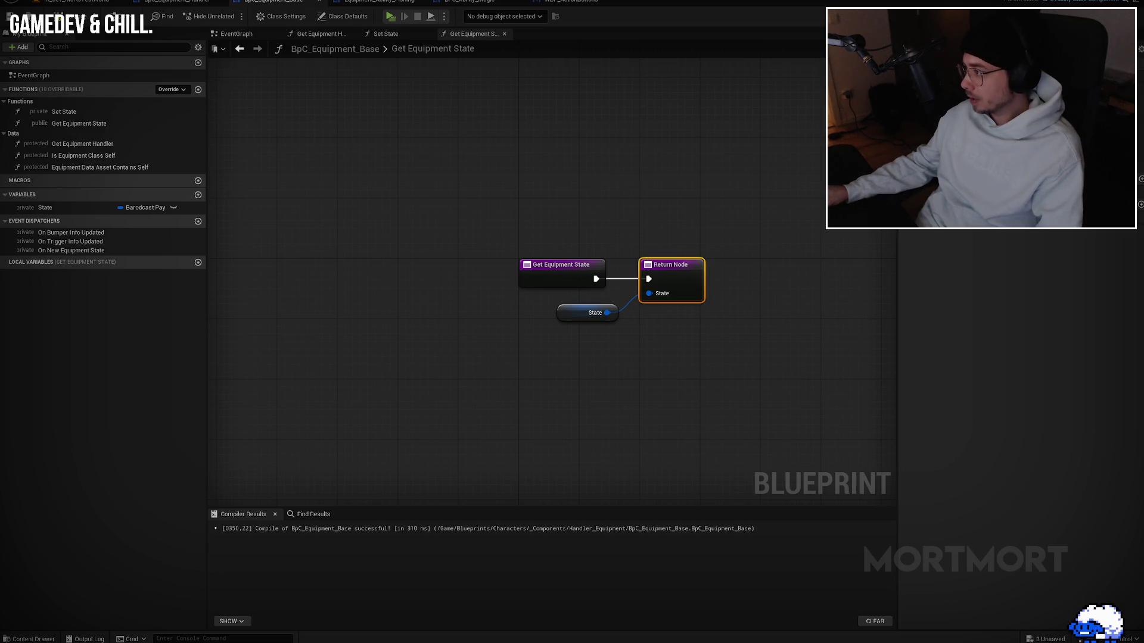
pyautogui.click(866, 237)
pyautogui.click(675, 271)
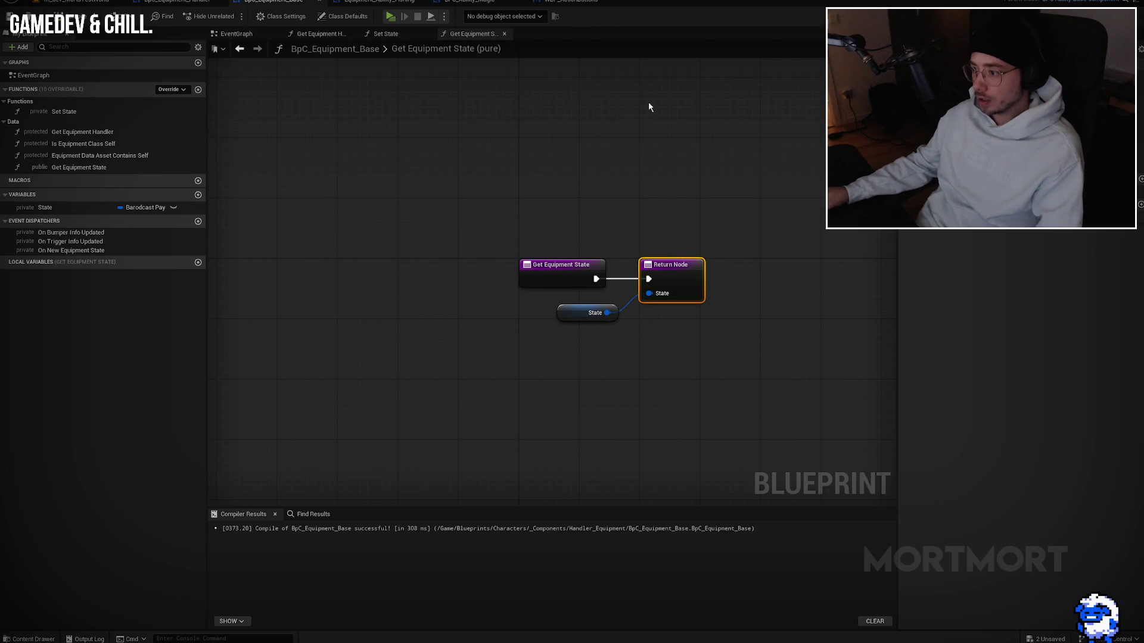
pyautogui.click(555, 5)
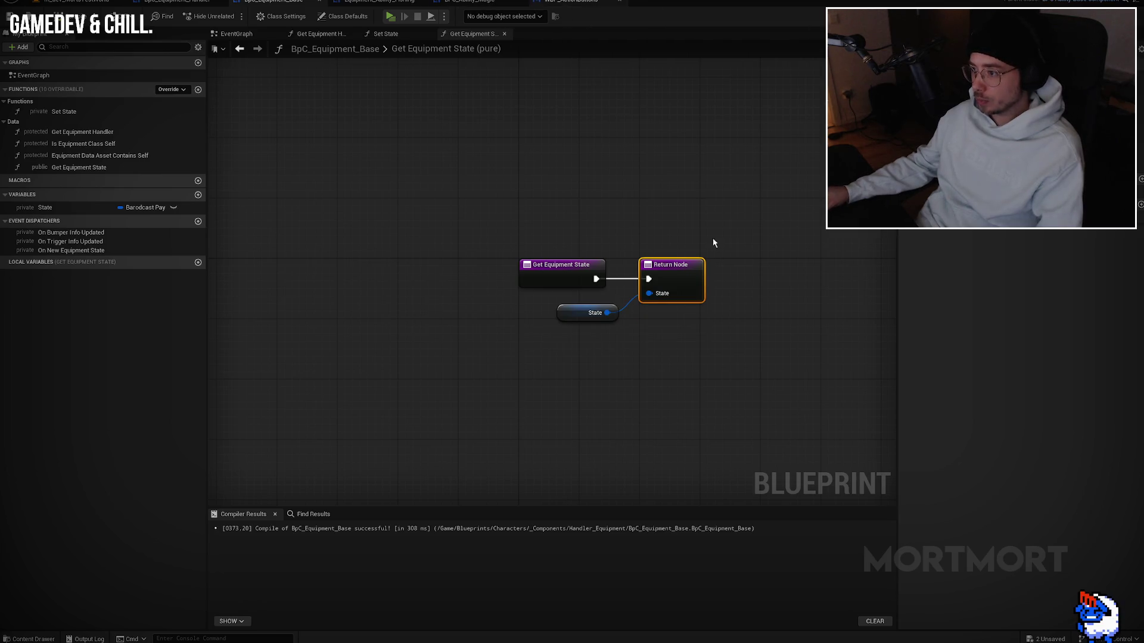
pyautogui.moveTo(568, 235); pyautogui.dragTo(583, 199)
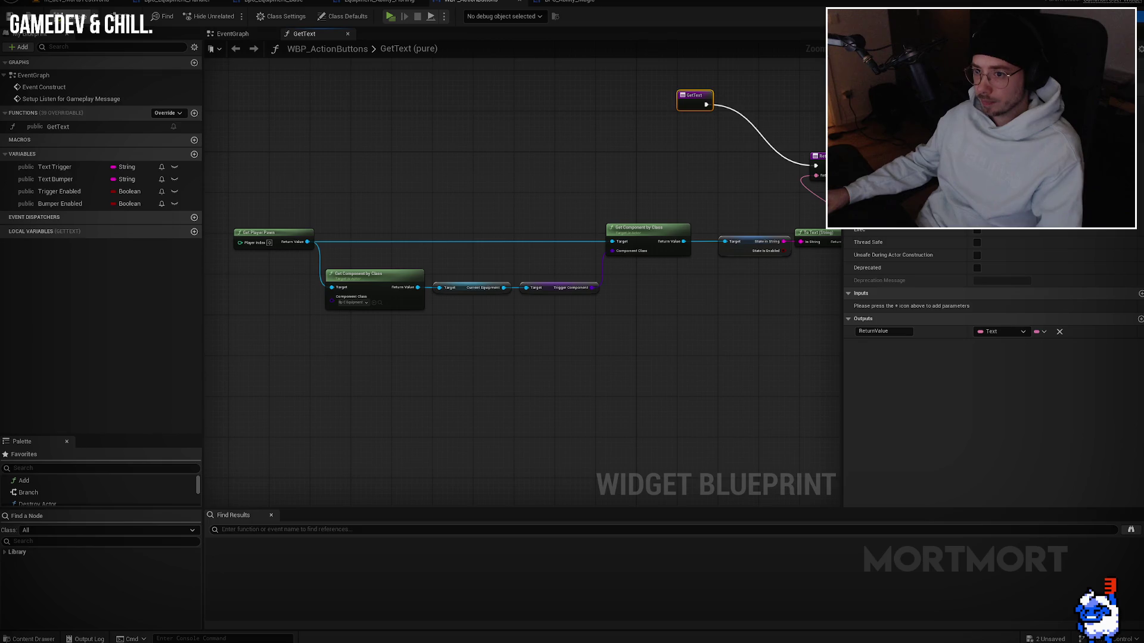
pyautogui.click(6, 21)
pyautogui.moveTo(637, 244)
pyautogui.mouseDown()
pyautogui.moveTo(453, 219)
pyautogui.moveTo(495, 297)
pyautogui.mouseUp()
pyautogui.scroll(2, 452, 218)
pyautogui.write('get equipment state')
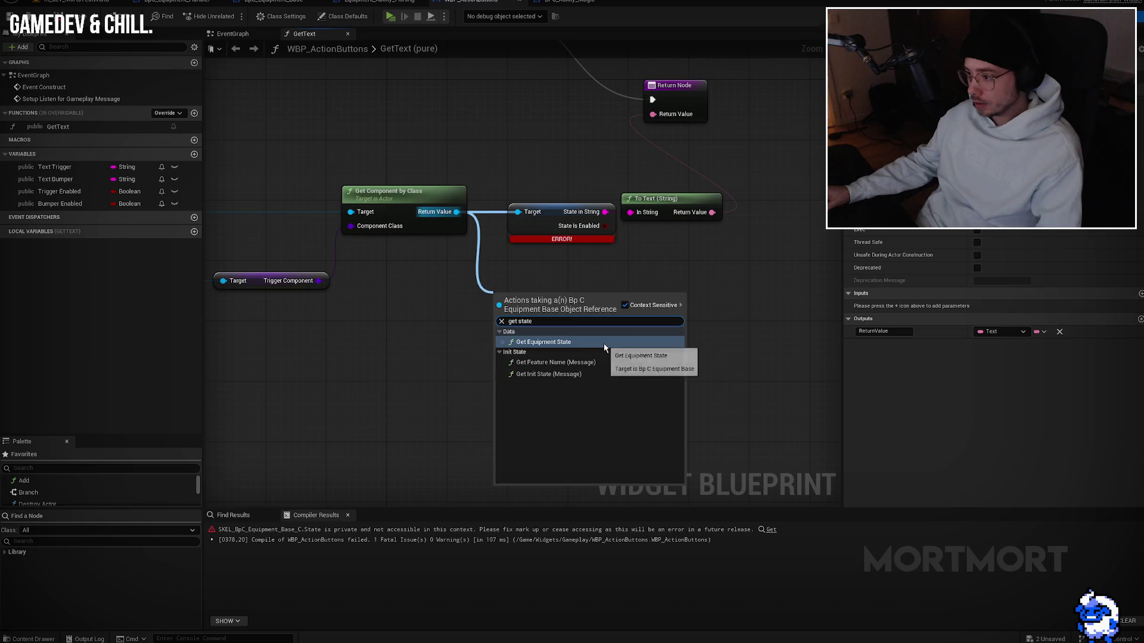
pyautogui.click(603, 343)
pyautogui.rightClick(595, 318)
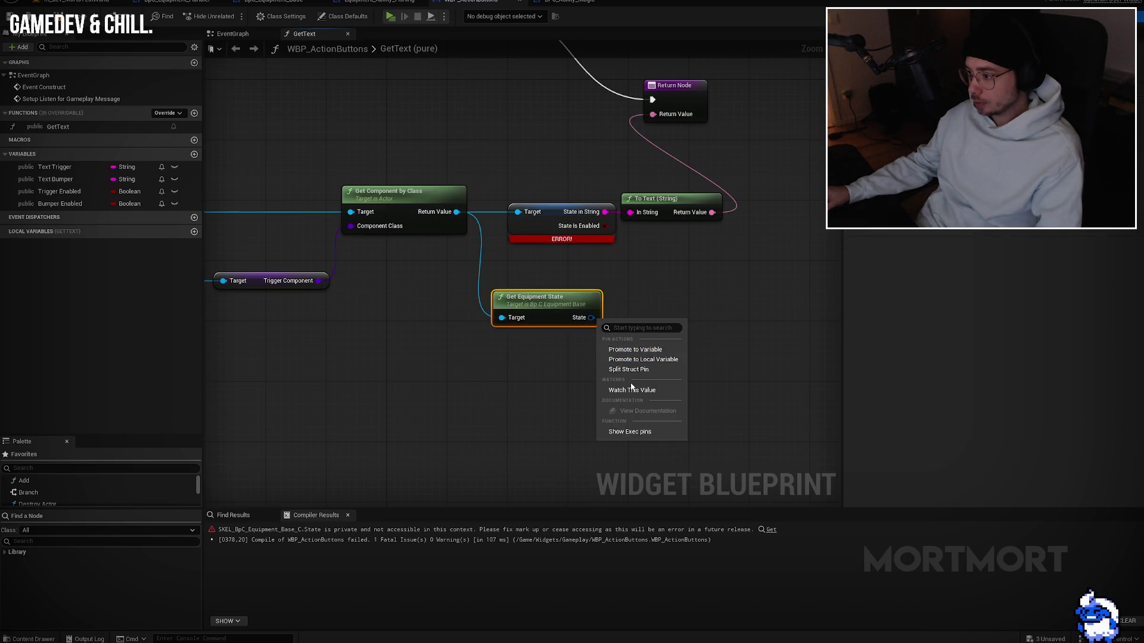
pyautogui.click(635, 365)
pyautogui.moveTo(591, 317)
pyautogui.mouseDown()
pyautogui.moveTo(641, 223)
pyautogui.moveTo(630, 212)
pyautogui.mouseUp()
pyautogui.click(560, 236)
pyautogui.press('Delete')
pyautogui.moveTo(545, 295)
pyautogui.mouseDown()
pyautogui.moveTo(553, 205)
pyautogui.moveTo(535, 202)
pyautogui.moveTo(549, 203)
pyautogui.mouseUp()
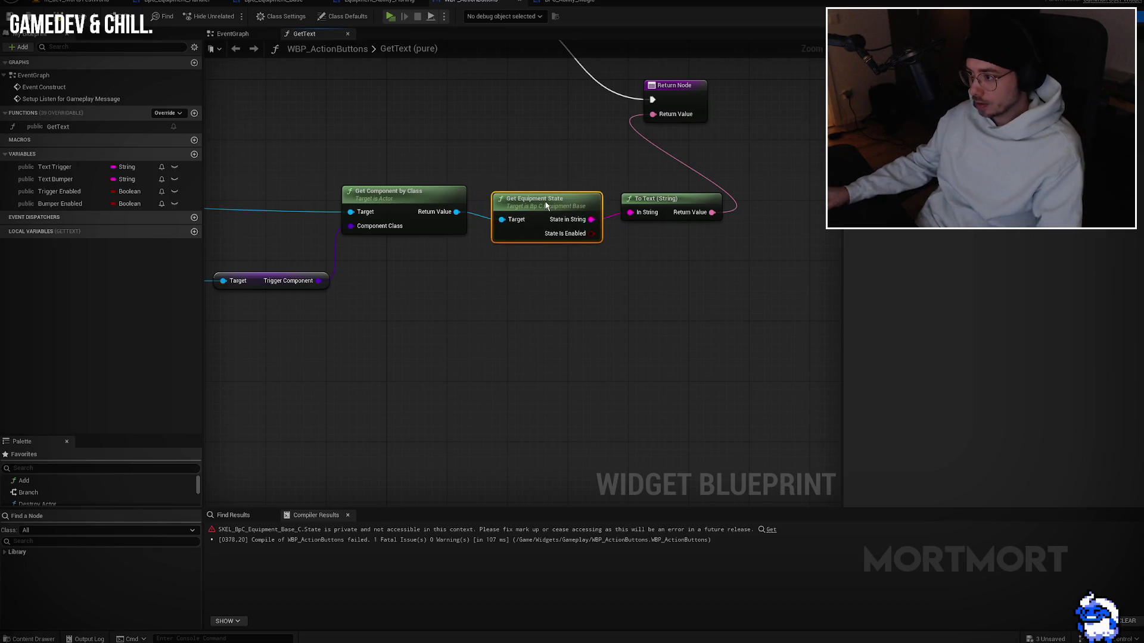
pyautogui.click(72, 19)
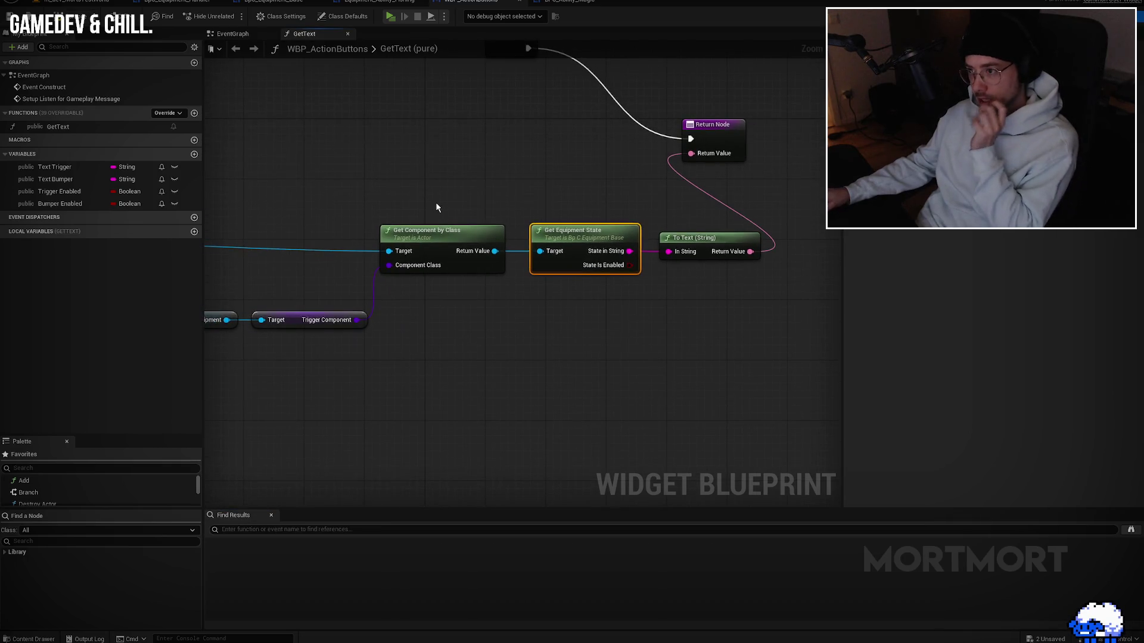
pyautogui.scroll(-4, 621, 234)
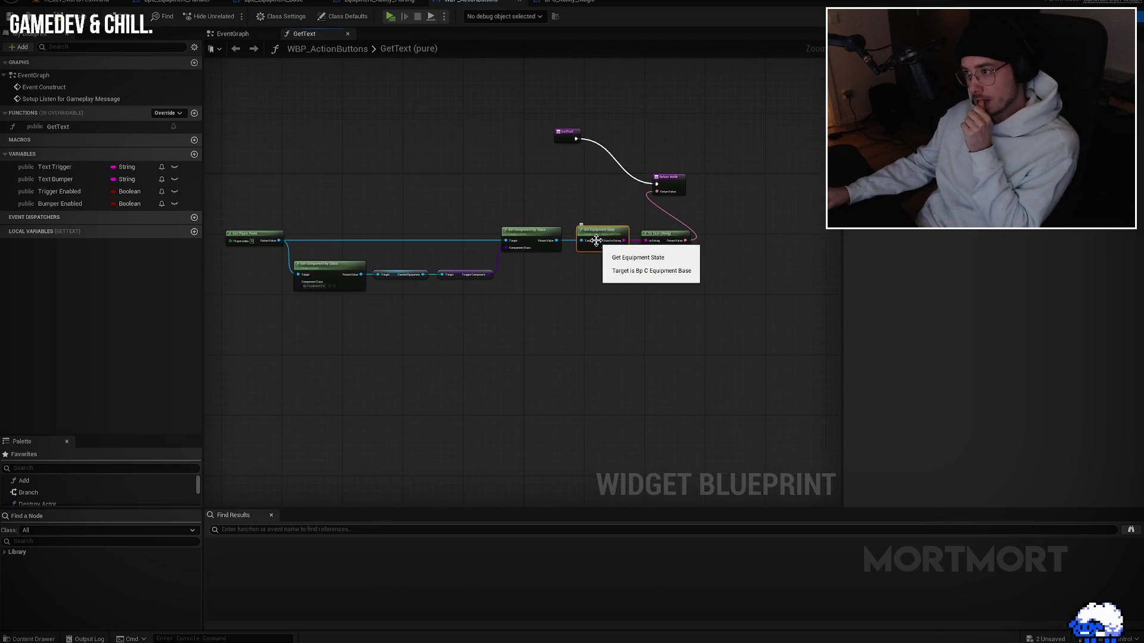
pyautogui.moveTo(596, 241); pyautogui.dragTo(535, 257)
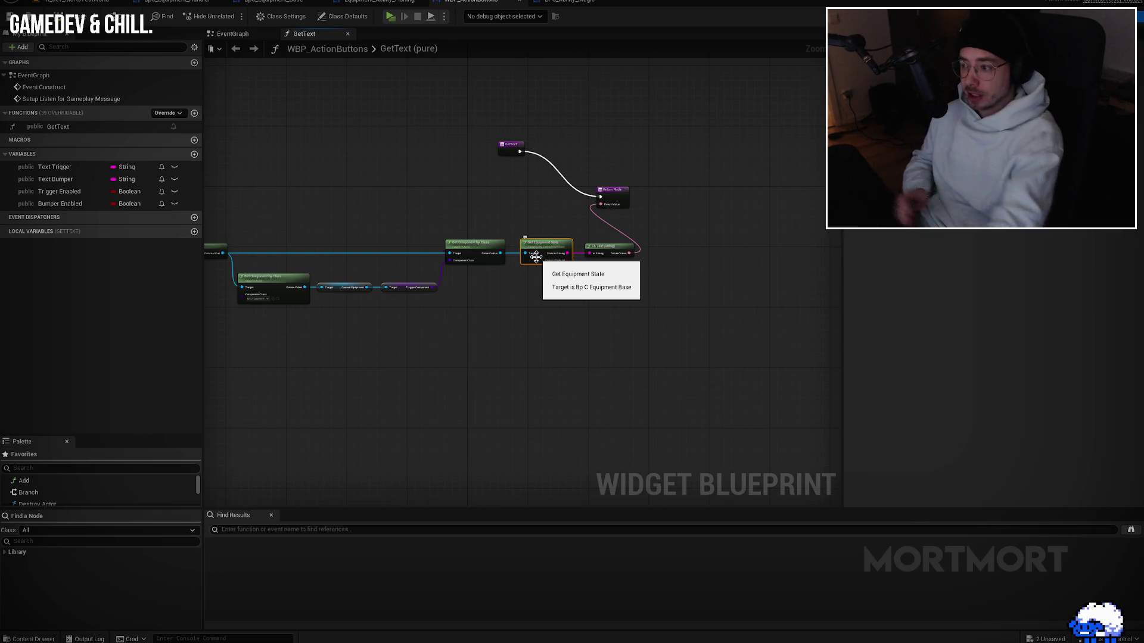
pyautogui.moveTo(539, 255)
pyautogui.mouseDown()
pyautogui.moveTo(739, 220)
pyautogui.moveTo(670, 226)
pyautogui.mouseUp()
# Step: Spread the GetText entry and Return nodes apart to make room for new nodes
pyautogui.moveTo(578, 135)
pyautogui.mouseDown()
pyautogui.moveTo(619, 188)
pyautogui.moveTo(759, 184)
pyautogui.mouseUp()
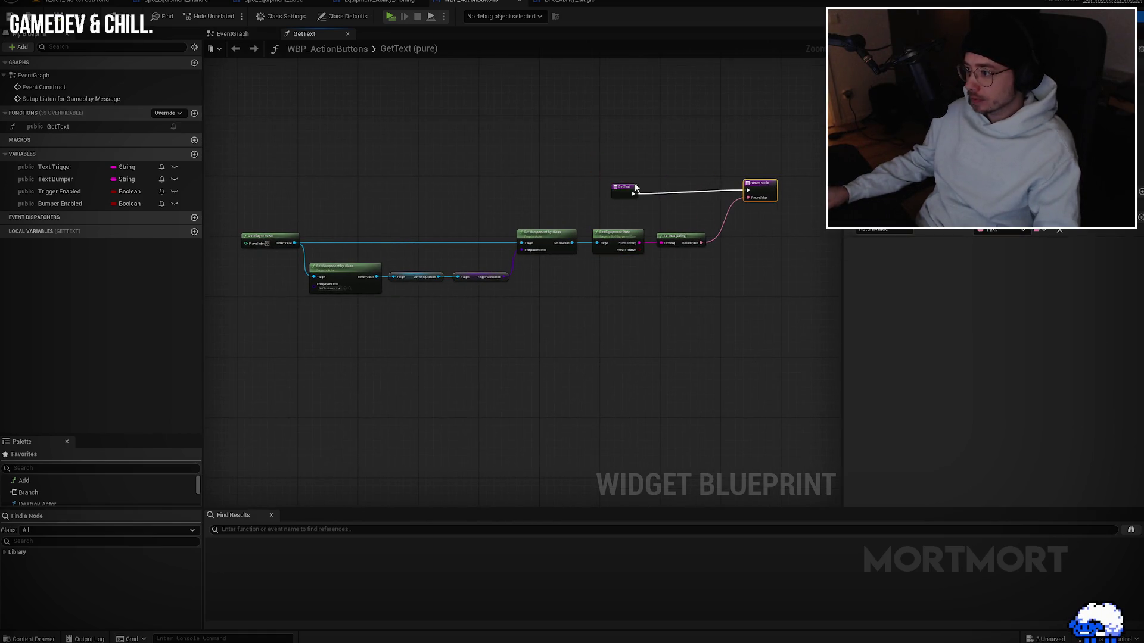
pyautogui.moveTo(633, 189); pyautogui.dragTo(635, 171)
pyautogui.scroll(3, 274, 226)
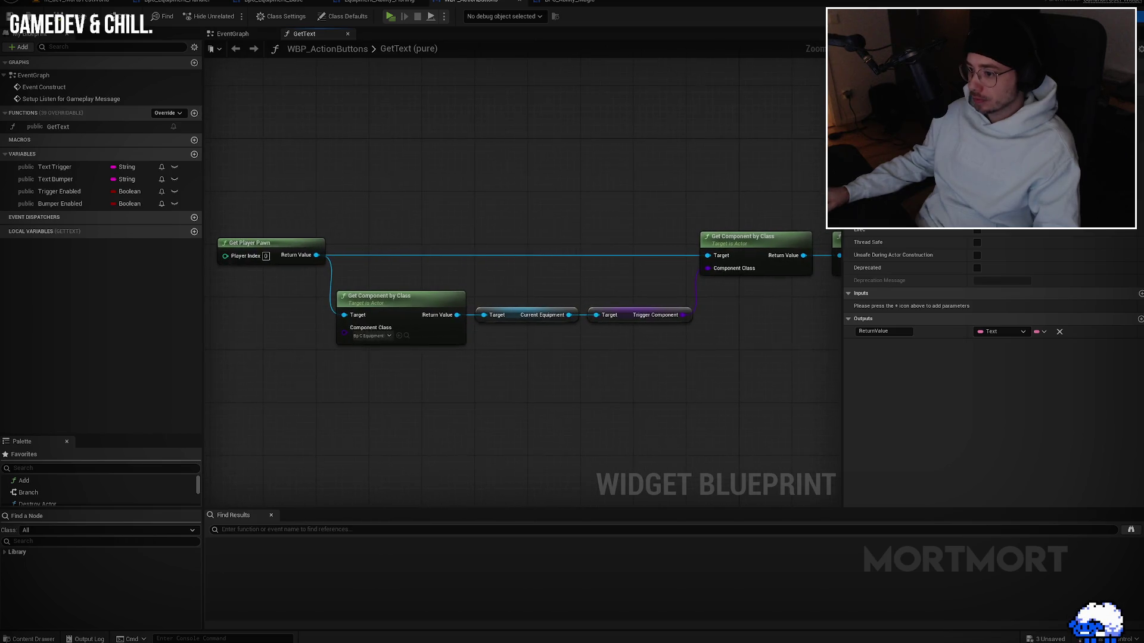
pyautogui.scroll(-3, 354, 249)
pyautogui.click(333, 265)
pyautogui.scroll(3, 451, 249)
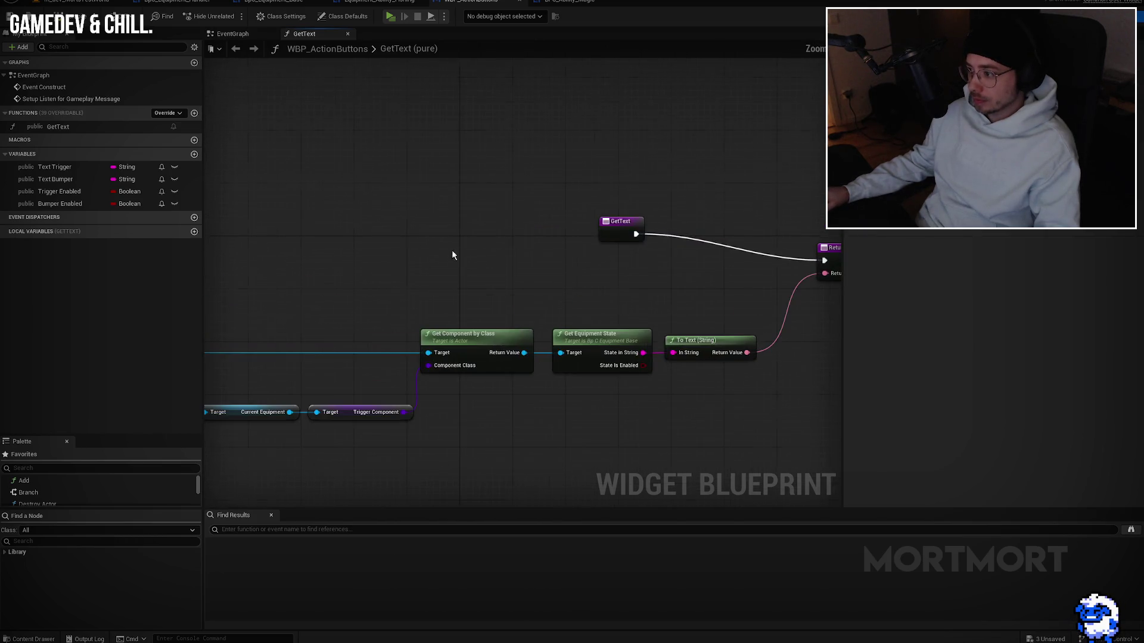
pyautogui.moveTo(625, 227); pyautogui.dragTo(468, 209)
# Step: Paste a Get Player Pawn node and attach an Is Valid check to its return value
pyautogui.click(448, 289)
pyautogui.hotkey('ctrl', 'v')
pyautogui.moveTo(546, 300)
pyautogui.mouseDown()
pyautogui.moveTo(556, 253)
pyautogui.moveTo(446, 232)
pyautogui.moveTo(576, 243)
pyautogui.moveTo(574, 230)
pyautogui.mouseUp()
pyautogui.write('valid')
pyautogui.press('Down')
pyautogui.press('Return')
pyautogui.moveTo(479, 295); pyautogui.dragTo(523, 271)
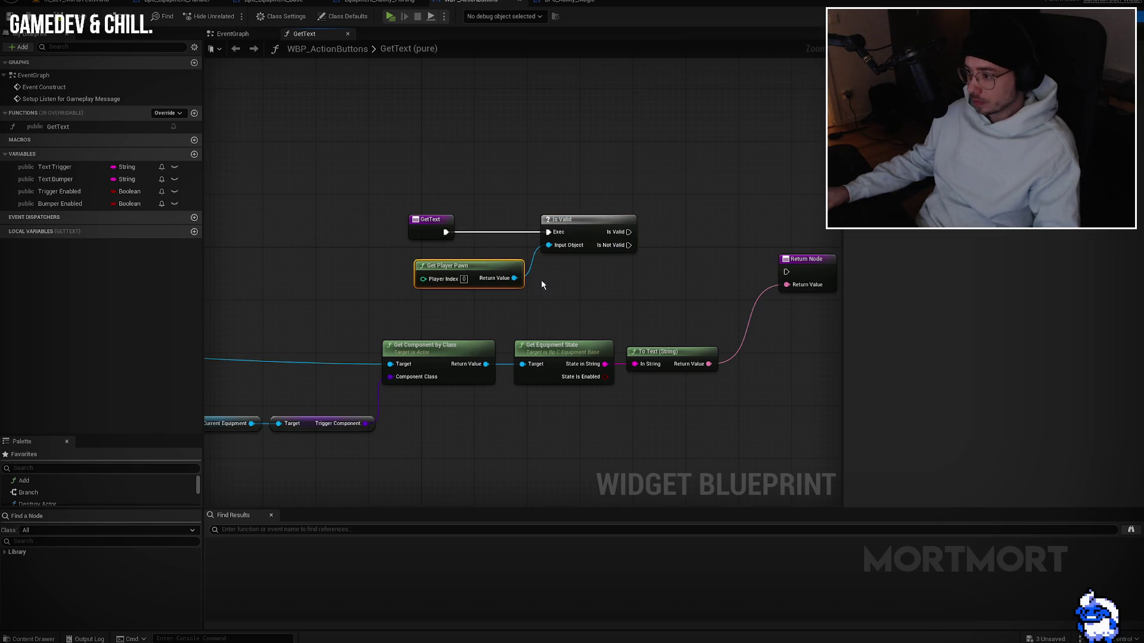
# Step: Rearrange the component lookup, state and text conversion nodes and the Return Node
pyautogui.scroll(-3, 707, 215)
pyautogui.scroll(1, 557, 246)
pyautogui.moveTo(460, 255)
pyautogui.mouseDown()
pyautogui.moveTo(587, 299)
pyautogui.moveTo(544, 299)
pyautogui.moveTo(622, 309)
pyautogui.mouseUp()
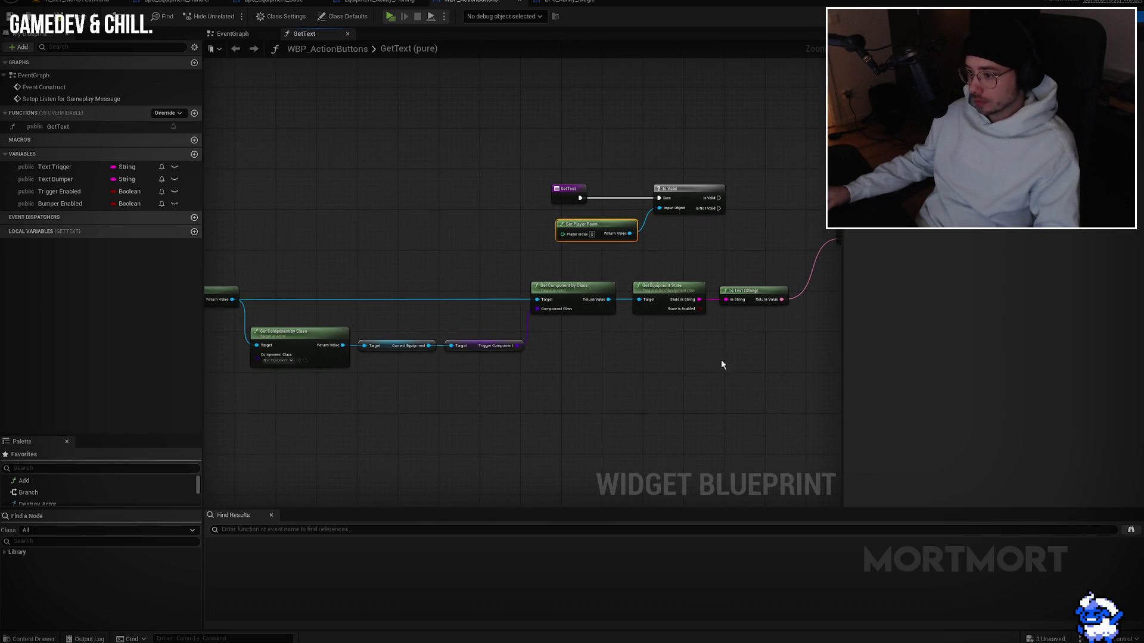
pyautogui.moveTo(741, 310); pyautogui.dragTo(688, 302)
pyautogui.moveTo(784, 311)
pyautogui.mouseDown()
pyautogui.moveTo(761, 332)
pyautogui.moveTo(320, 310)
pyautogui.mouseUp()
pyautogui.moveTo(764, 230); pyautogui.dragTo(767, 233)
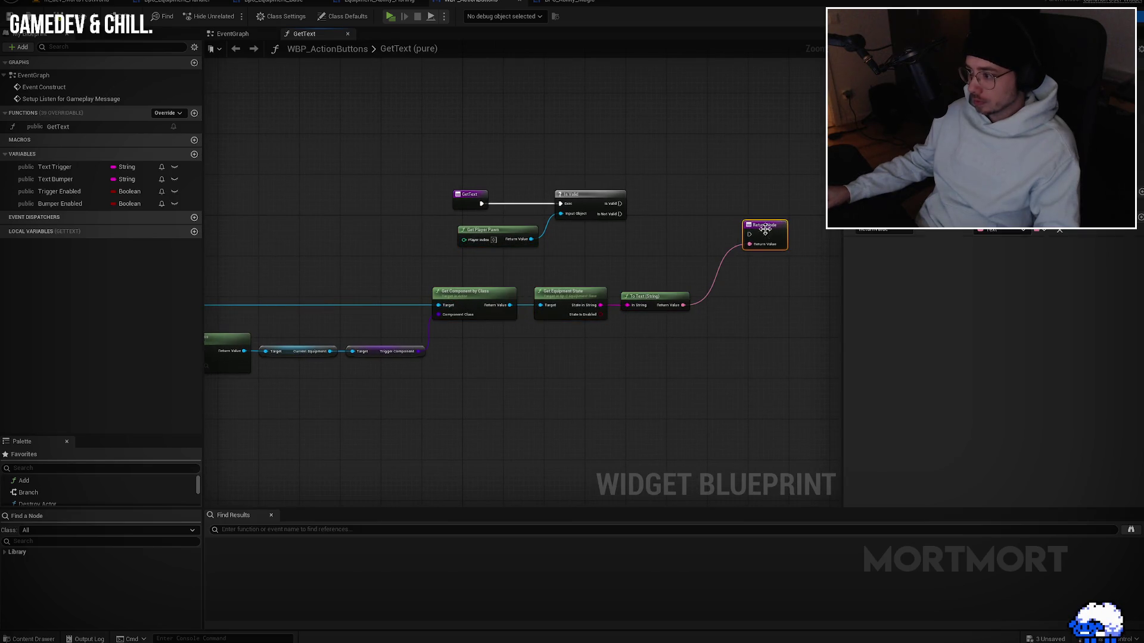
pyautogui.moveTo(631, 163)
pyautogui.mouseDown()
pyautogui.moveTo(471, 232)
pyautogui.moveTo(417, 195)
pyautogui.mouseUp()
pyautogui.scroll(3, 428, 258)
# Step: Add an Is Valid check on the equipment component lookup's output
pyautogui.click(405, 373)
pyautogui.scroll(-1, 593, 380)
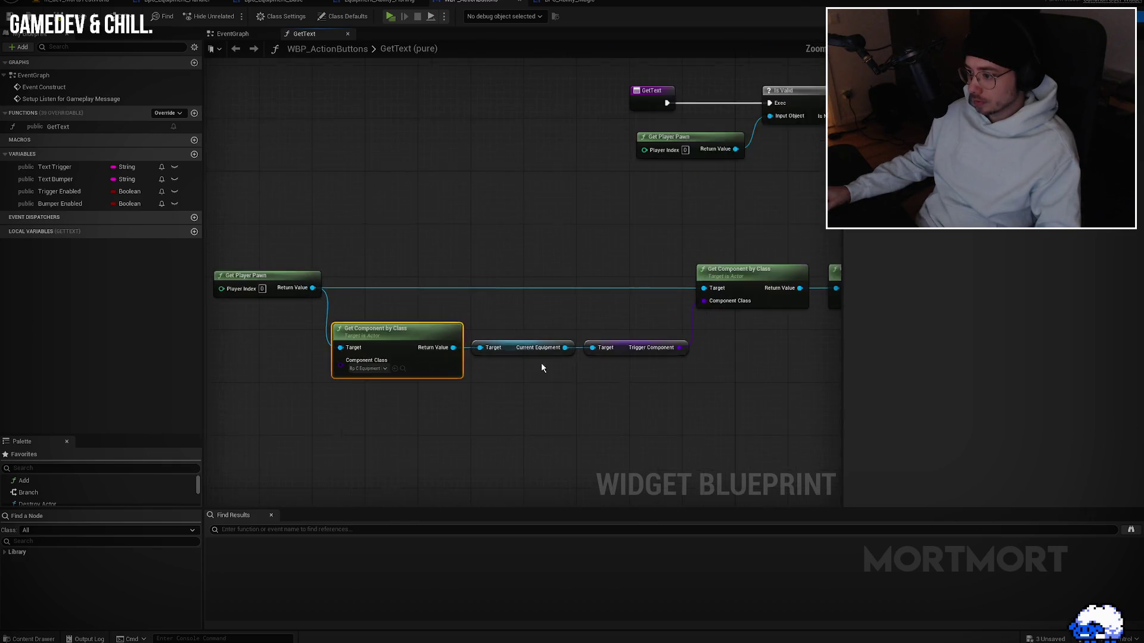
pyautogui.moveTo(361, 372); pyautogui.dragTo(501, 242)
pyautogui.write('valiod')
pyautogui.press('BackSpace')
pyautogui.press('BackSpace')
pyautogui.write('d')
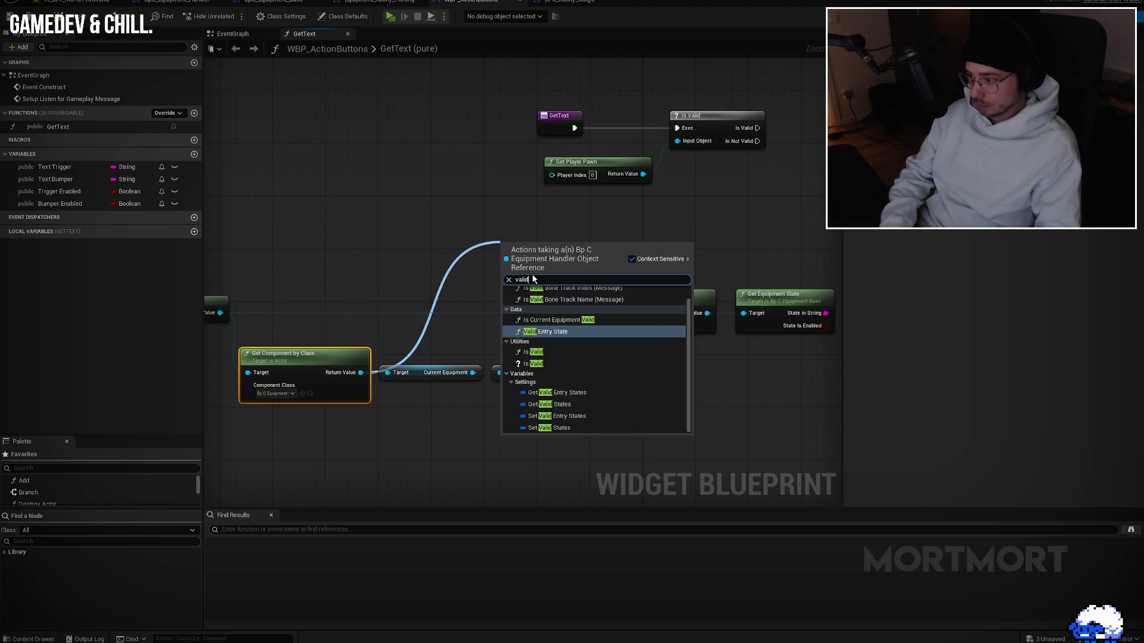
pyautogui.press('Escape')
# Step: Wire the original Get Player Pawn into the first Is Valid and delete the duplicate pawn node
pyautogui.moveTo(478, 84)
pyautogui.mouseDown()
pyautogui.moveTo(536, 127)
pyautogui.moveTo(703, 173)
pyautogui.mouseUp()
pyautogui.moveTo(713, 120)
pyautogui.mouseDown()
pyautogui.moveTo(429, 172)
pyautogui.moveTo(444, 178)
pyautogui.mouseUp()
pyautogui.moveTo(451, 249)
pyautogui.mouseDown()
pyautogui.moveTo(532, 257)
pyautogui.moveTo(516, 258)
pyautogui.mouseUp()
pyautogui.moveTo(285, 319)
pyautogui.mouseDown()
pyautogui.moveTo(297, 325)
pyautogui.moveTo(471, 206)
pyautogui.mouseUp()
pyautogui.click(441, 252)
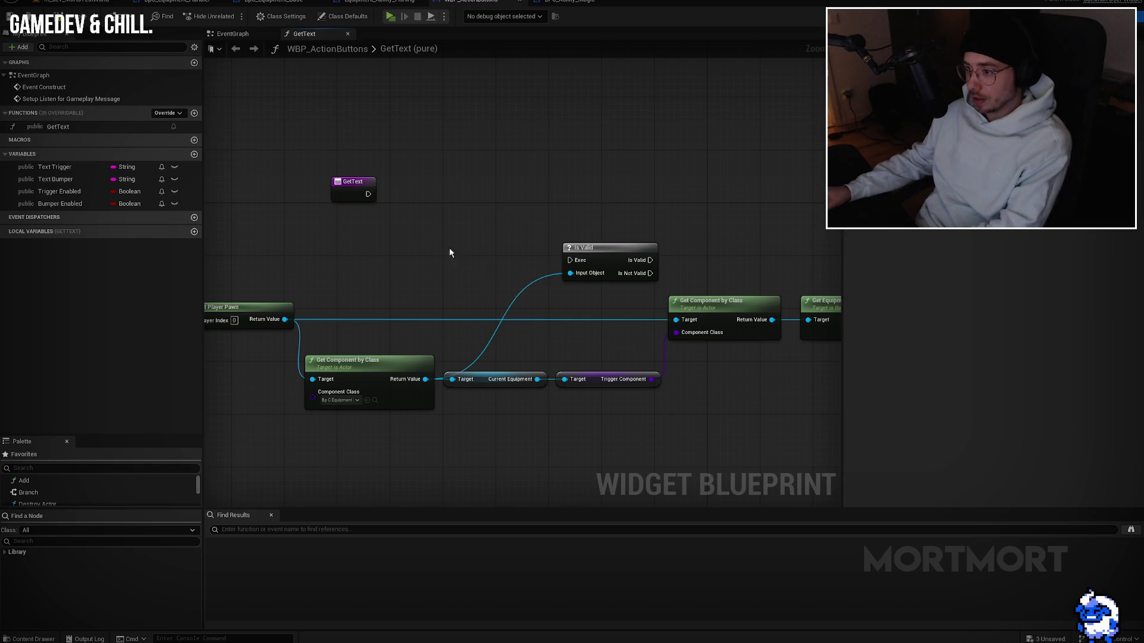
pyautogui.click(417, 234)
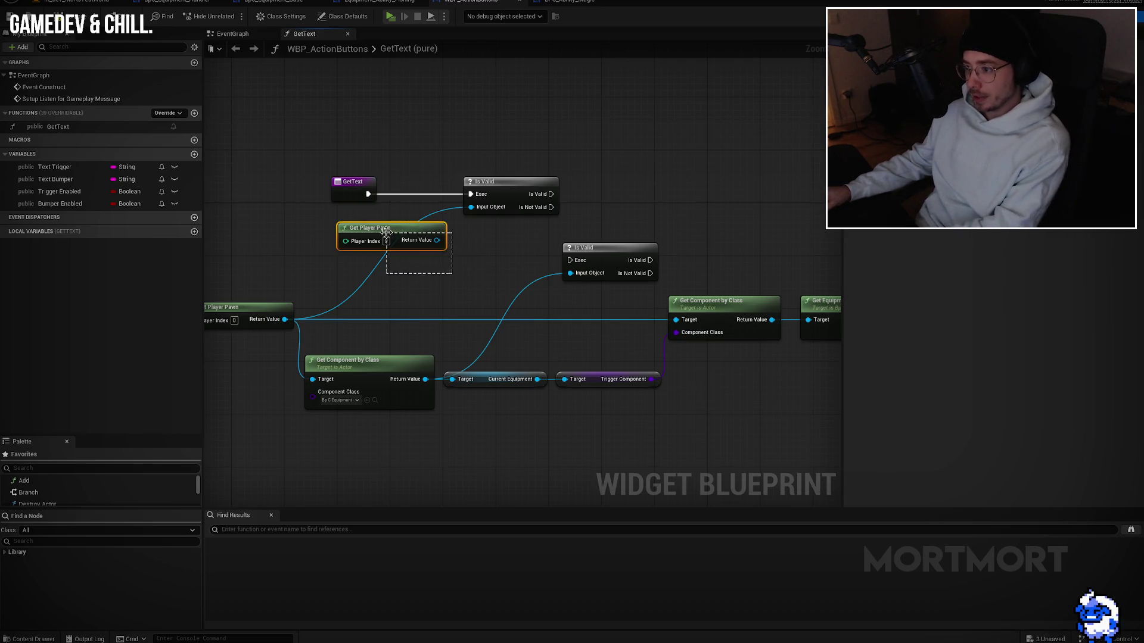
pyautogui.press('Delete')
# Step: Chain the first Is Valid's execution into the second Is Valid check
pyautogui.moveTo(495, 153); pyautogui.dragTo(357, 196)
pyautogui.moveTo(515, 196)
pyautogui.mouseDown()
pyautogui.moveTo(463, 242)
pyautogui.moveTo(469, 260)
pyautogui.moveTo(570, 260)
pyautogui.mouseUp()
pyautogui.click(494, 235)
pyautogui.moveTo(766, 200); pyautogui.dragTo(306, 262)
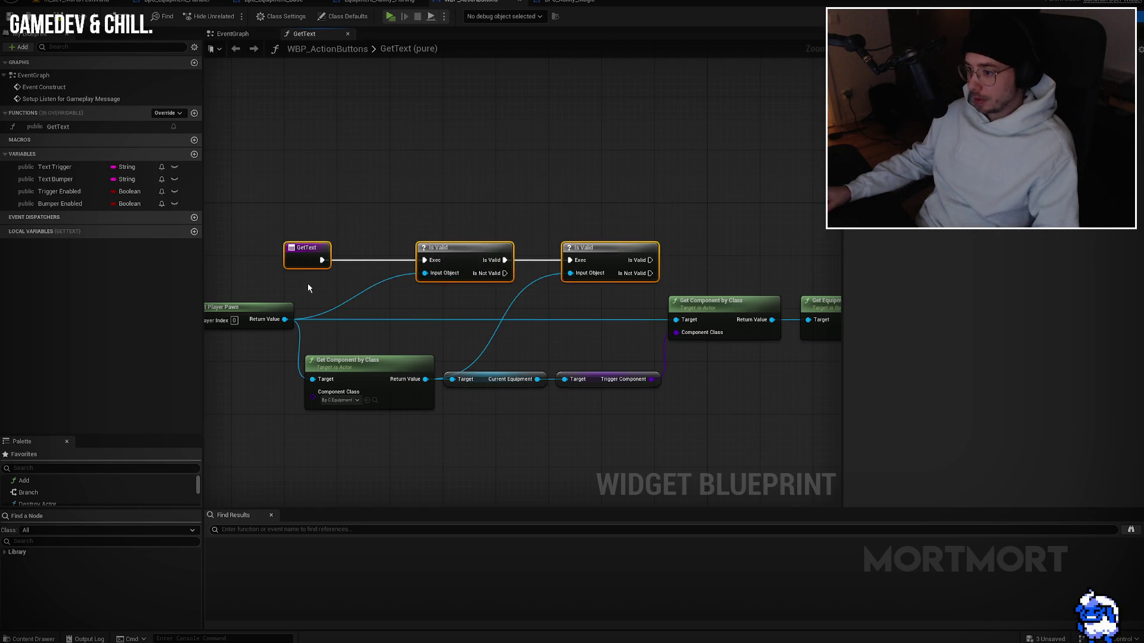
pyautogui.moveTo(572, 250); pyautogui.dragTo(618, 204)
# Step: Add a third Is Valid on the trigger component lookup and chain the second into it
pyautogui.moveTo(457, 323); pyautogui.dragTo(504, 228)
pyautogui.write('valid')
pyautogui.press('Down')
pyautogui.press('Return')
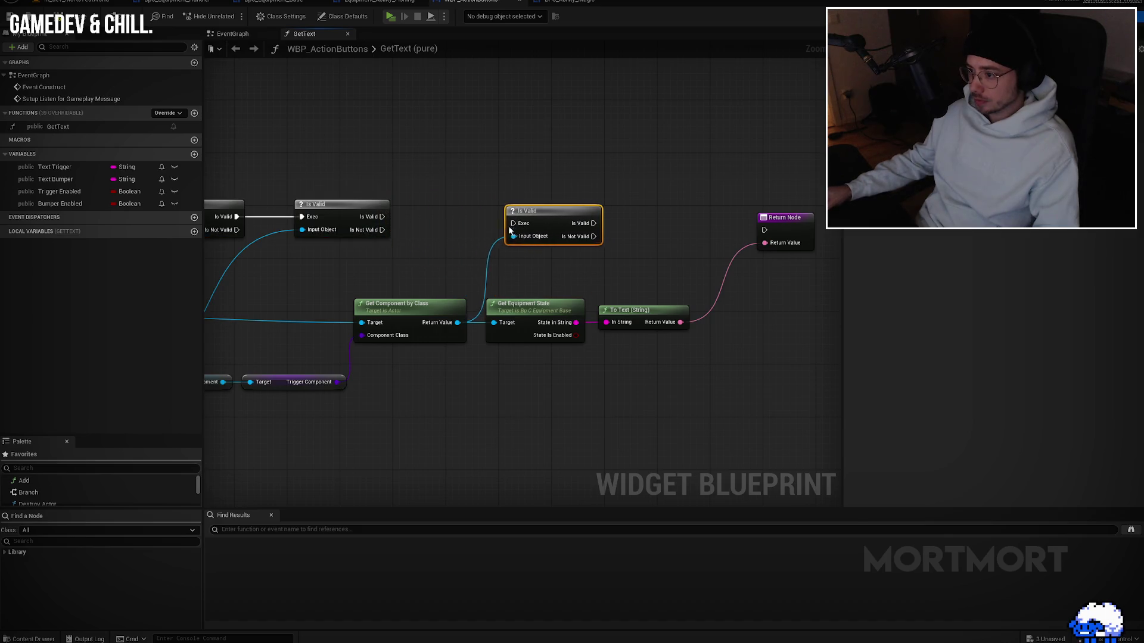
pyautogui.moveTo(382, 217)
pyautogui.mouseDown()
pyautogui.moveTo(507, 223)
pyautogui.moveTo(566, 205)
pyautogui.moveTo(765, 230)
pyautogui.moveTo(785, 216)
pyautogui.mouseUp()
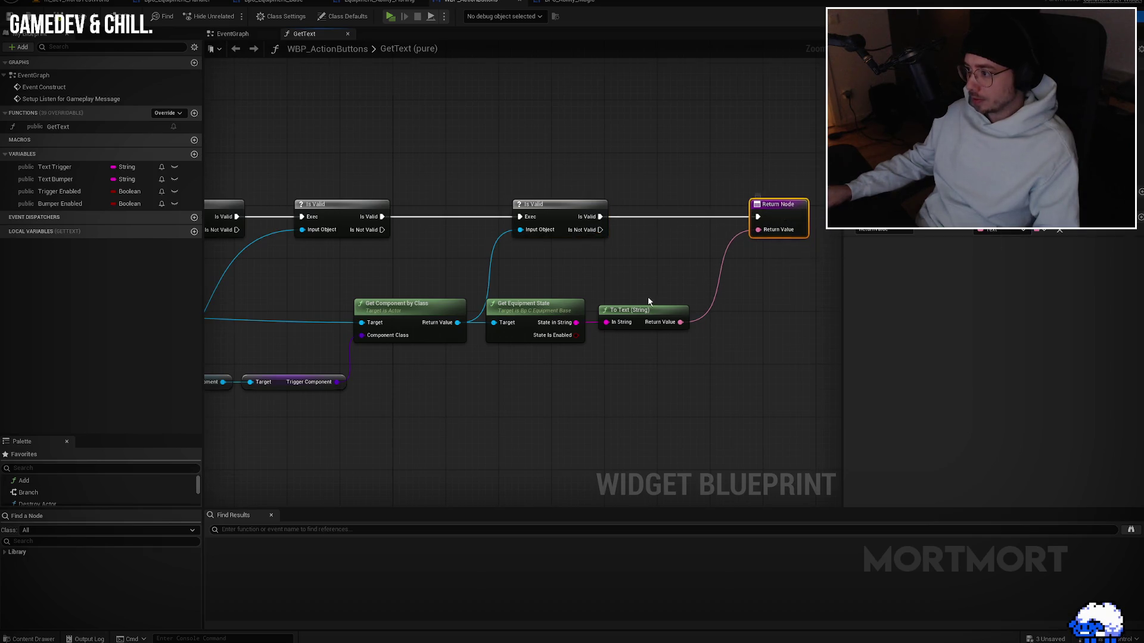
# Step: Move the GetText entry node up and tidy the finished function graph
pyautogui.scroll(-2, 669, 283)
pyautogui.moveTo(268, 220); pyautogui.dragTo(262, 200)
pyautogui.scroll(-2, 755, 227)
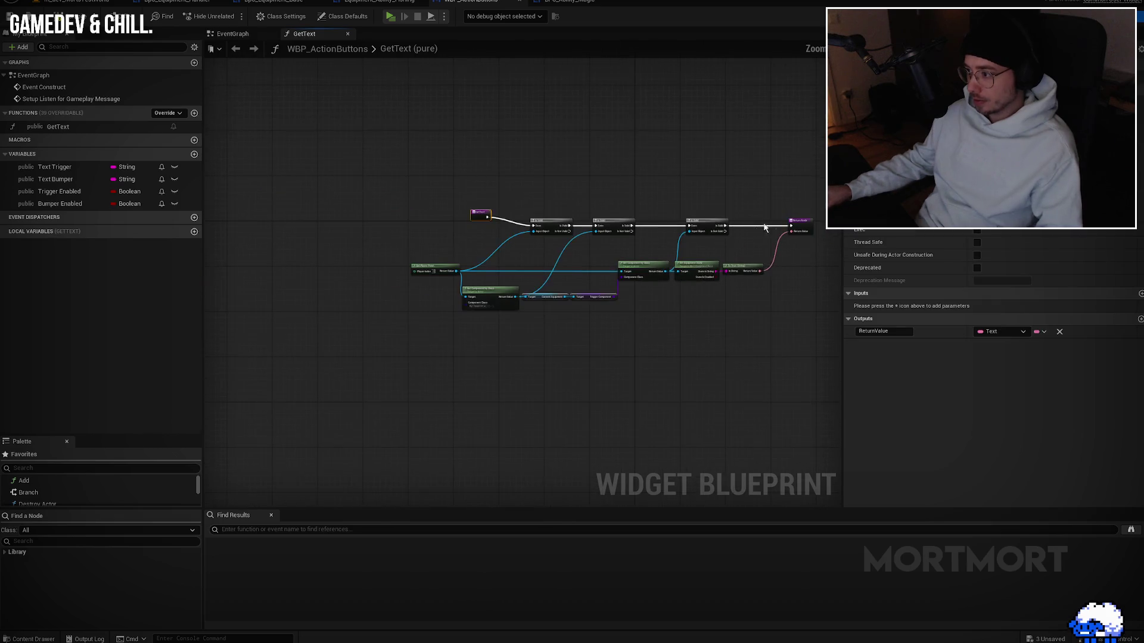
pyautogui.scroll(2, 766, 231)
pyautogui.moveTo(787, 219); pyautogui.dragTo(305, 376)
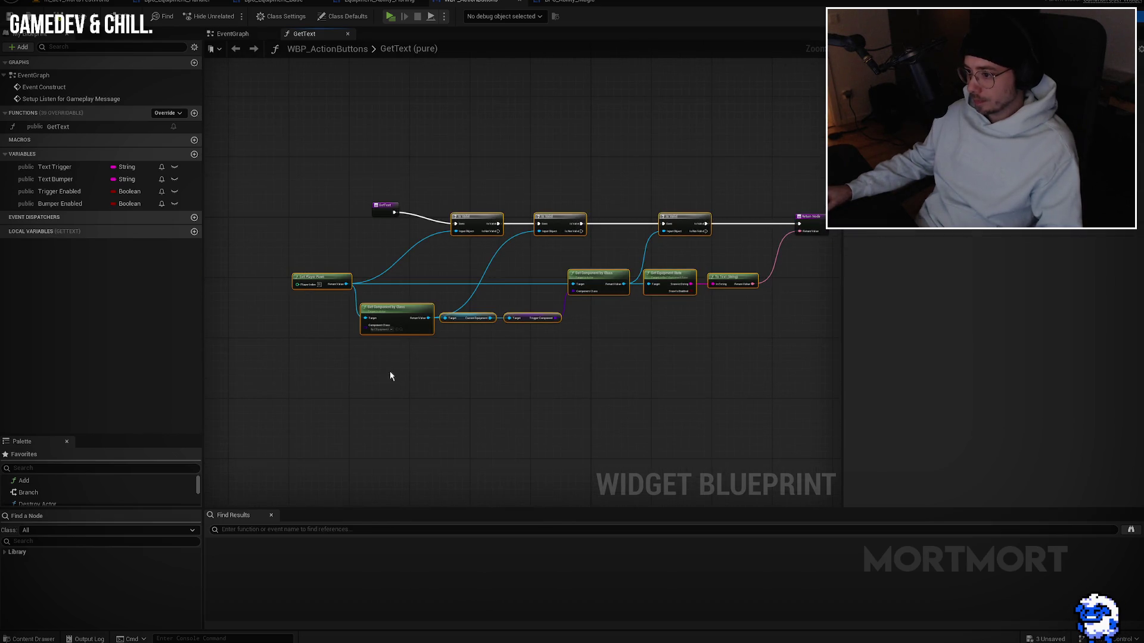
pyautogui.click(128, 131)
# Step: Rename the GetText function to 'Get Trigger Text'
pyautogui.press('F2')
pyautogui.write('Get Trigger Text')
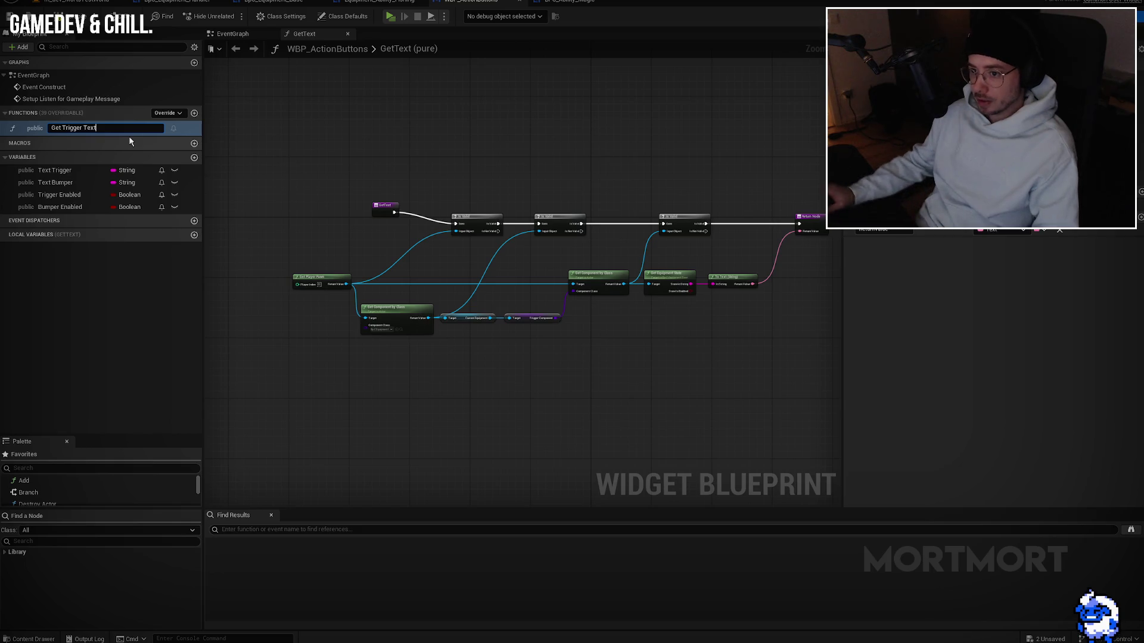
pyautogui.press('Return')
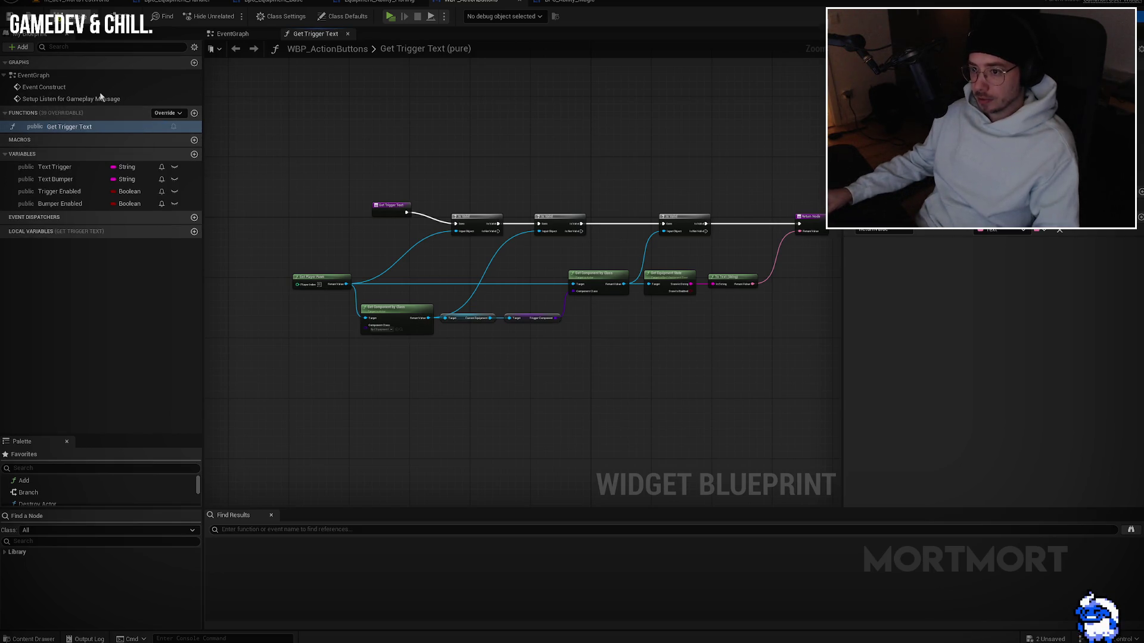
# Step: Delete the Text Trigger, Text Bumper, Trigger Enabled and Bumper Enabled variables
pyautogui.click(87, 167)
pyautogui.press('Delete')
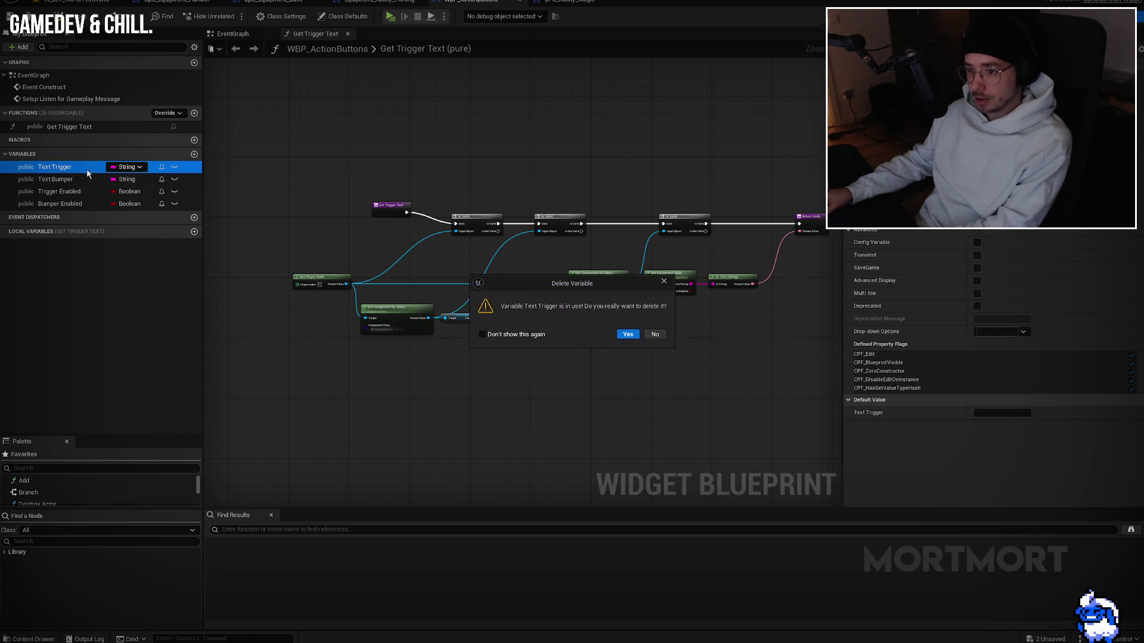
pyautogui.press('Return')
pyautogui.click(64, 169)
pyautogui.press('Delete')
pyautogui.press('Return')
pyautogui.click(64, 169)
pyautogui.press('Delete')
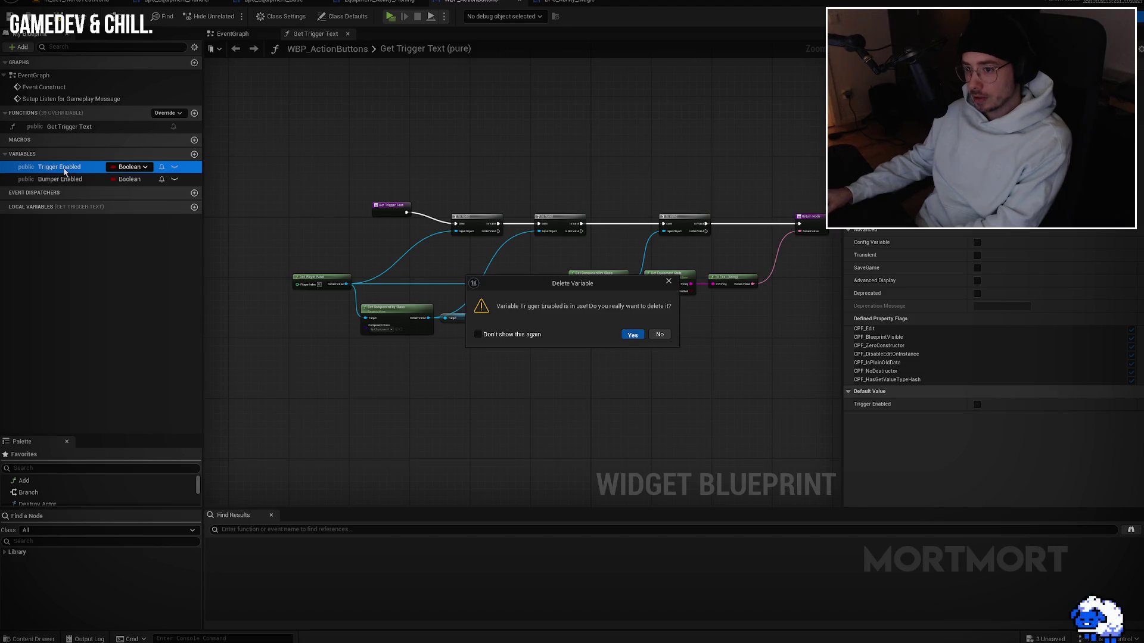
pyautogui.press('Return')
pyautogui.click(65, 168)
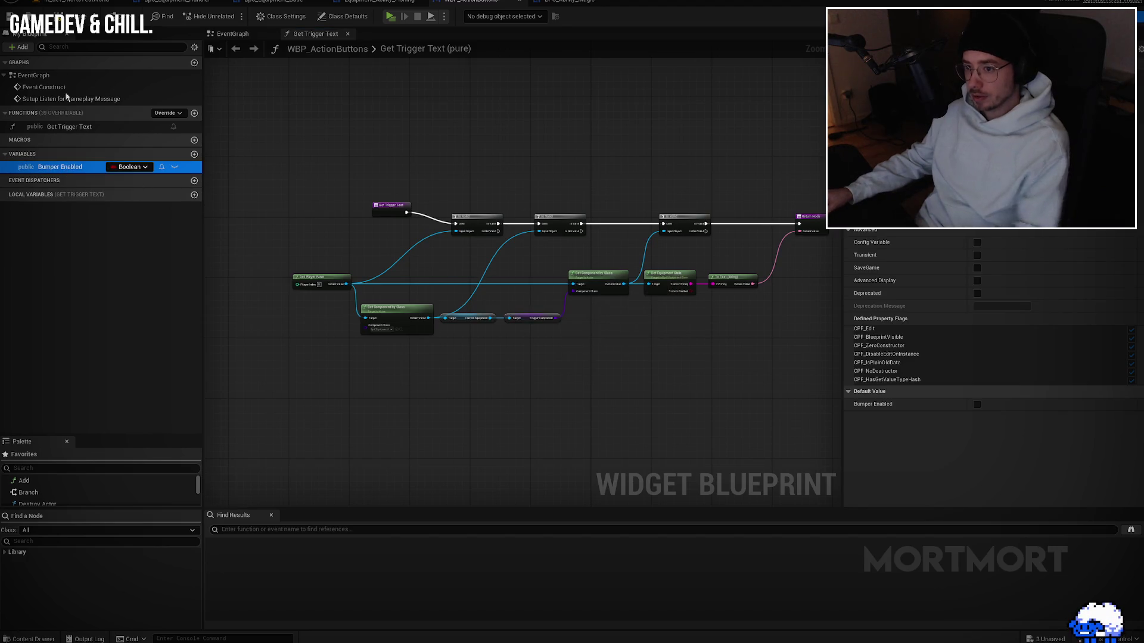
pyautogui.press('Delete')
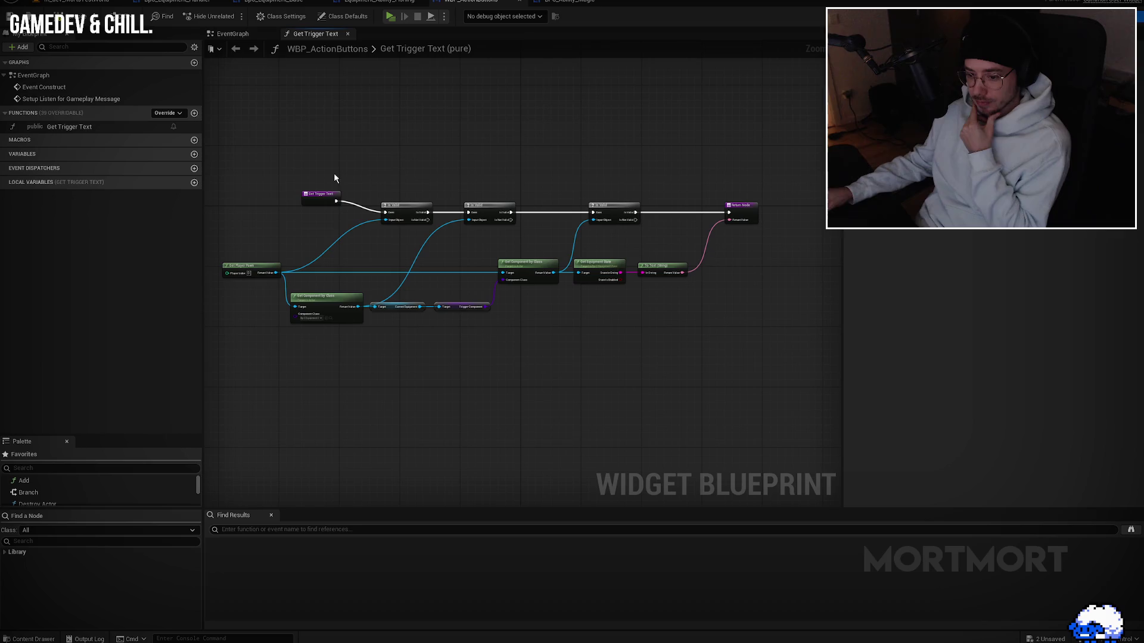
pyautogui.moveTo(468, 190)
pyautogui.mouseDown()
pyautogui.moveTo(435, 201)
pyautogui.moveTo(457, 195)
pyautogui.mouseUp()
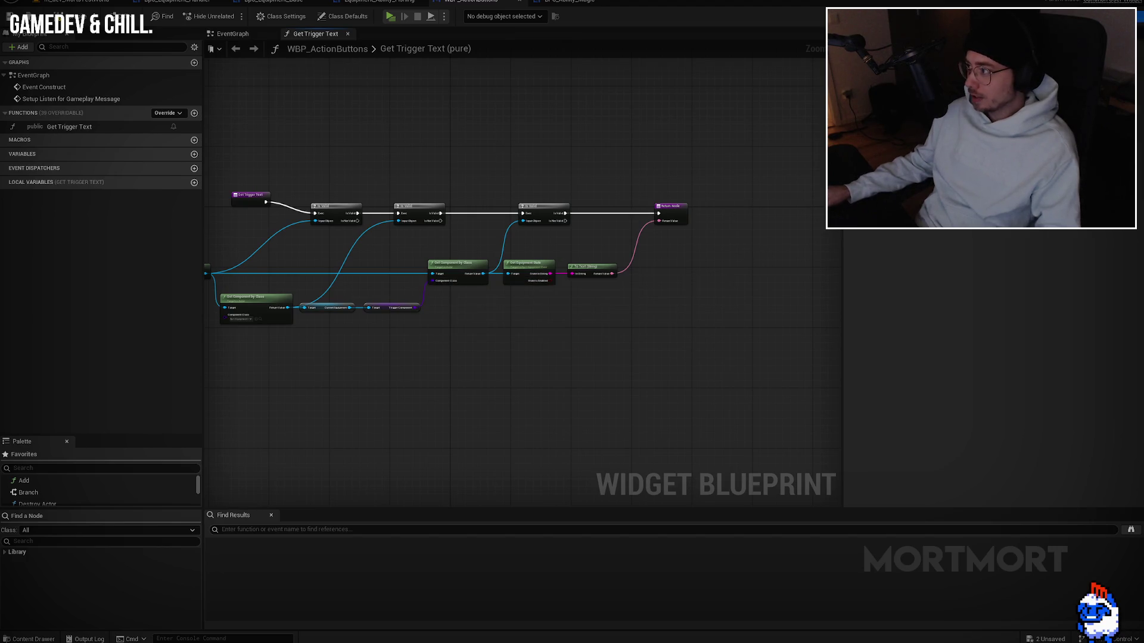
pyautogui.click(1090, 16)
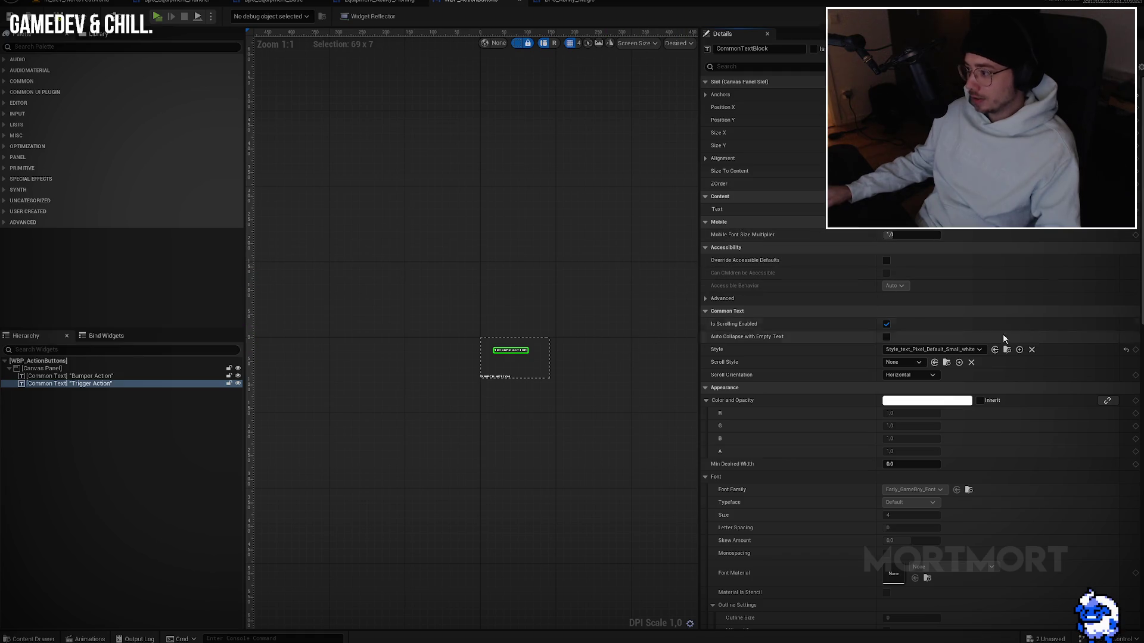
# Step: Remove the Trigger Enabled binding from the Trigger Action text's Is Enabled property
pyautogui.scroll(-10, 1000, 387)
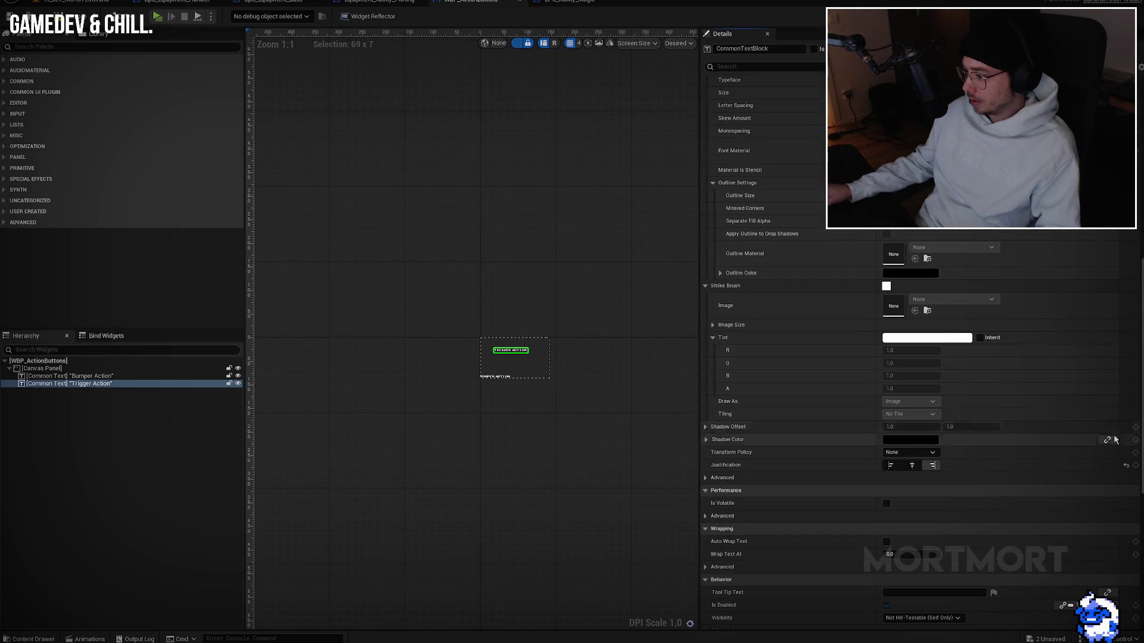
pyautogui.scroll(-3, 1107, 453)
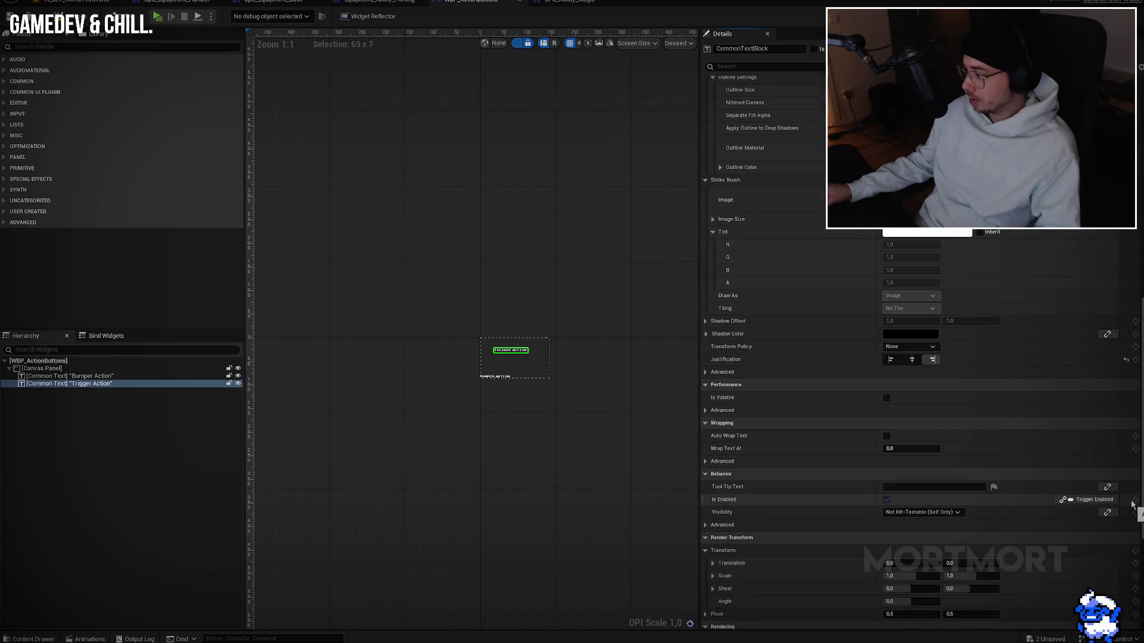
pyautogui.click(1090, 500)
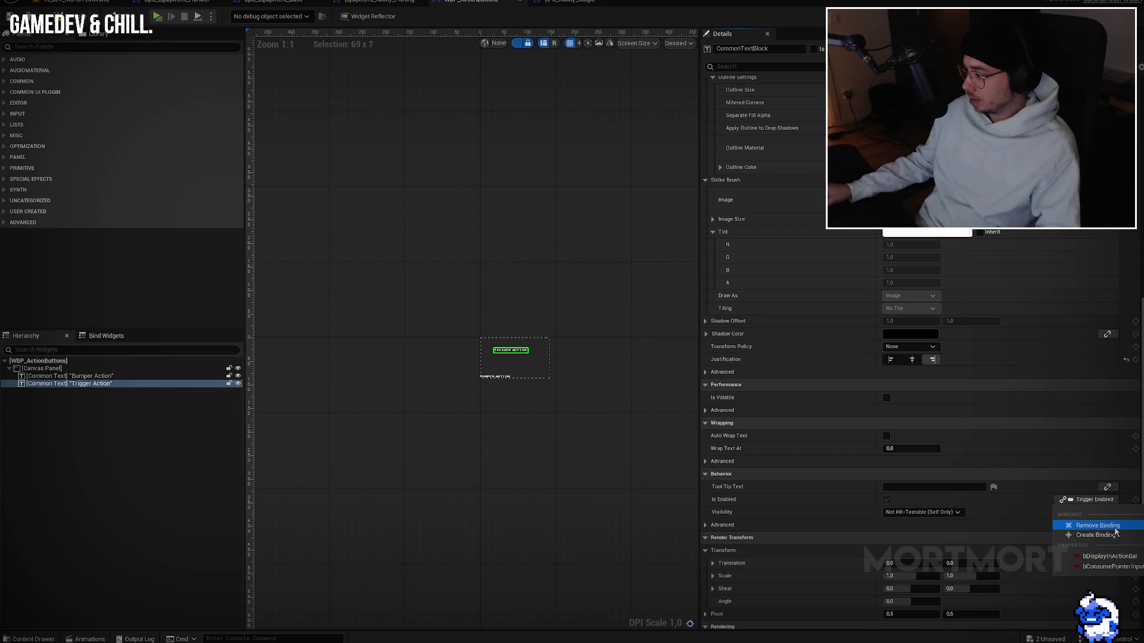
pyautogui.click(1098, 525)
pyautogui.click(1107, 499)
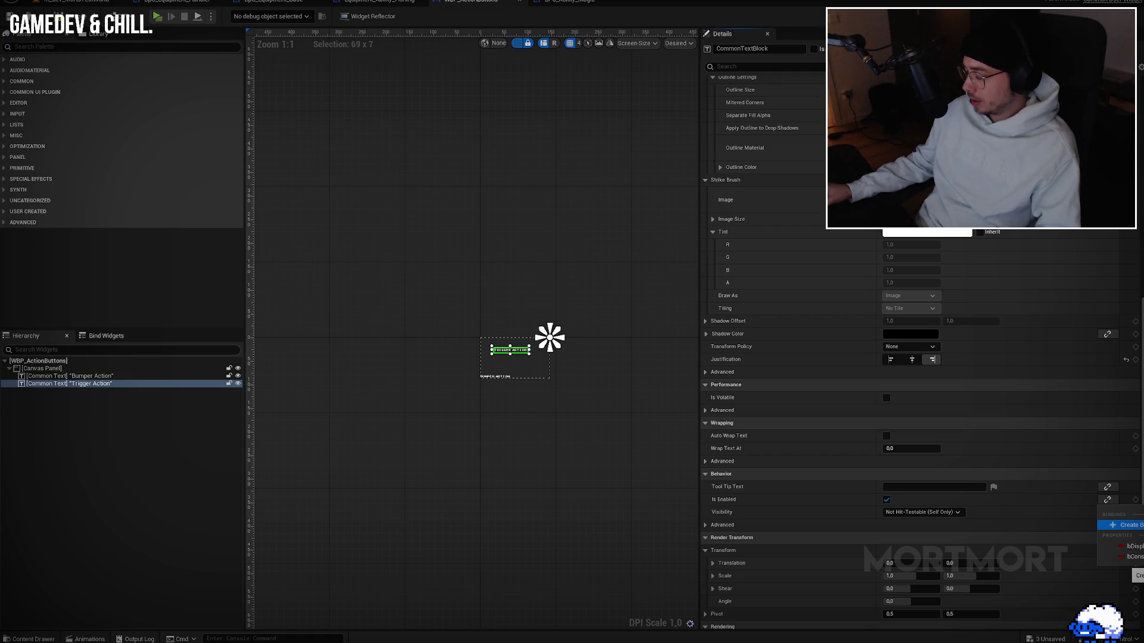
pyautogui.press('Escape')
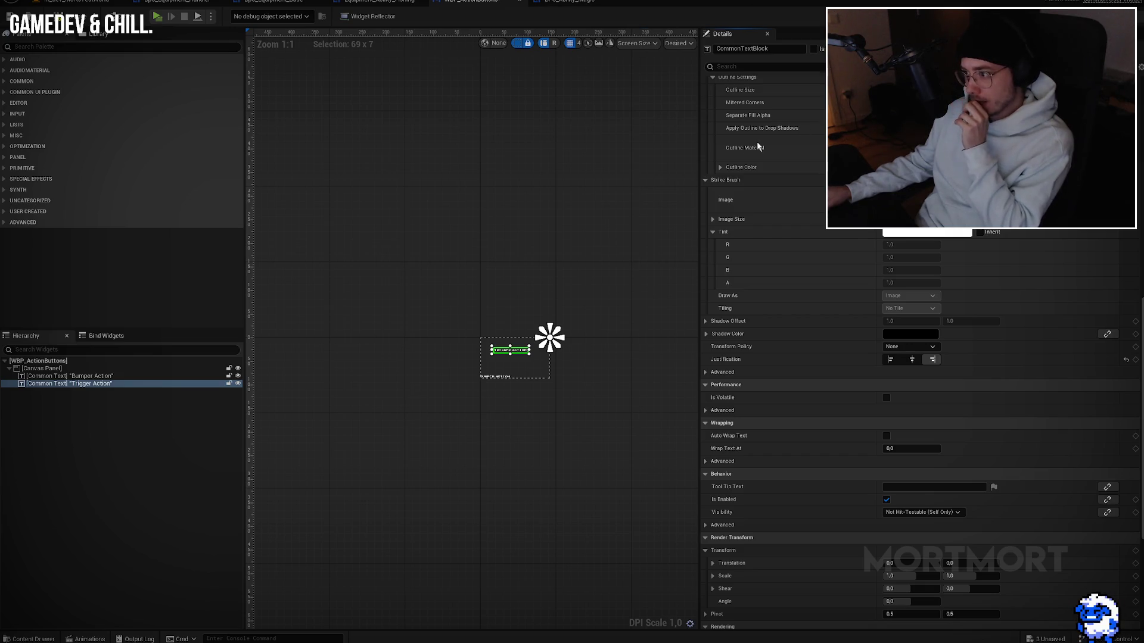
pyautogui.click(1120, 16)
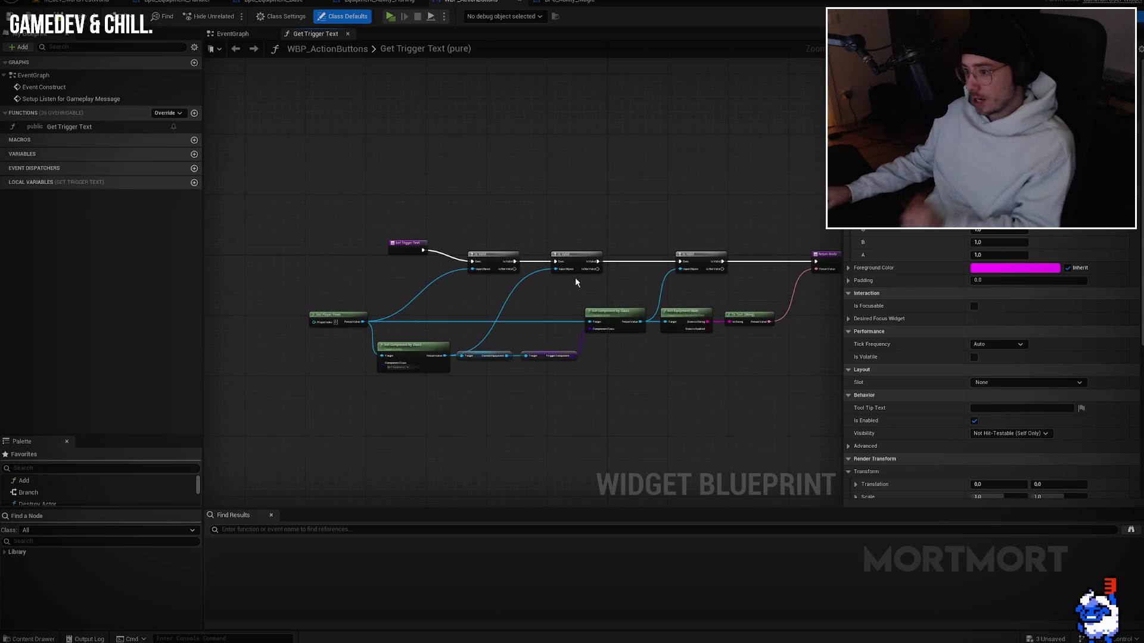
# Step: Delete the Setup Listen for Gameplay Message event with its listener group, then compile
pyautogui.doubleClick(69, 88)
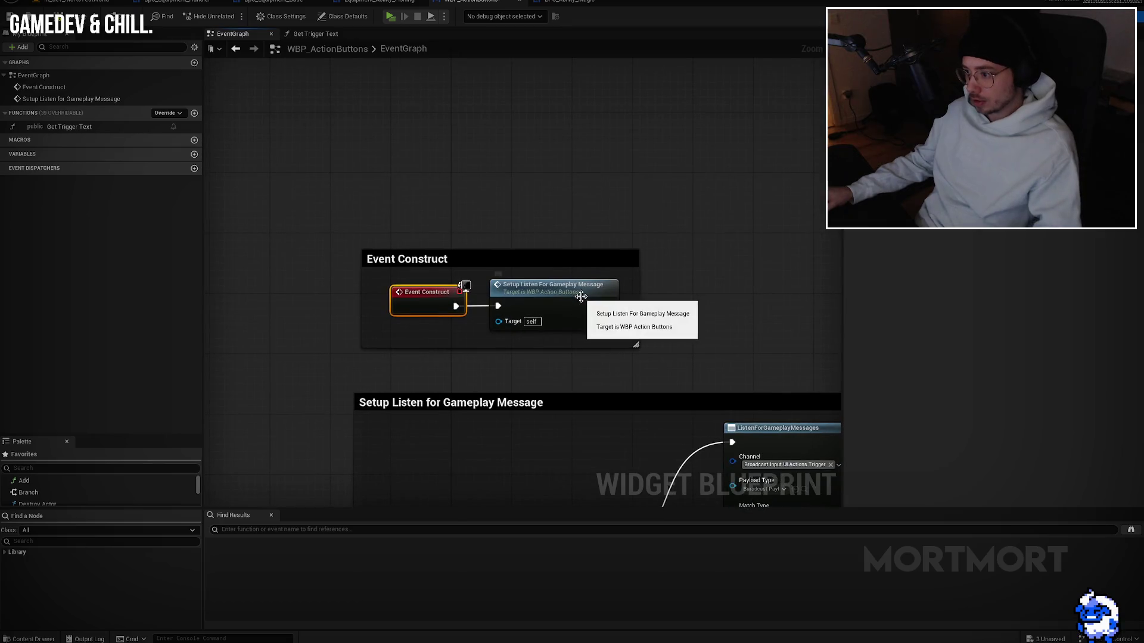
pyautogui.doubleClick(581, 300)
pyautogui.scroll(-3, 581, 301)
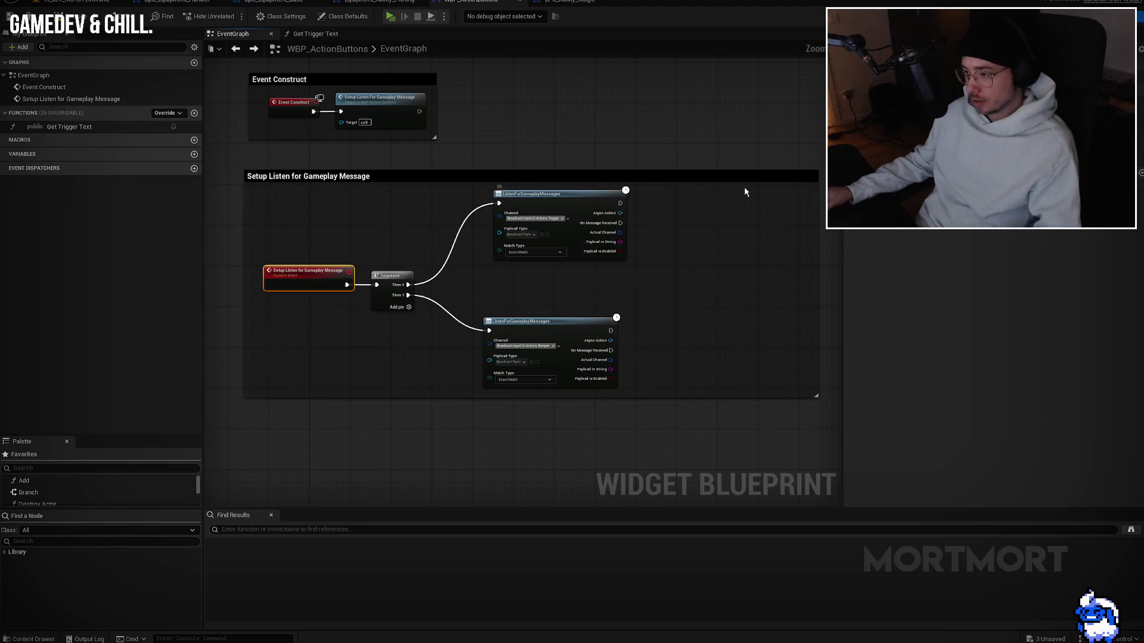
pyautogui.moveTo(817, 161); pyautogui.dragTo(235, 417)
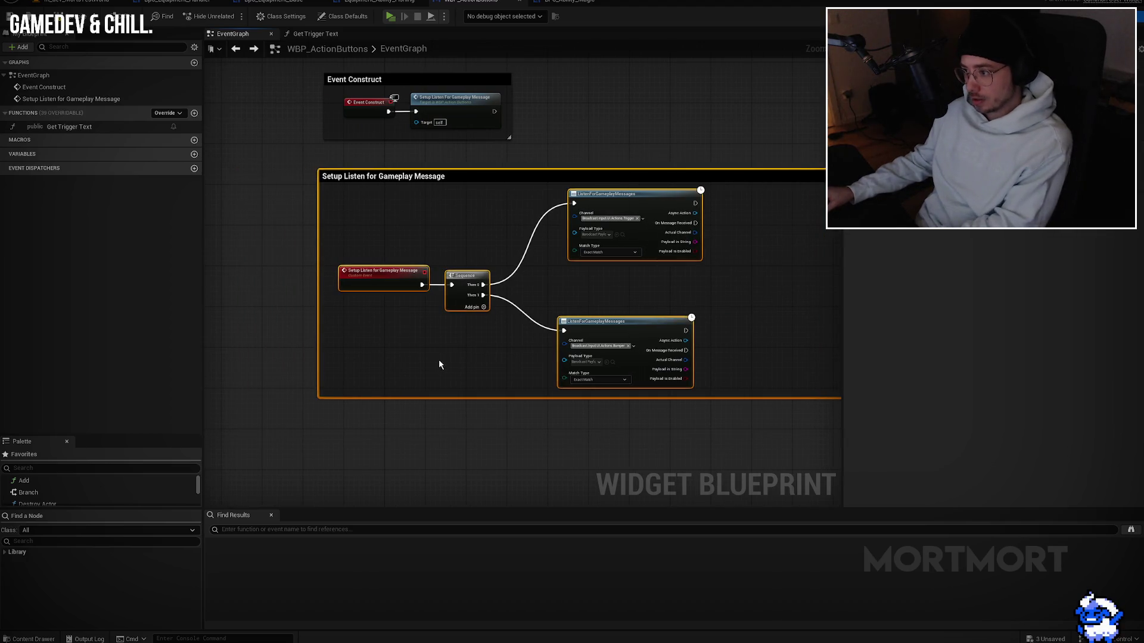
pyautogui.press('Delete')
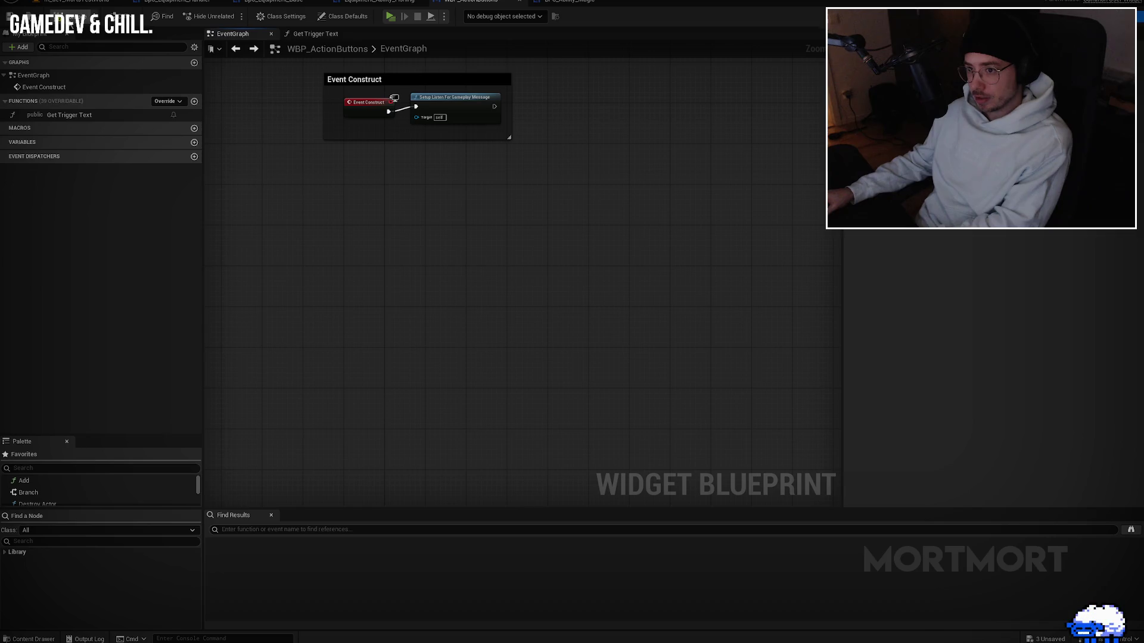
pyautogui.press('F7')
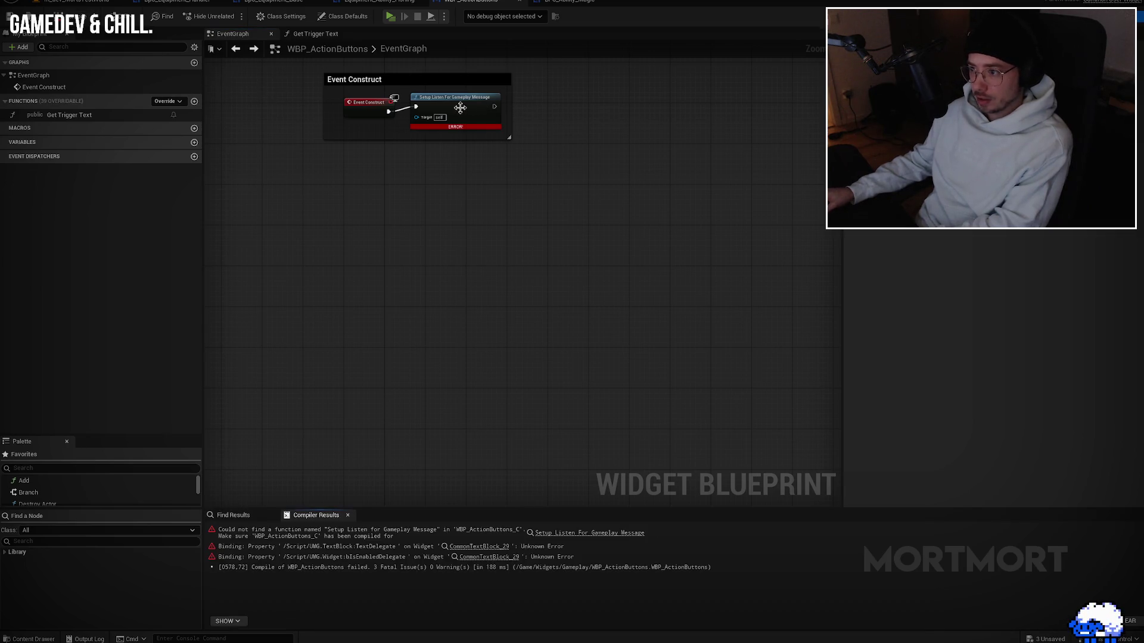
# Step: Delete the broken Setup Listen call and the Event Construct comment, recompiling after each
pyautogui.click(460, 107)
pyautogui.press('Delete')
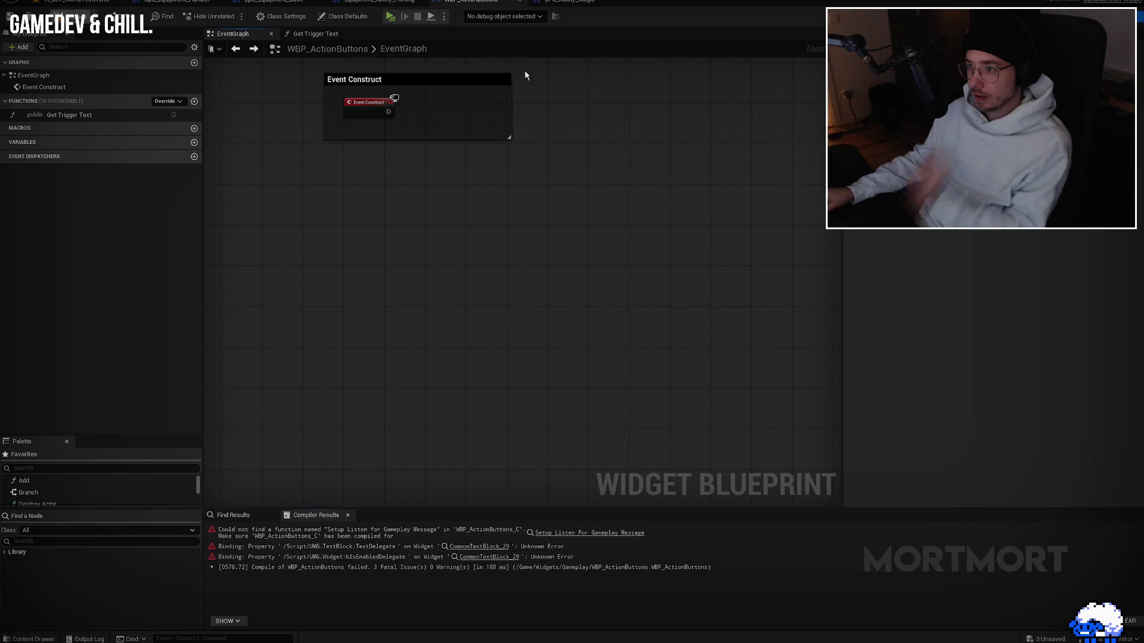
pyautogui.press('F7')
pyautogui.press('Delete')
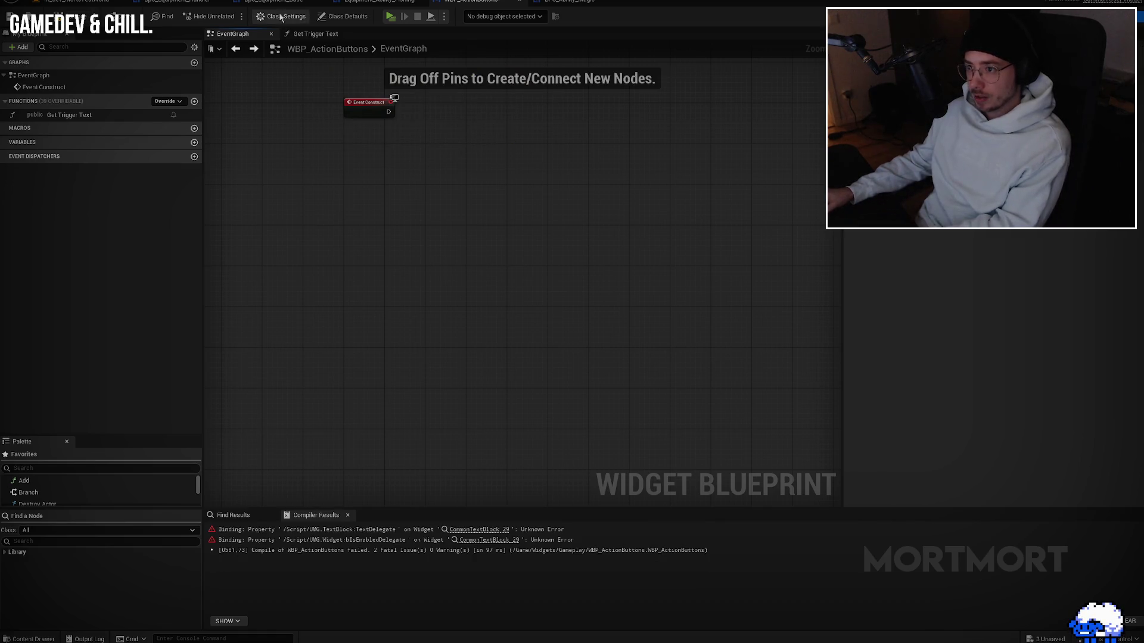
pyautogui.press('F7')
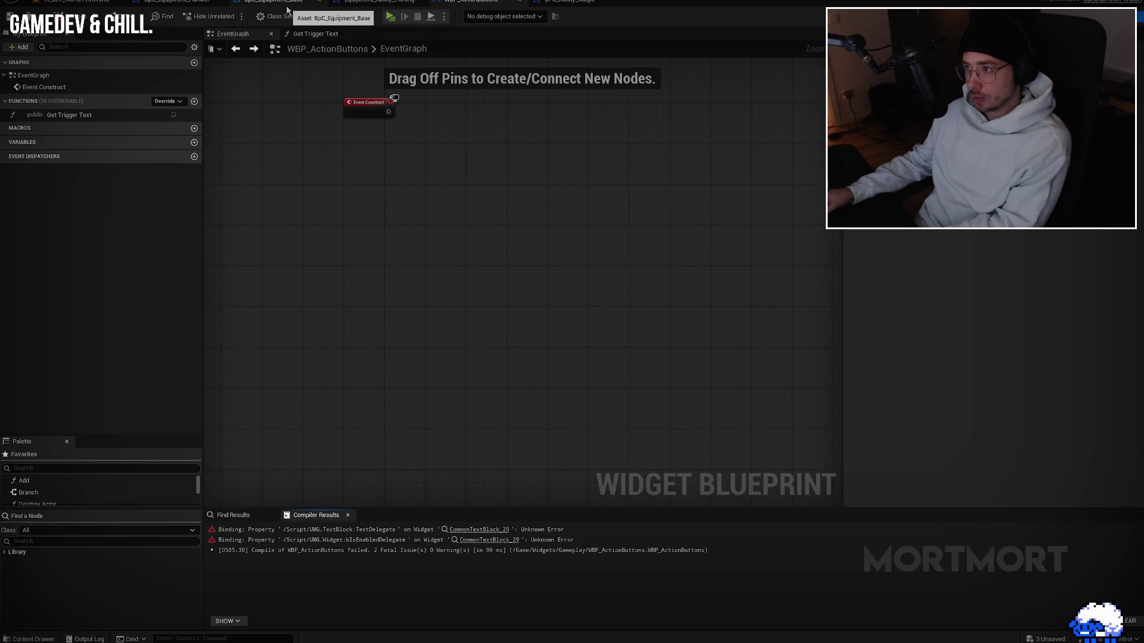
pyautogui.click(178, 2)
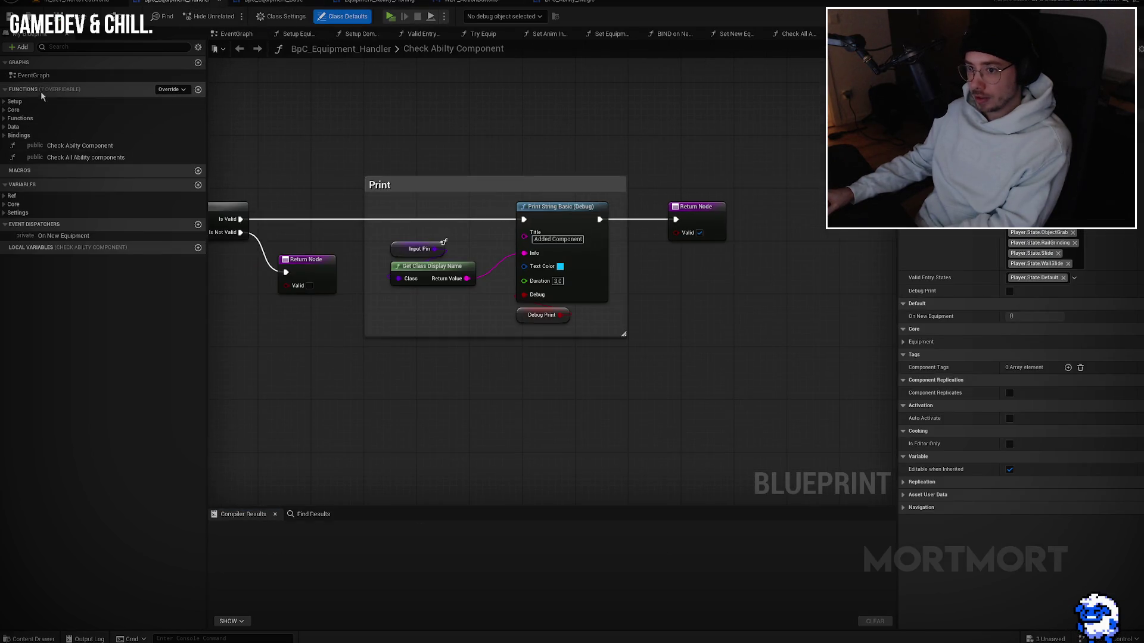
# Step: Browse Set Equipment Mesh, Try Use Equipment Ability and Try Equip, ending on Set New Equipment
pyautogui.click(4, 111)
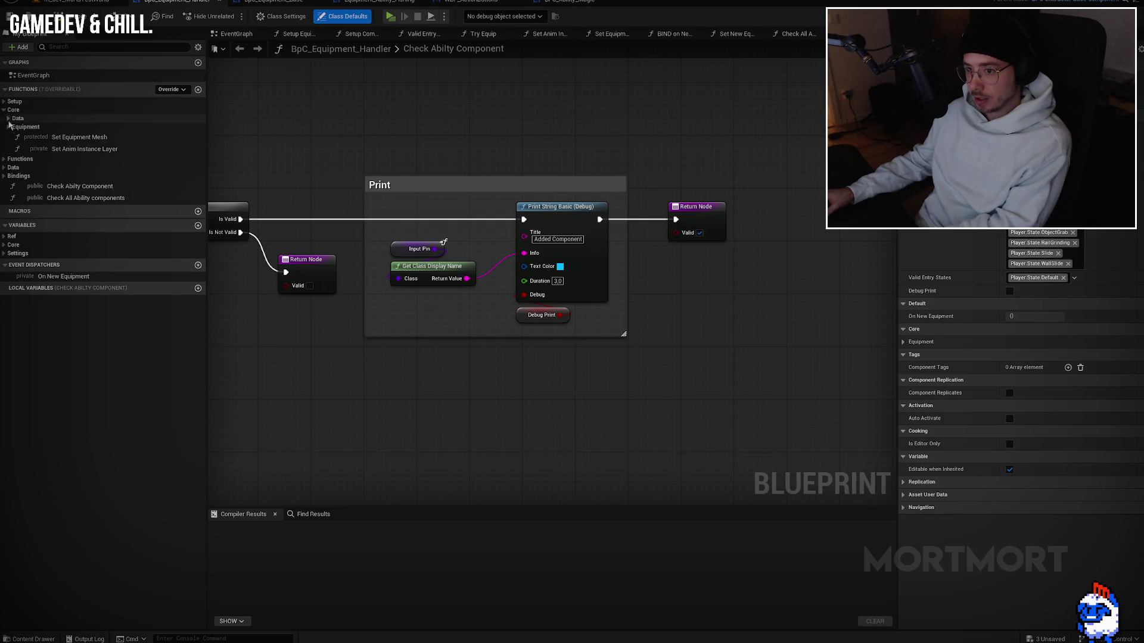
pyautogui.doubleClick(19, 138)
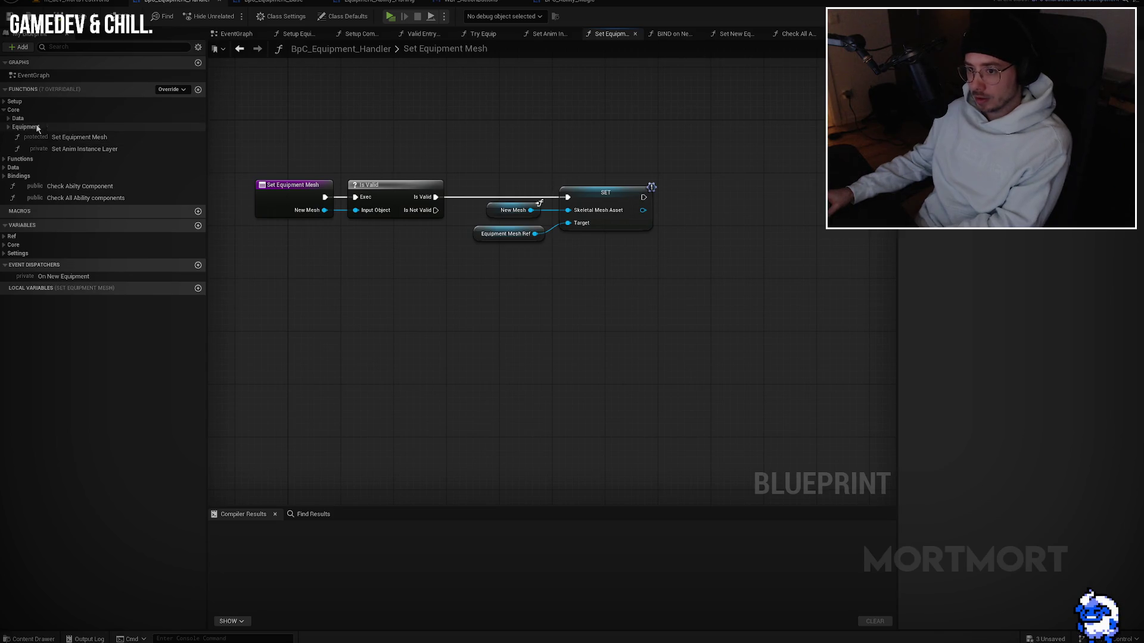
pyautogui.click(4, 160)
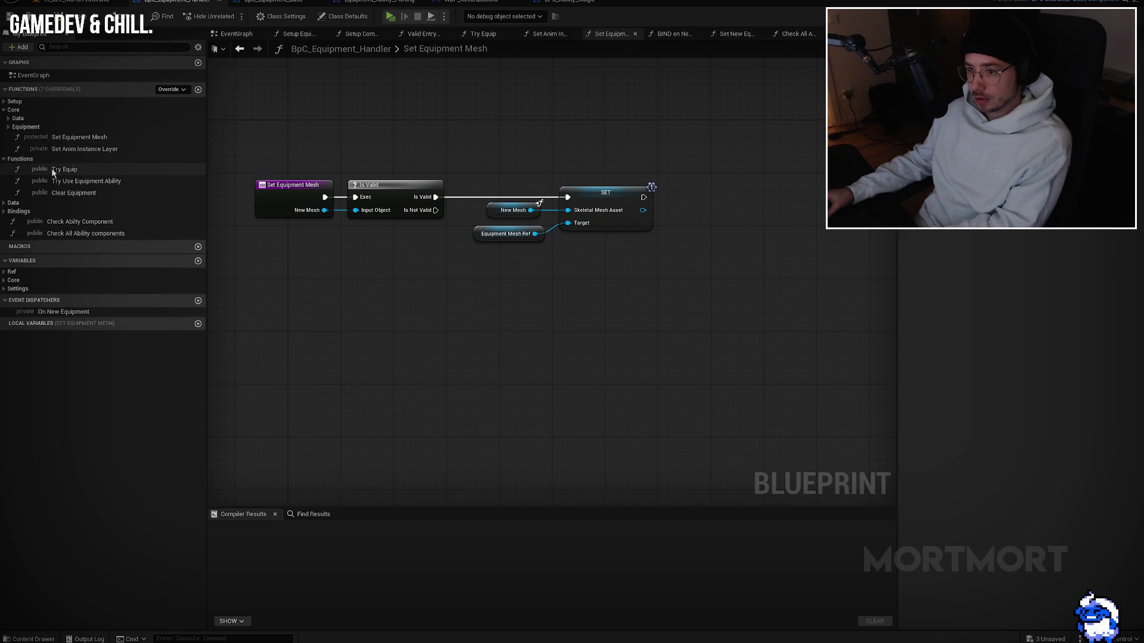
pyautogui.doubleClick(92, 180)
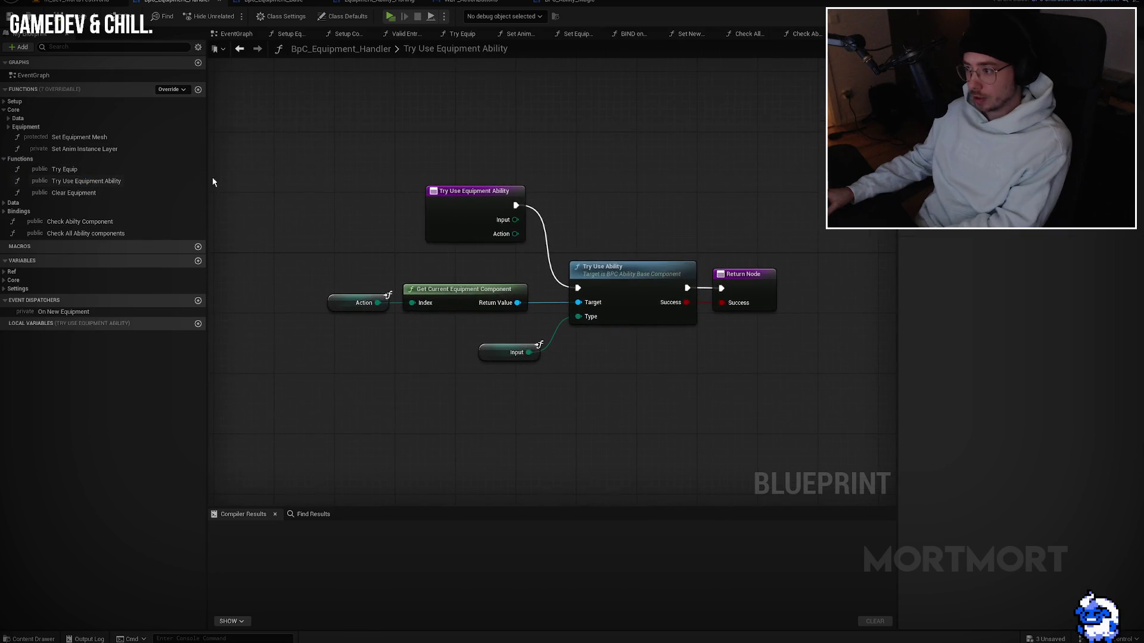
pyautogui.doubleClick(74, 171)
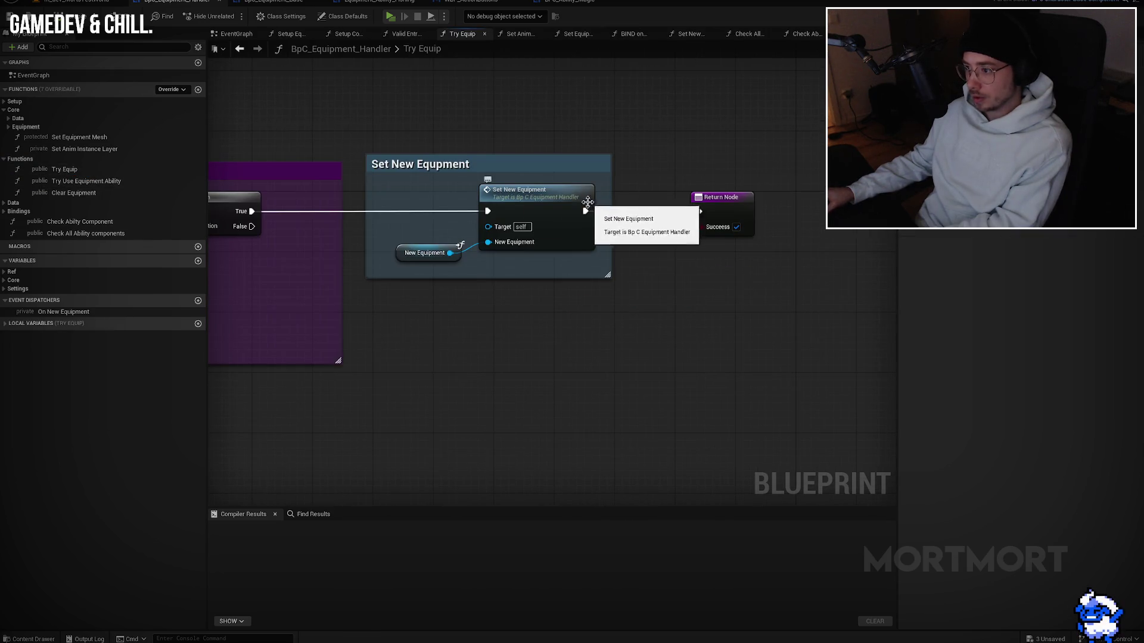
pyautogui.doubleClick(506, 192)
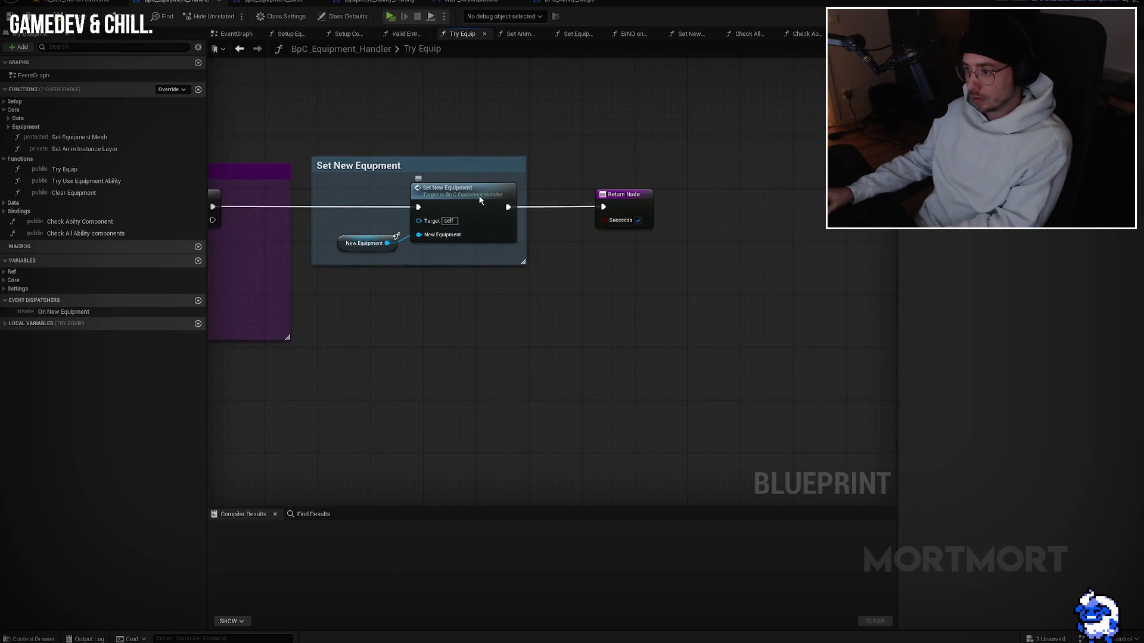
pyautogui.doubleClick(432, 206)
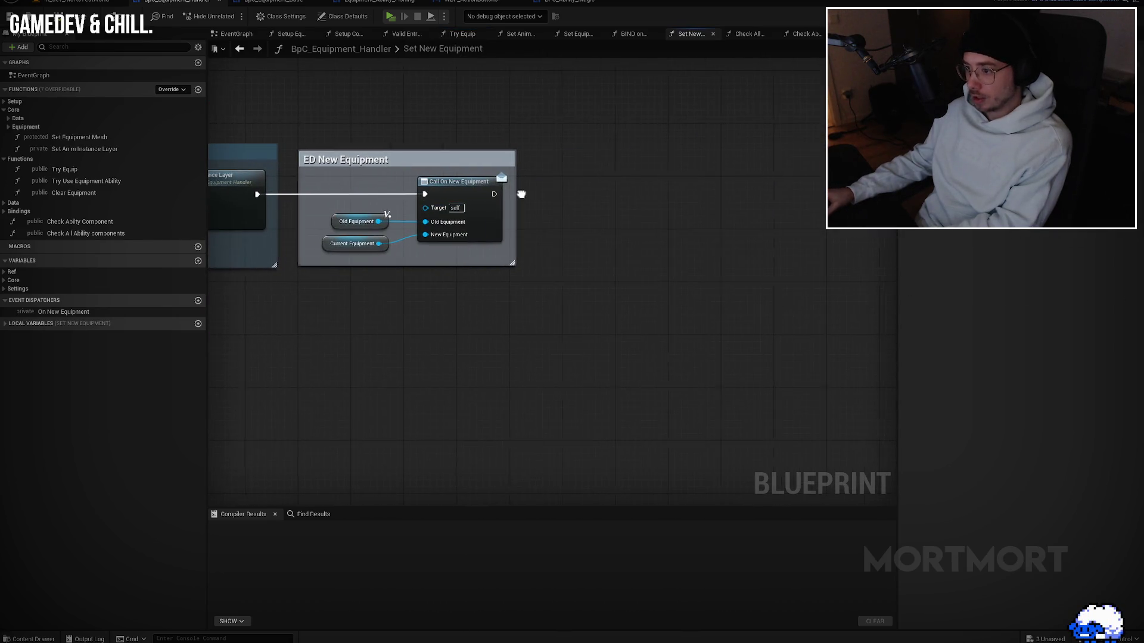
# Step: Review Set New Equipment's Change Mesh, squash and anim layer sections, then compile the handler
pyautogui.moveTo(544, 188); pyautogui.dragTo(1113, 181)
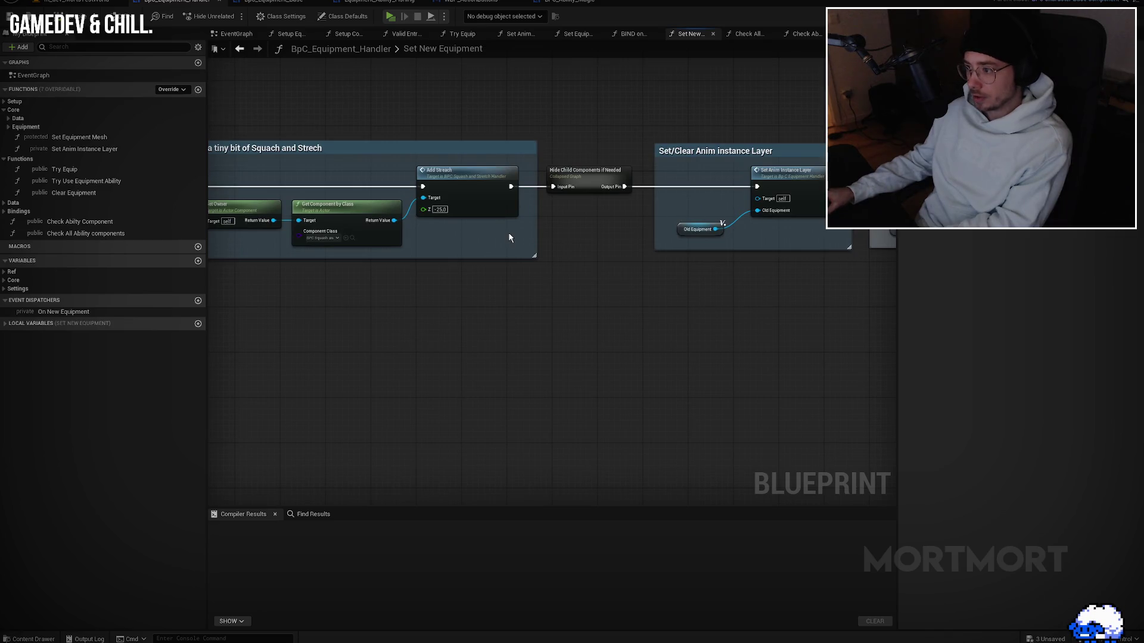
pyautogui.moveTo(509, 238); pyautogui.dragTo(882, 238)
pyautogui.moveTo(357, 238)
pyautogui.mouseDown()
pyautogui.moveTo(715, 238)
pyautogui.moveTo(370, 237)
pyautogui.mouseUp()
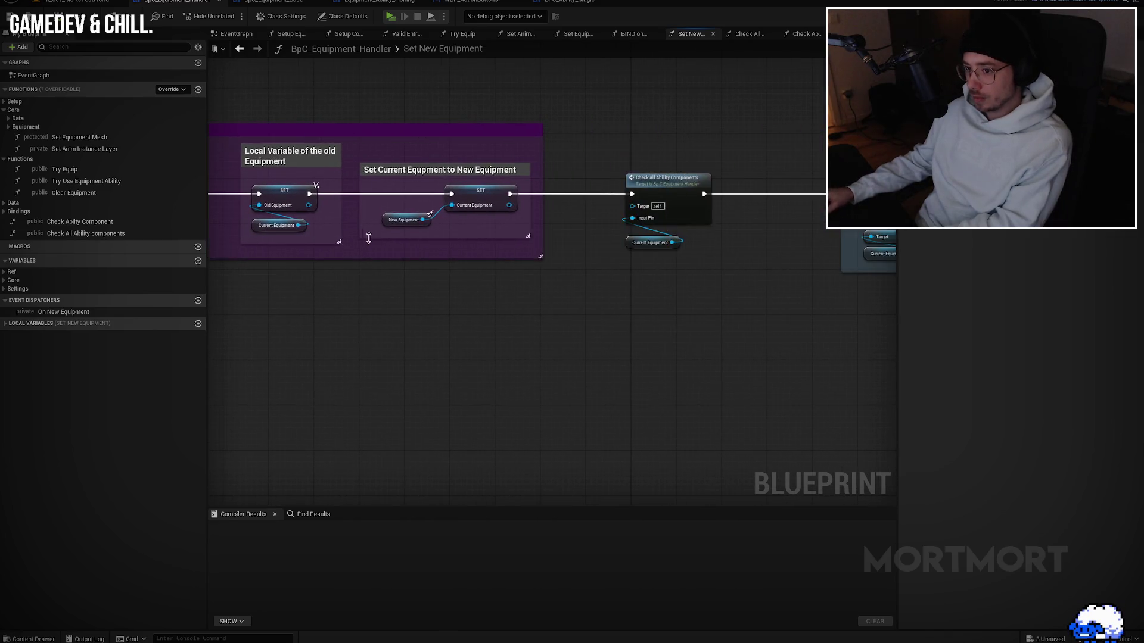
pyautogui.moveTo(430, 213); pyautogui.dragTo(289, 249)
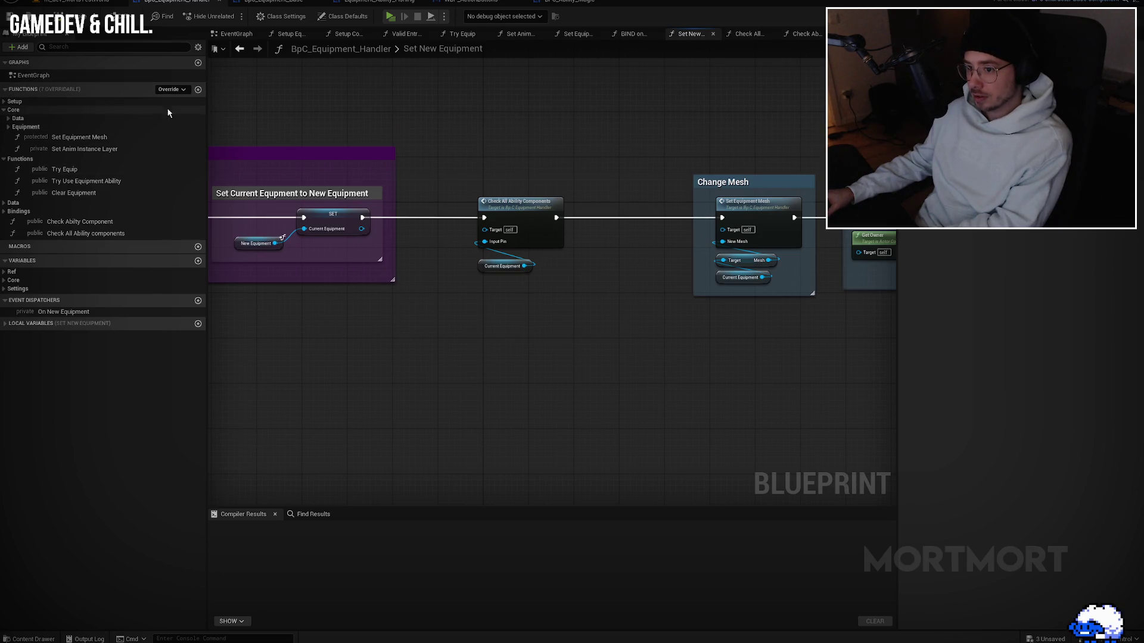
pyautogui.moveTo(448, 98); pyautogui.dragTo(252, 106)
pyautogui.press('F7')
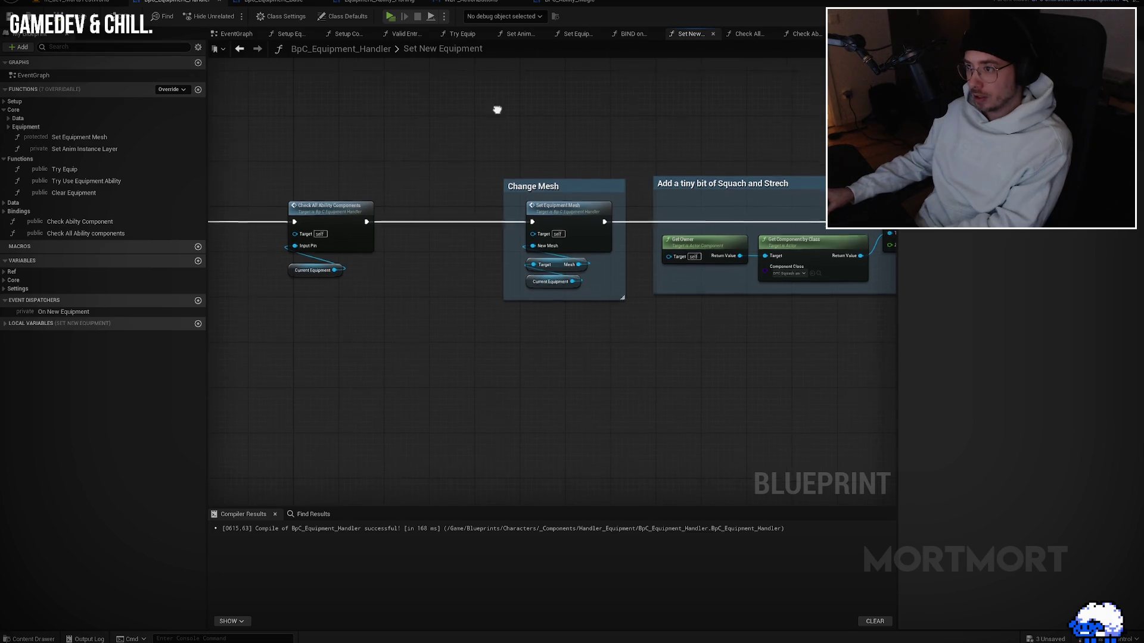
pyautogui.moveTo(495, 112); pyautogui.dragTo(516, 119)
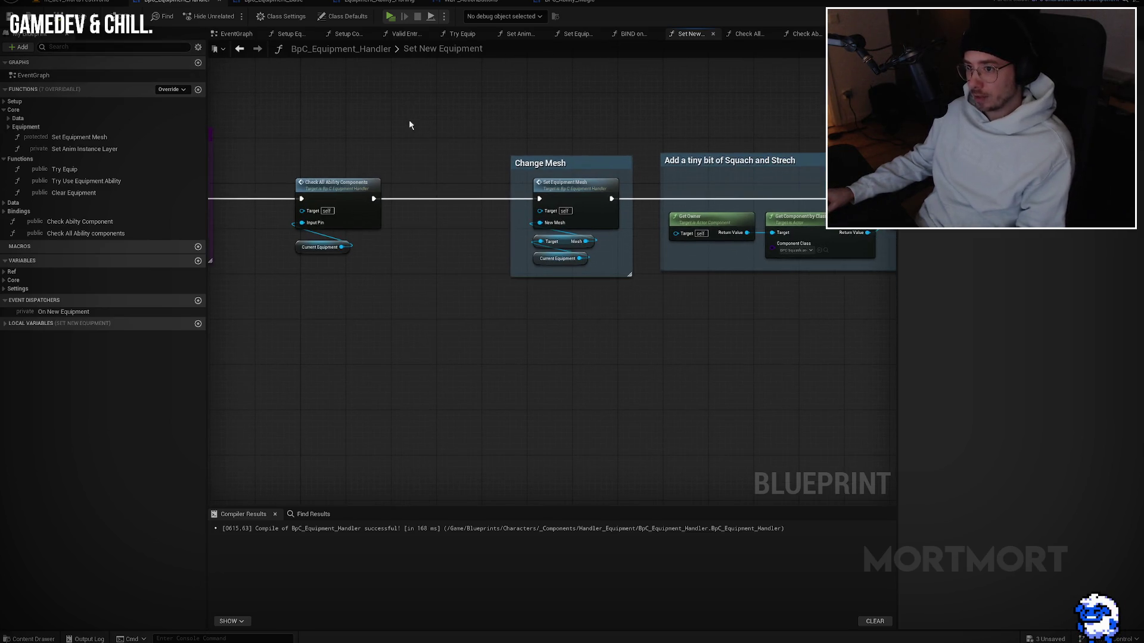
pyautogui.moveTo(429, 91)
pyautogui.mouseDown()
pyautogui.moveTo(424, 107)
pyautogui.moveTo(452, 119)
pyautogui.mouseUp()
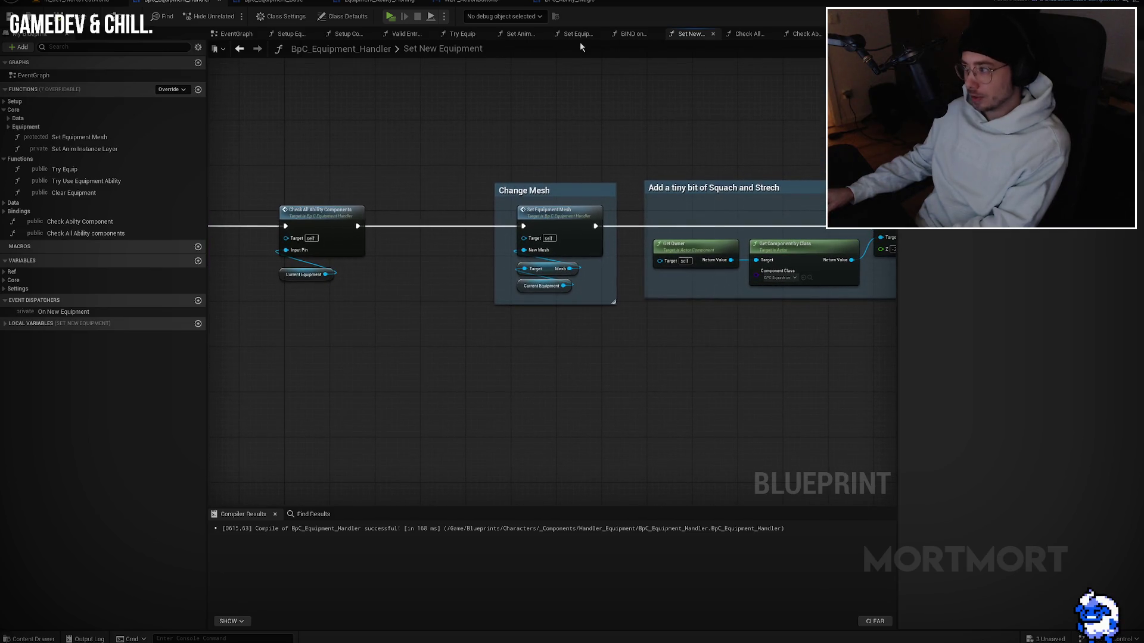
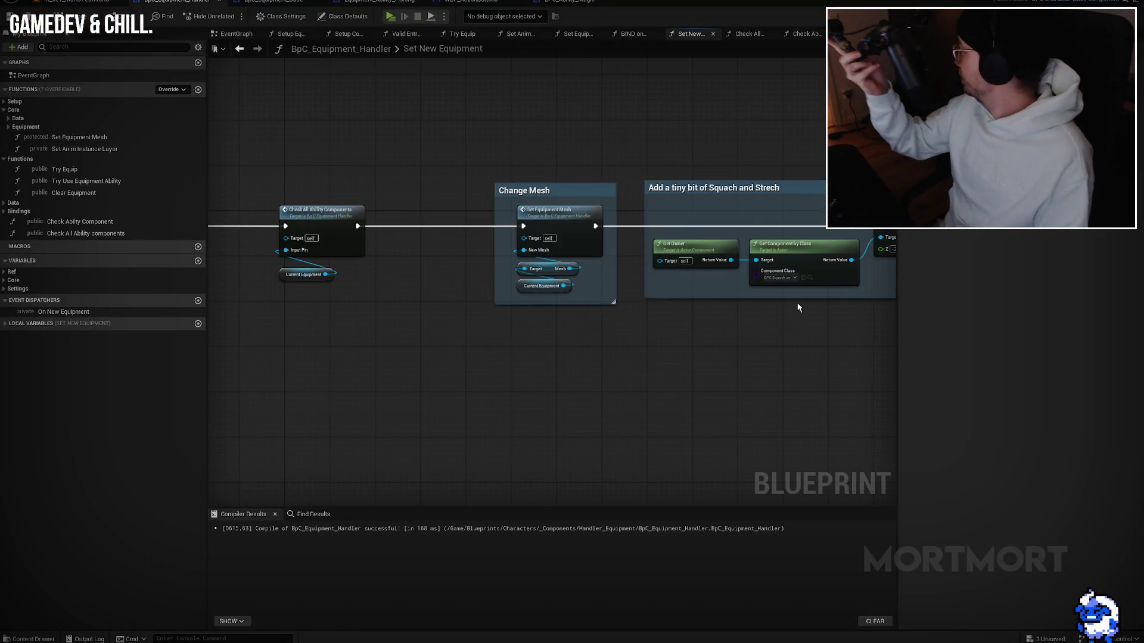
# Step: Pan across the Set New Equipment graph to review its anim layer and New Equipment sections
pyautogui.moveTo(656, 277)
pyautogui.mouseDown()
pyautogui.moveTo(730, 255)
pyautogui.moveTo(614, 280)
pyautogui.moveTo(513, 370)
pyautogui.moveTo(588, 327)
pyautogui.mouseUp()
pyautogui.scroll(2, 398, 313)
pyautogui.moveTo(398, 313); pyautogui.dragTo(648, 276)
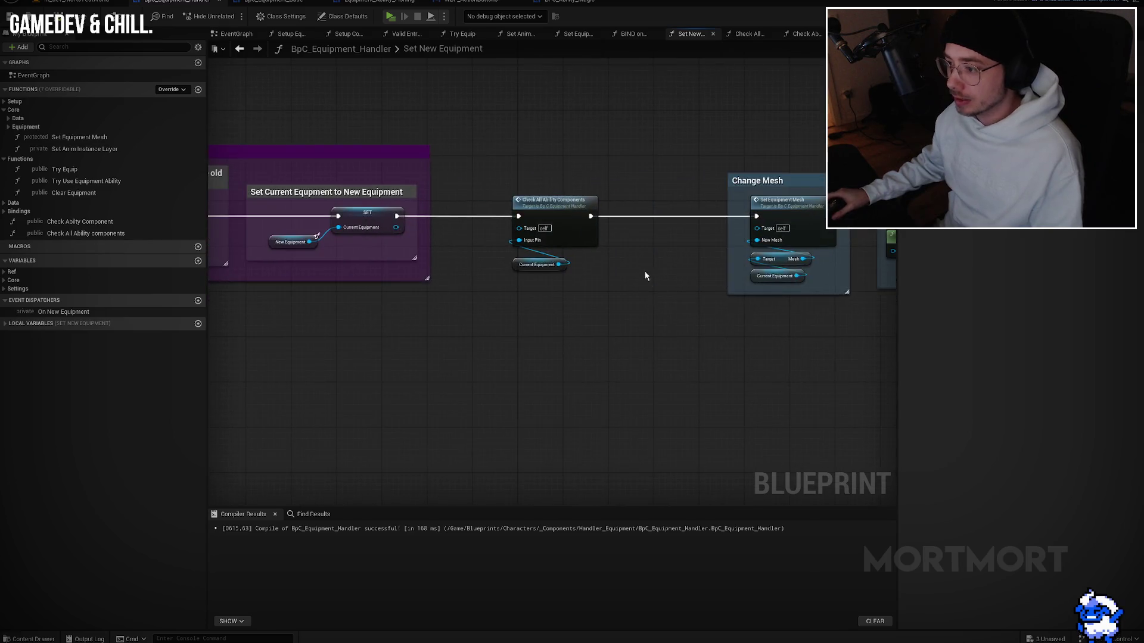
pyautogui.scroll(1, 596, 173)
pyautogui.moveTo(718, 250)
pyautogui.mouseDown()
pyautogui.moveTo(452, 256)
pyautogui.moveTo(465, 233)
pyautogui.mouseUp()
pyautogui.moveTo(601, 224); pyautogui.dragTo(515, 224)
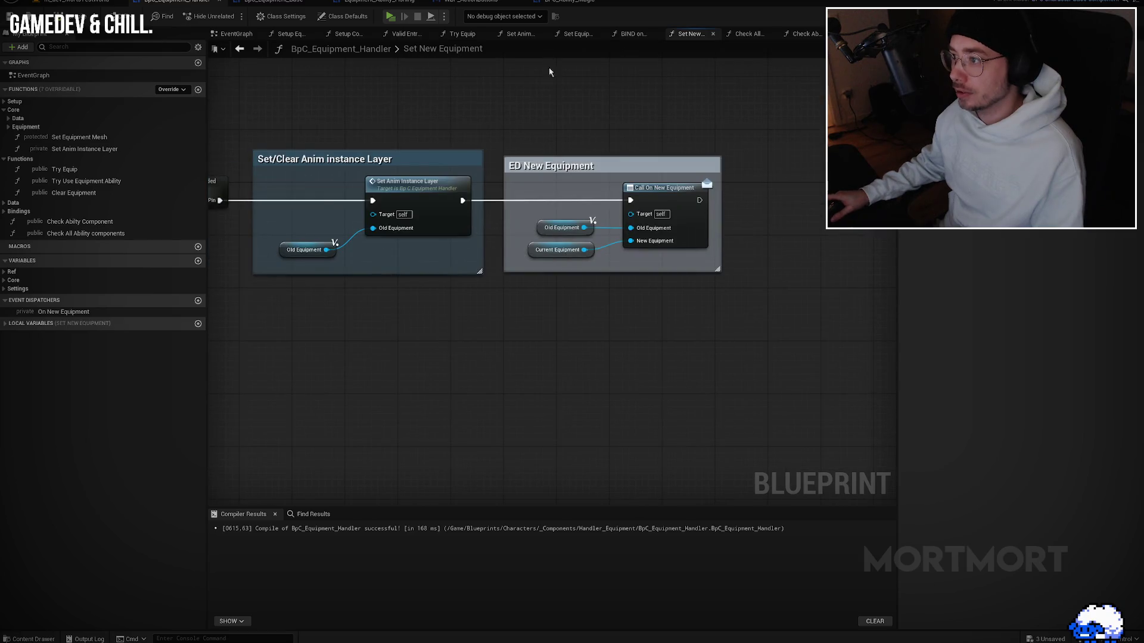
pyautogui.moveTo(350, 145); pyautogui.dragTo(599, 125)
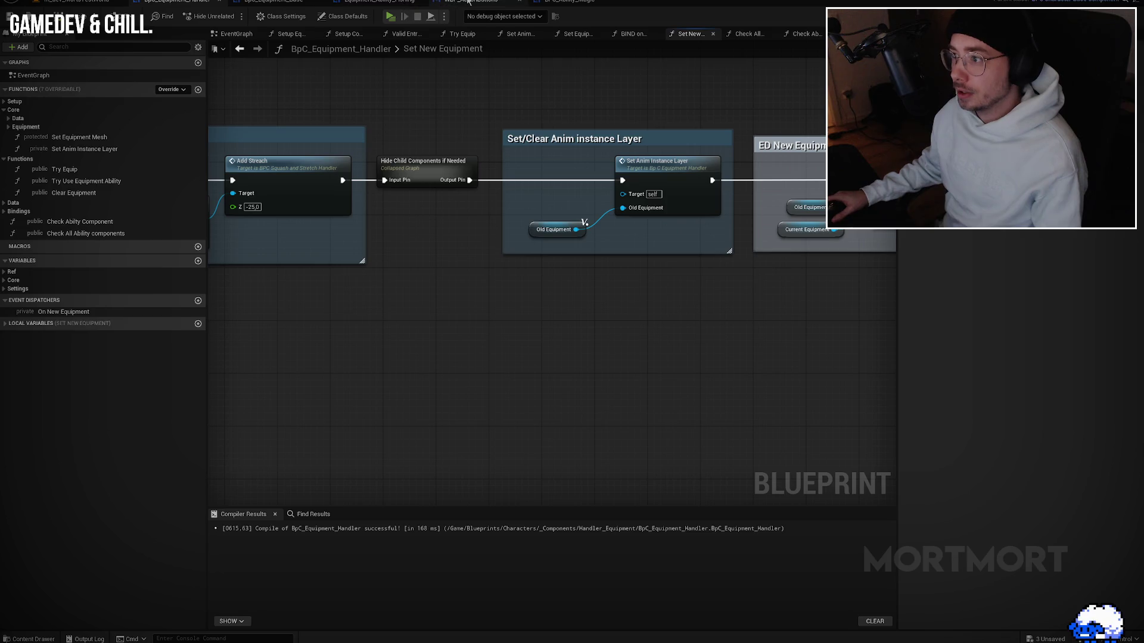
# Step: In WBP_ActionButtons, add Get Player Controller and bind its On Possessed Pawn Changed event
pyautogui.click(395, 6)
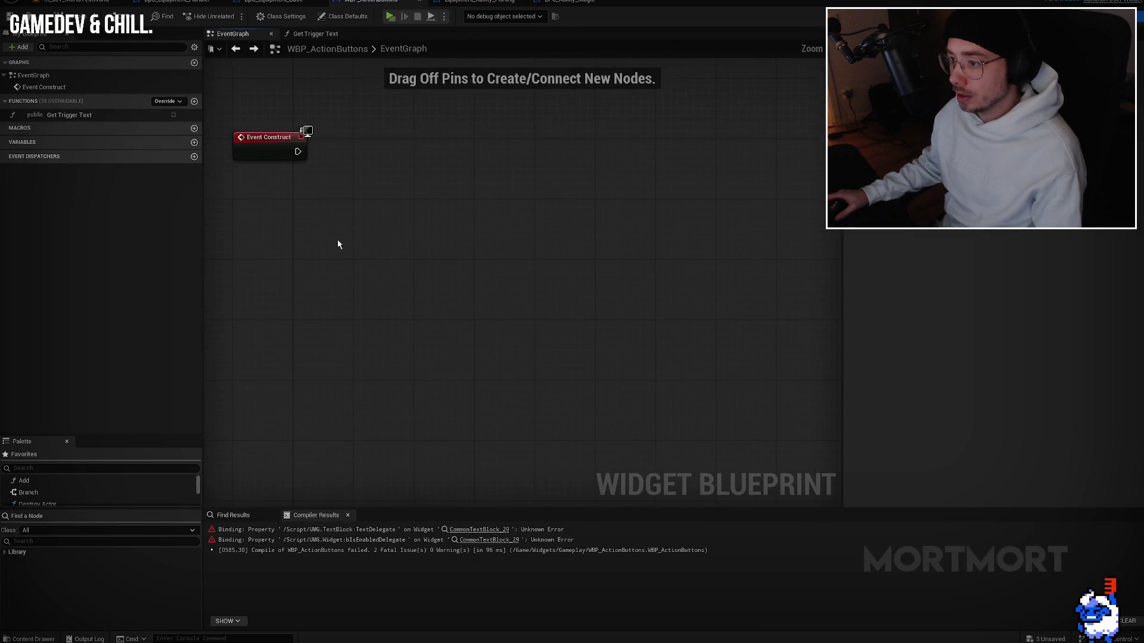
pyautogui.rightClick(338, 242)
pyautogui.write('get player co')
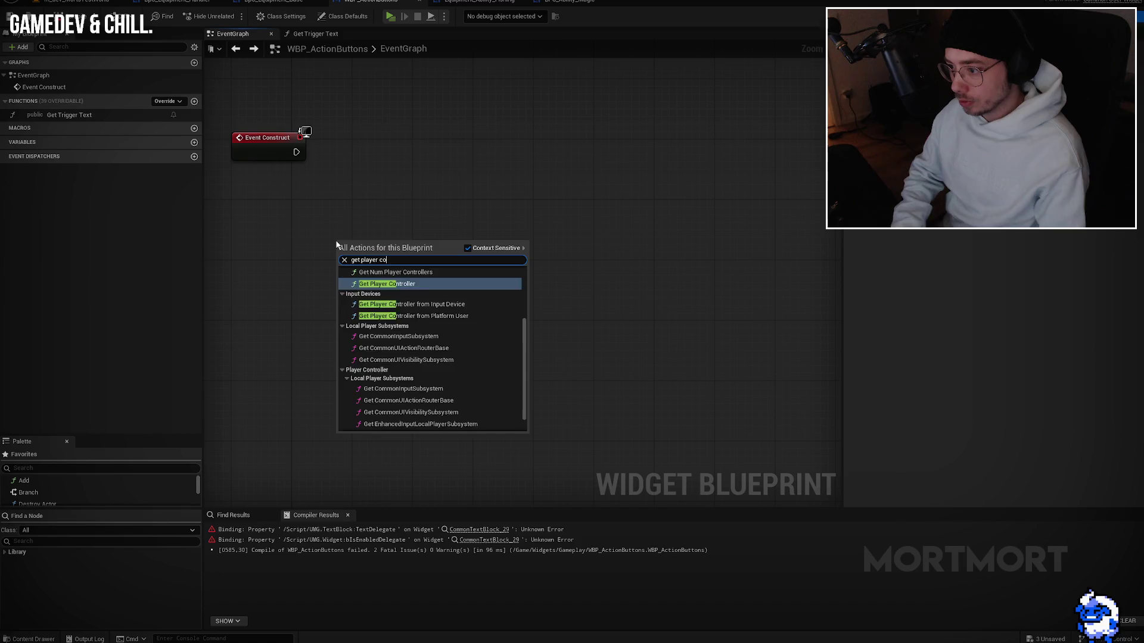
pyautogui.click(387, 284)
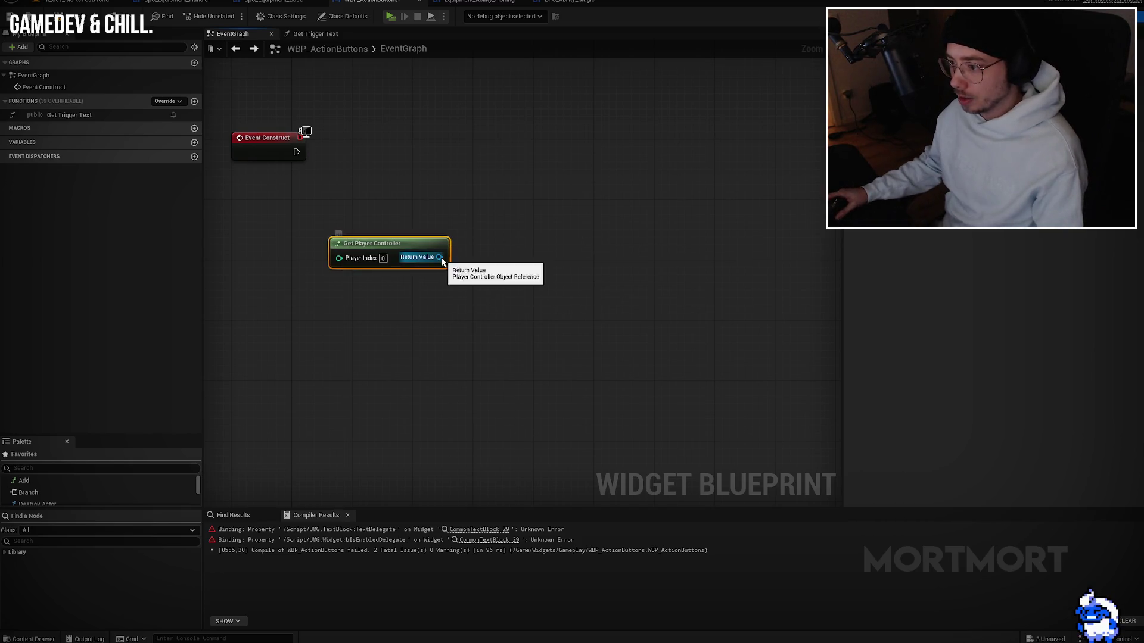
pyautogui.moveTo(441, 257); pyautogui.dragTo(544, 248)
pyautogui.write('bind on new')
pyautogui.press('BackSpace')
pyautogui.press('BackSpace')
pyautogui.press('BackSpace')
pyautogui.write('pos')
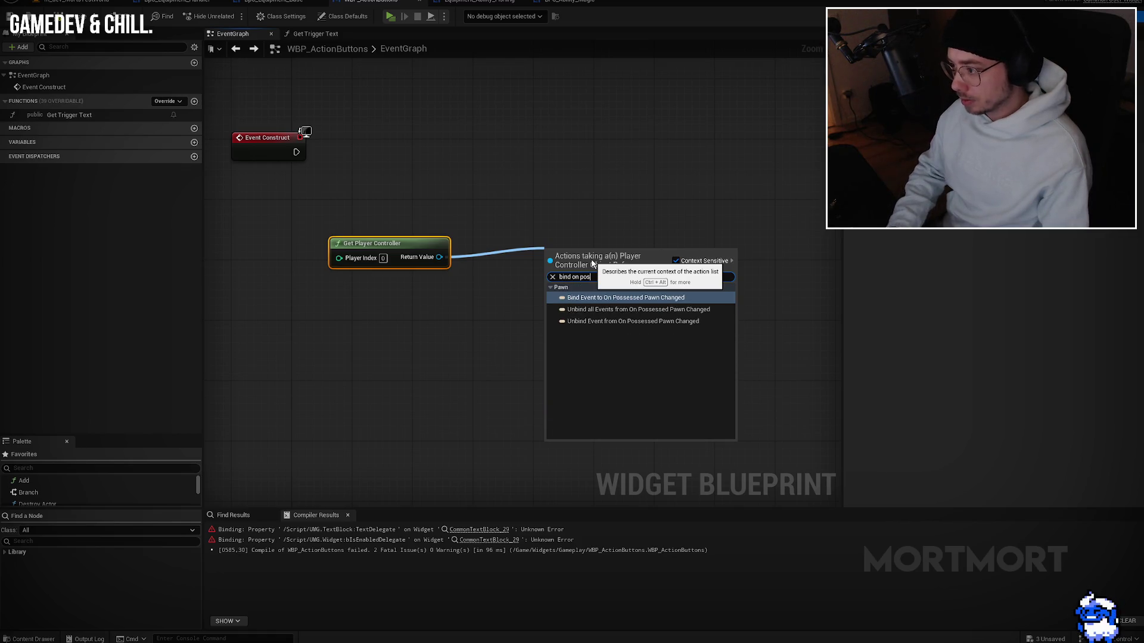
pyautogui.press('Return')
# Step: Attach a Create Event node to the bind and generate a matching function for it
pyautogui.moveTo(560, 295); pyautogui.dragTo(480, 326)
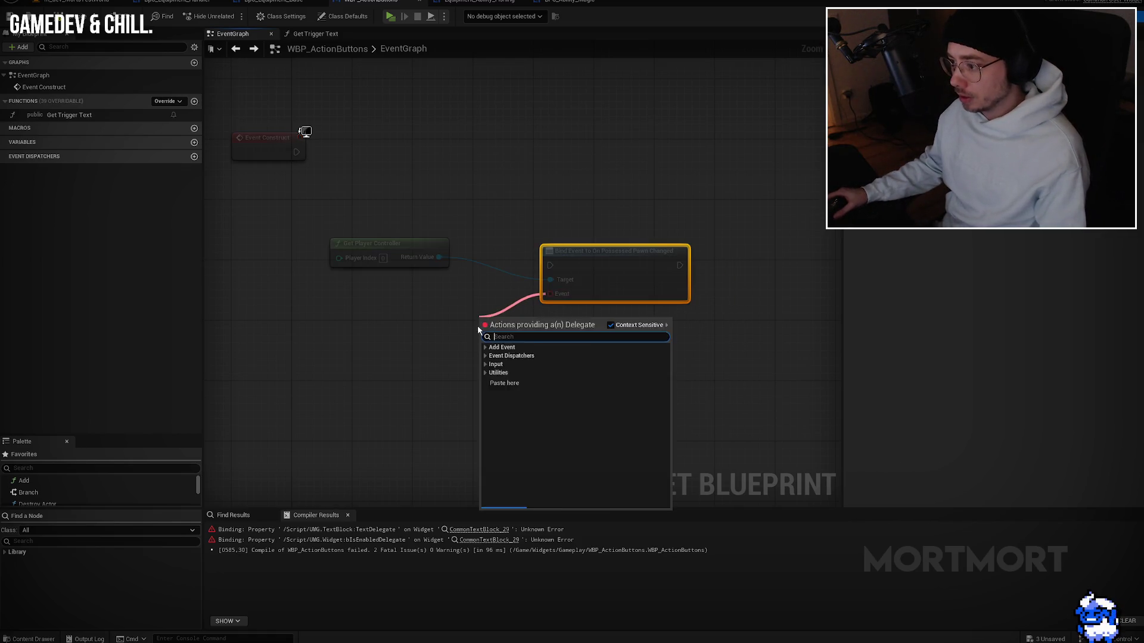
pyautogui.click(434, 324)
pyautogui.moveTo(547, 294); pyautogui.dragTo(561, 303)
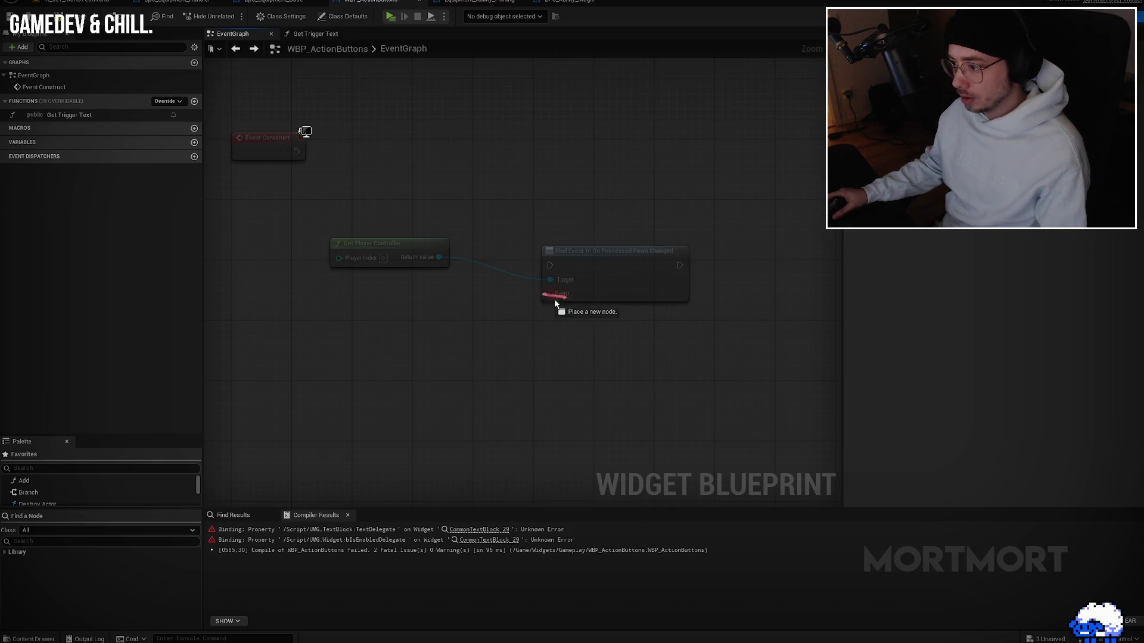
pyautogui.moveTo(482, 346); pyautogui.dragTo(484, 342)
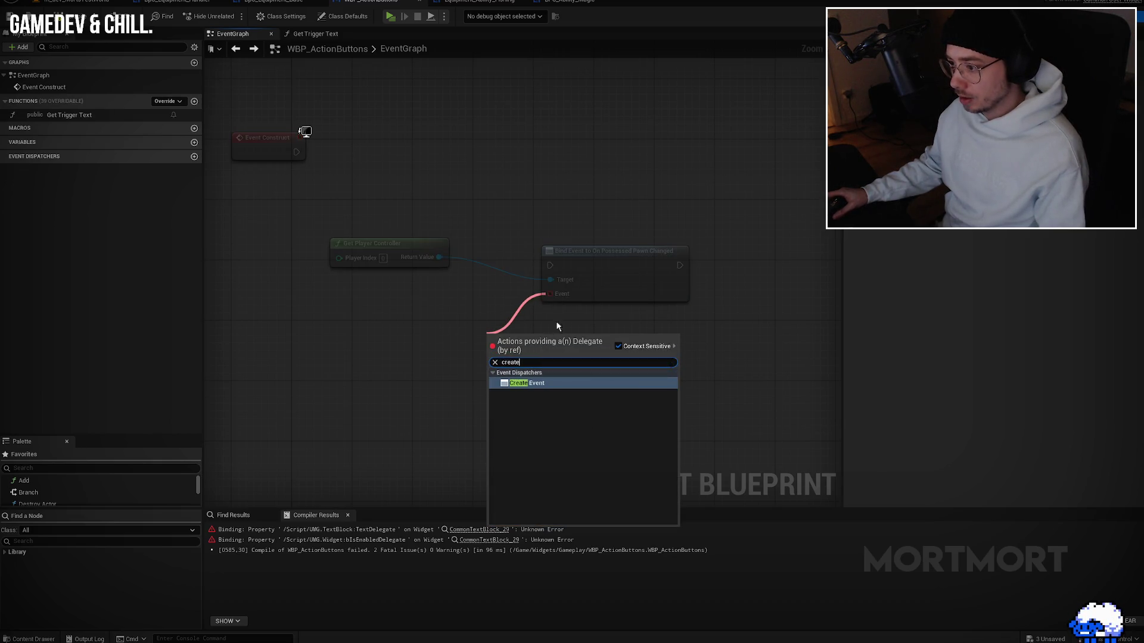
pyautogui.click(596, 272)
pyautogui.click(617, 265)
pyautogui.moveTo(550, 294); pyautogui.dragTo(481, 314)
pyautogui.write('create event')
pyautogui.click(553, 359)
pyautogui.click(557, 362)
pyautogui.click(560, 394)
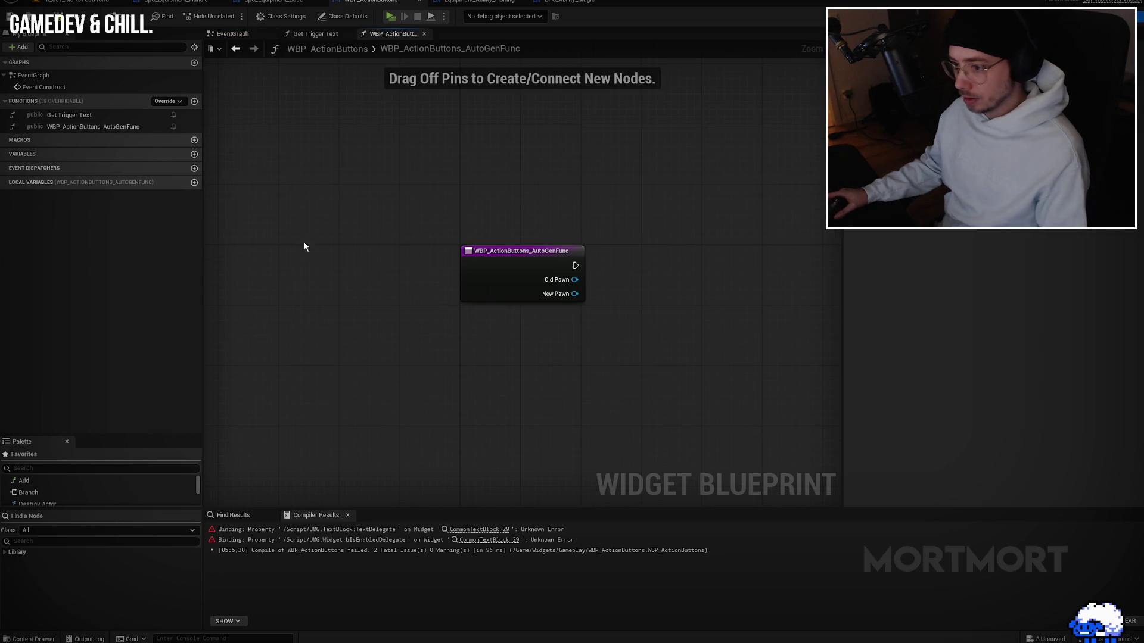
# Step: Wire Event Construct into the bind node, tidy the nodes, and open the AutoGenFunc graph
pyautogui.hotkey('alt', 'Left')
pyautogui.moveTo(550, 265); pyautogui.dragTo(297, 152)
pyautogui.moveTo(601, 265)
pyautogui.mouseDown()
pyautogui.moveTo(588, 140)
pyautogui.moveTo(587, 152)
pyautogui.mouseUp()
pyautogui.moveTo(372, 247); pyautogui.dragTo(416, 171)
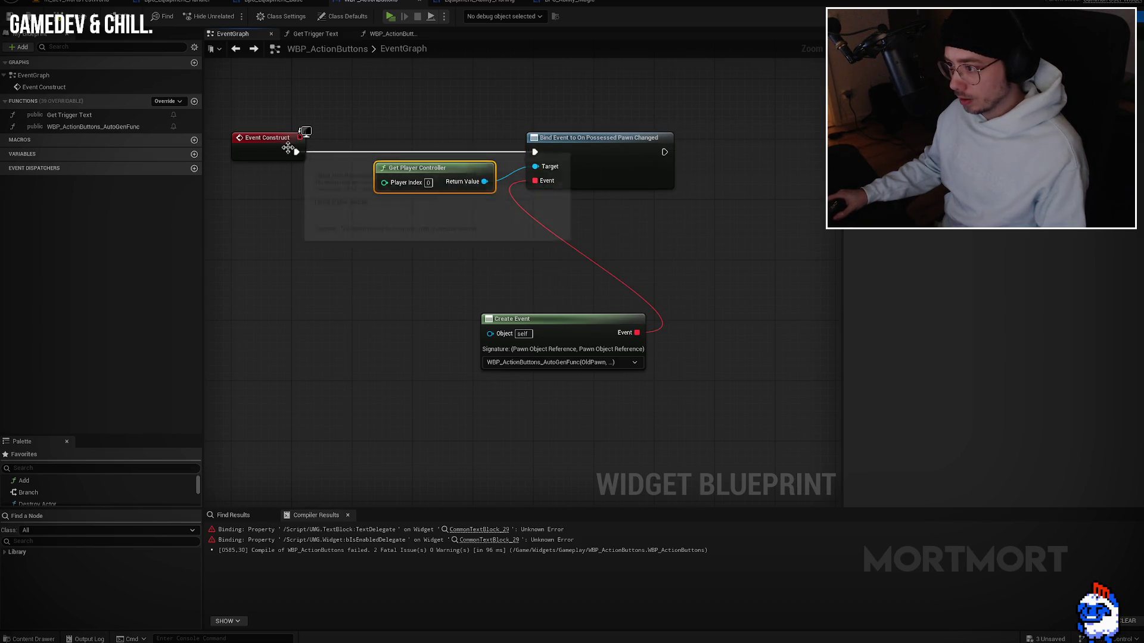
pyautogui.moveTo(559, 325); pyautogui.dragTo(407, 212)
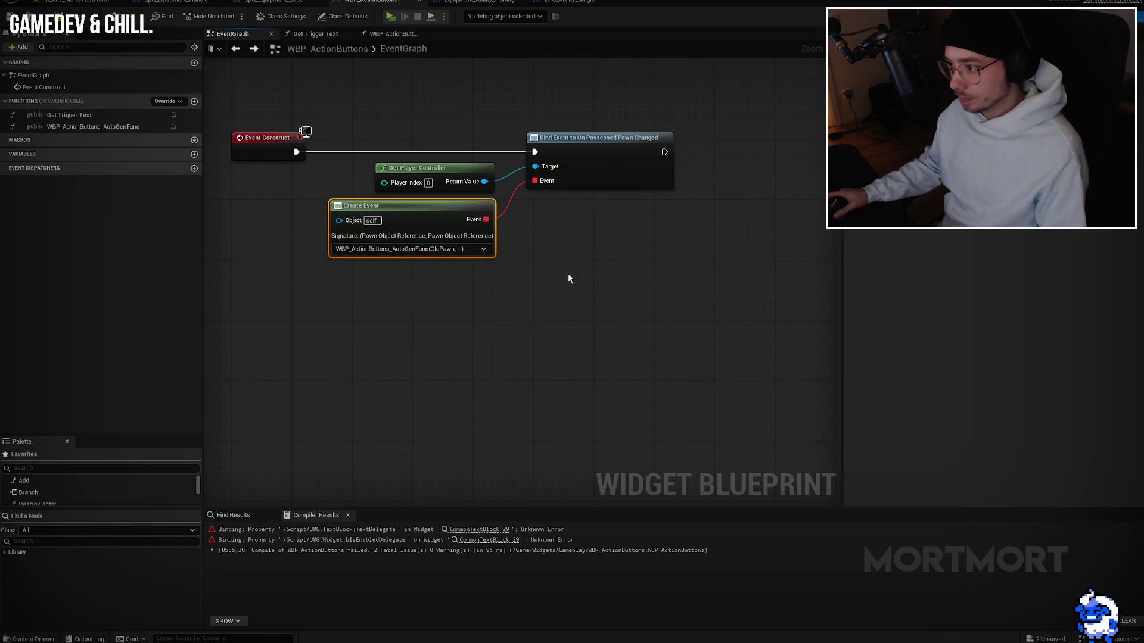
pyautogui.doubleClick(447, 205)
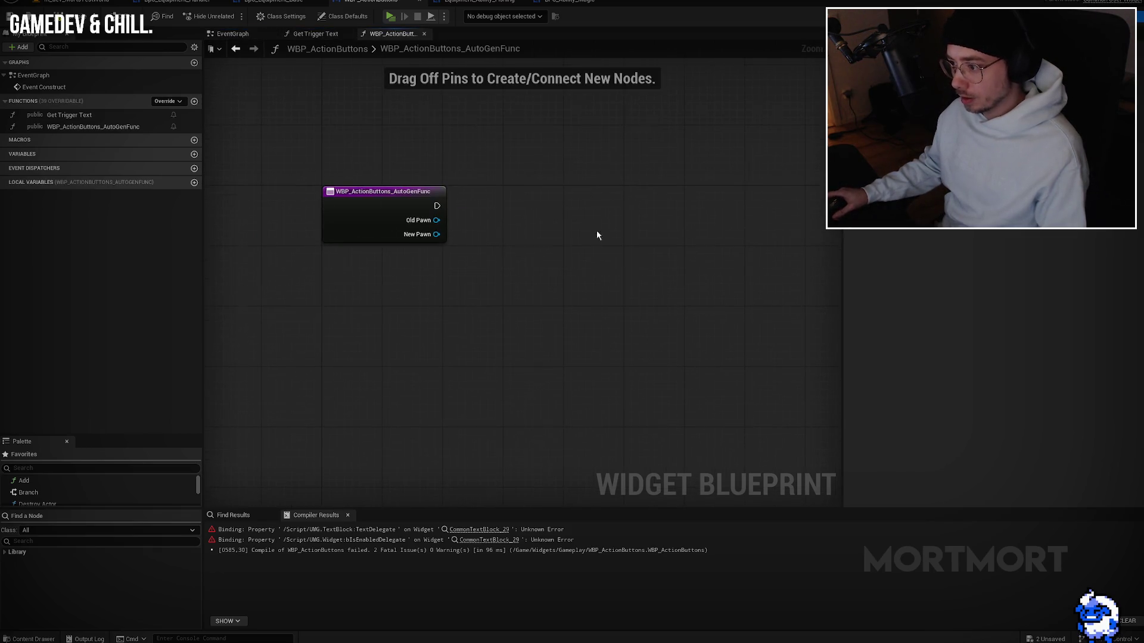
# Step: Get New Pawn's equipment component by class and run an Is Valid check on it
pyautogui.moveTo(437, 234); pyautogui.dragTo(551, 249)
pyautogui.write('get component c')
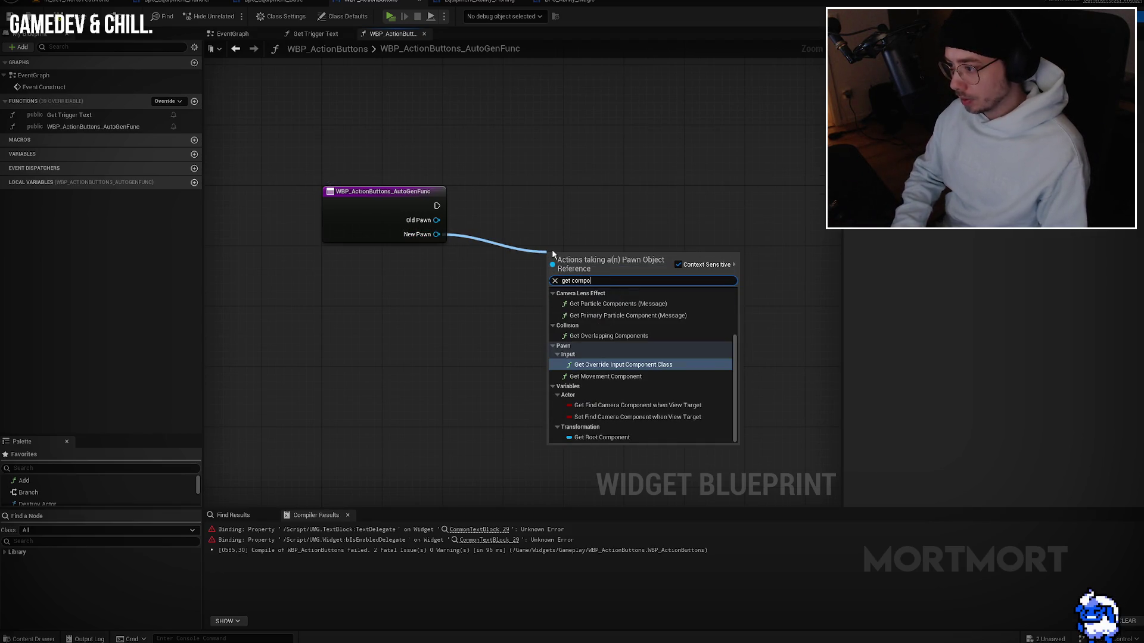
pyautogui.write('lass')
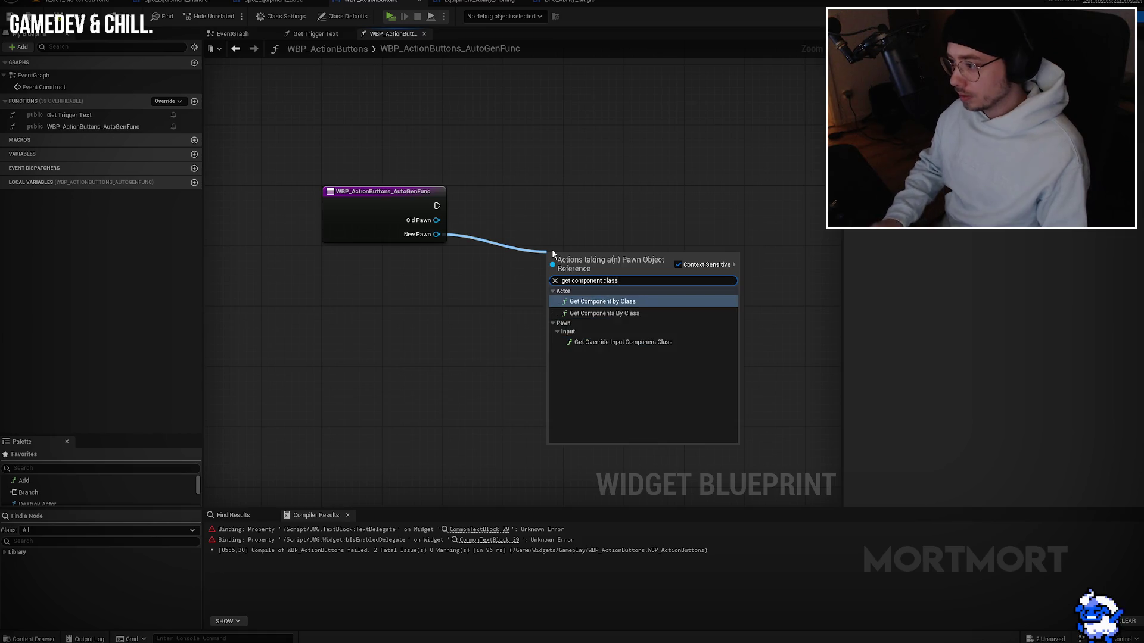
pyautogui.press('Return')
pyautogui.click(438, 251)
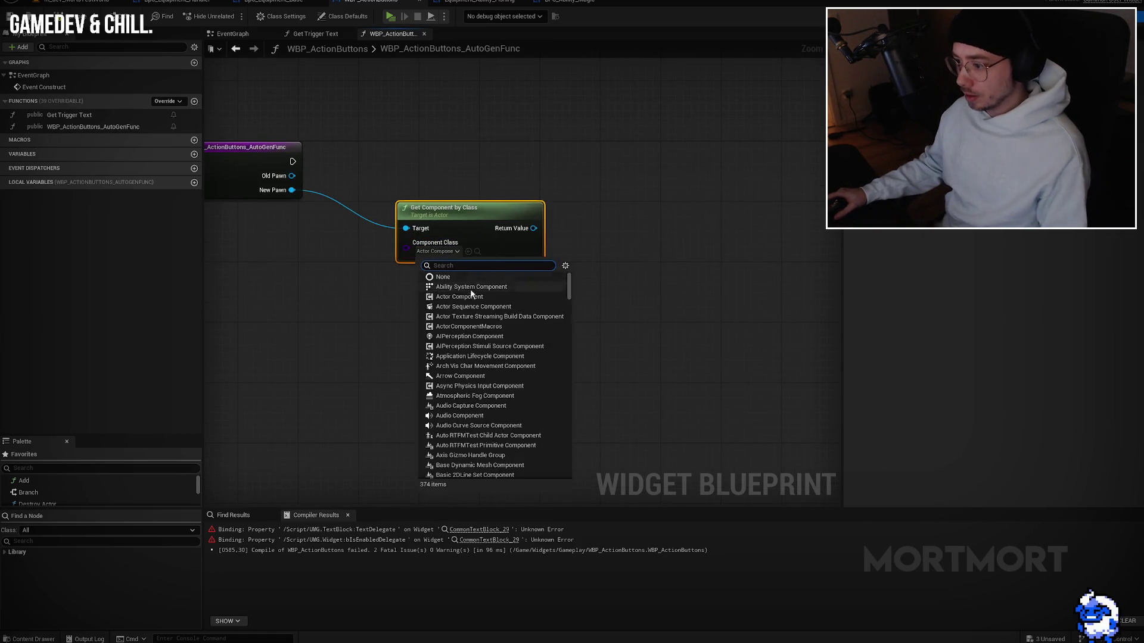
pyautogui.write('equip')
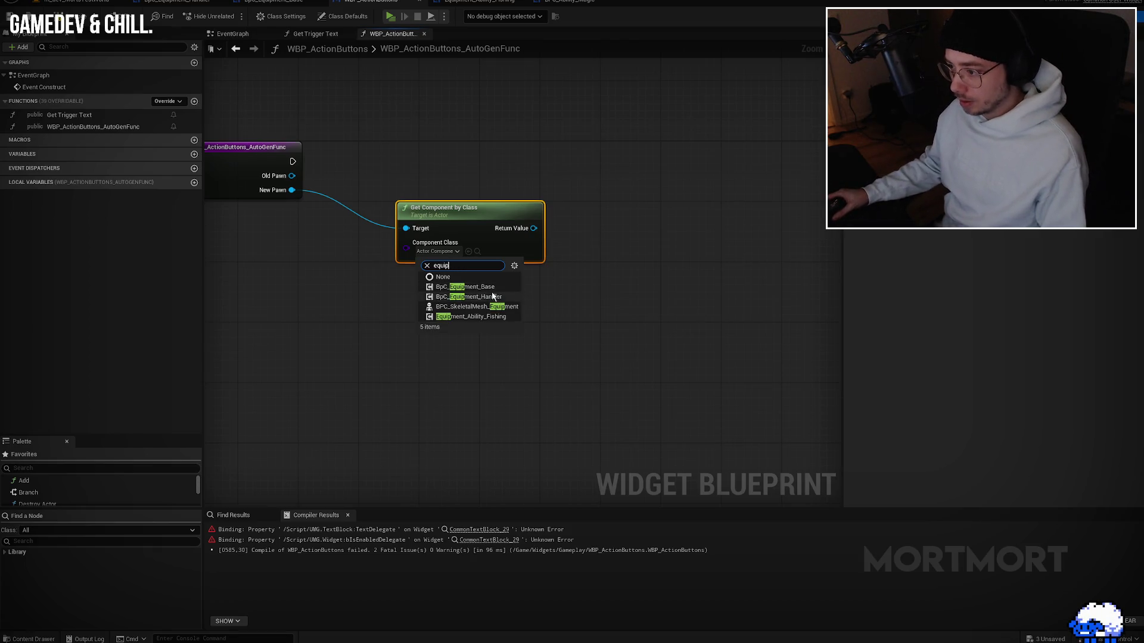
pyautogui.moveTo(471, 225); pyautogui.dragTo(427, 225)
pyautogui.moveTo(484, 228); pyautogui.dragTo(605, 190)
pyautogui.write('valid')
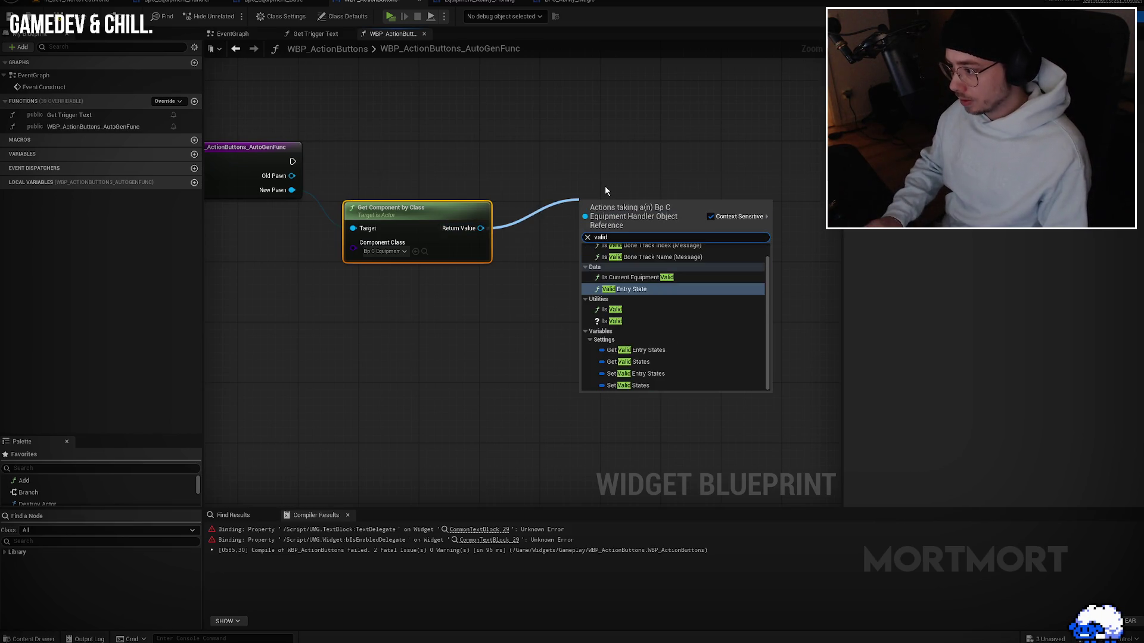
pyautogui.press('Down')
pyautogui.press('Down')
pyautogui.press('Return')
pyautogui.moveTo(293, 162)
pyautogui.mouseDown()
pyautogui.moveTo(586, 214)
pyautogui.moveTo(595, 164)
pyautogui.moveTo(543, 148)
pyautogui.mouseUp()
# Step: Promote the component to an Equipment Handler variable, set only when valid
pyautogui.moveTo(481, 229)
pyautogui.mouseDown()
pyautogui.moveTo(636, 210)
pyautogui.moveTo(580, 230)
pyautogui.mouseUp()
pyautogui.write('bind on new')
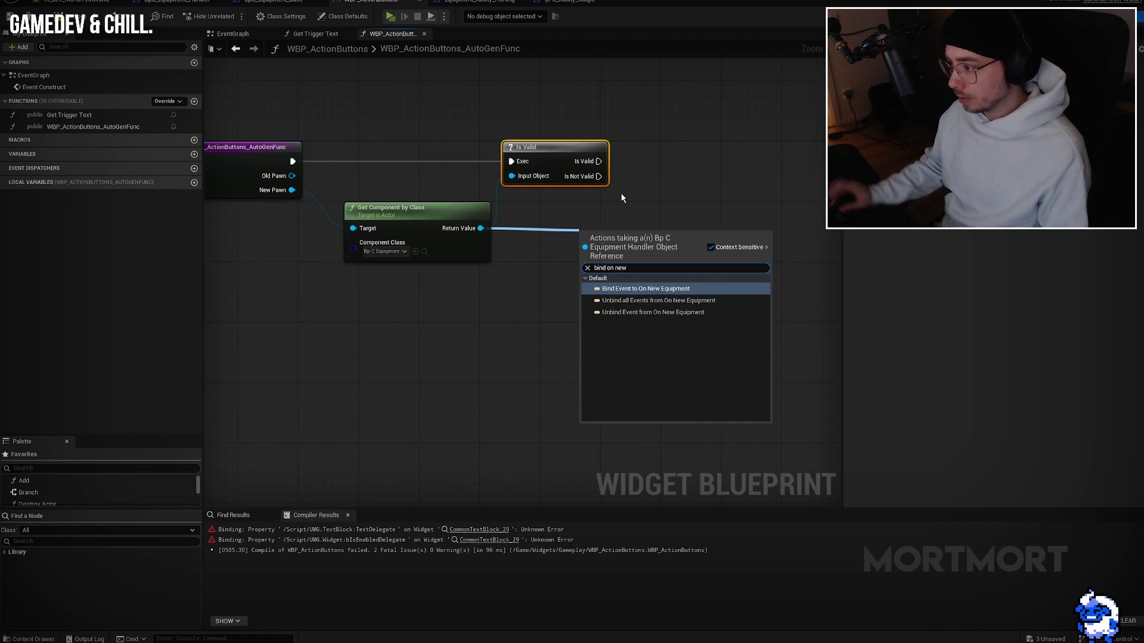
pyautogui.click(507, 291)
pyautogui.moveTo(481, 228)
pyautogui.mouseDown()
pyautogui.moveTo(597, 232)
pyautogui.moveTo(583, 231)
pyautogui.mouseUp()
pyautogui.write('vrea')
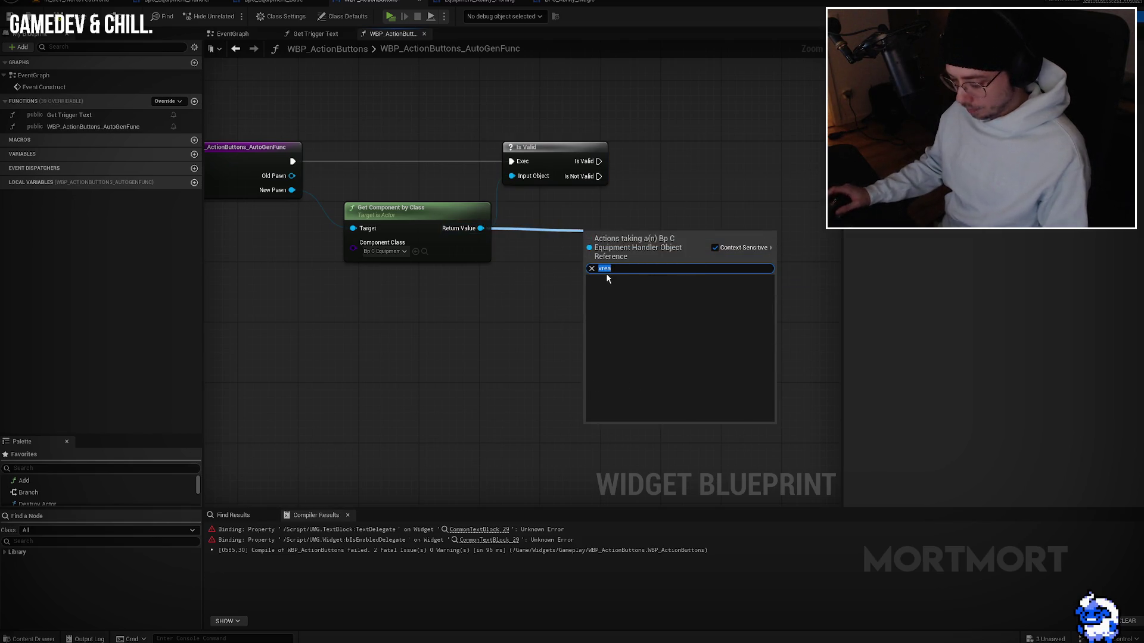
pyautogui.press('Escape')
pyautogui.moveTo(481, 229)
pyautogui.mouseDown()
pyautogui.moveTo(602, 230)
pyautogui.moveTo(575, 228)
pyautogui.mouseUp()
pyautogui.press('Escape')
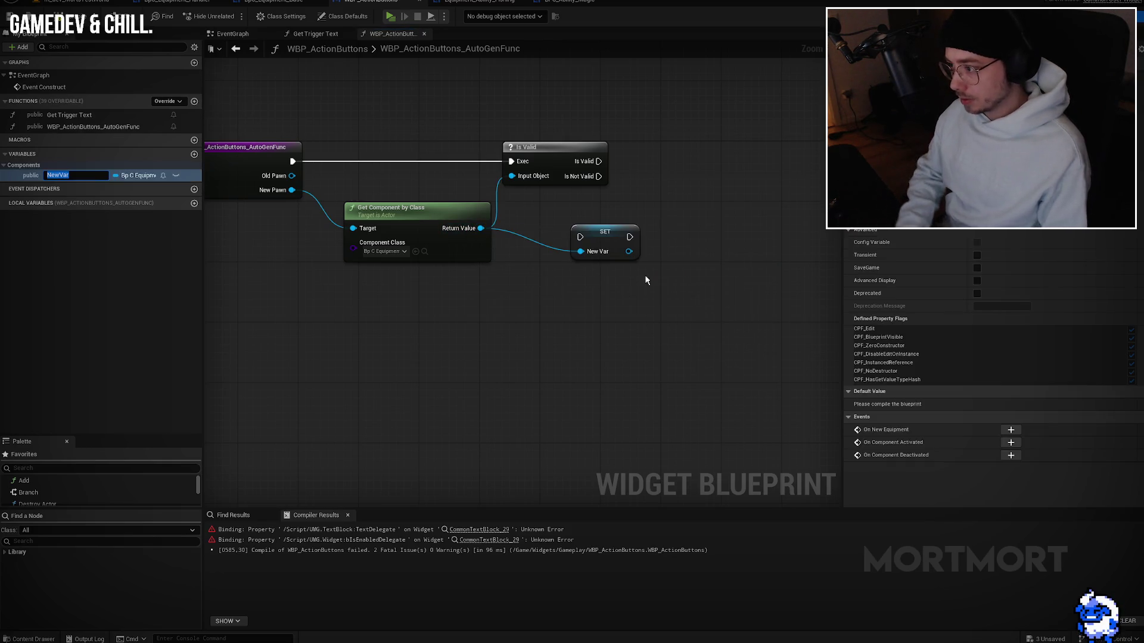
pyautogui.write('Equip')
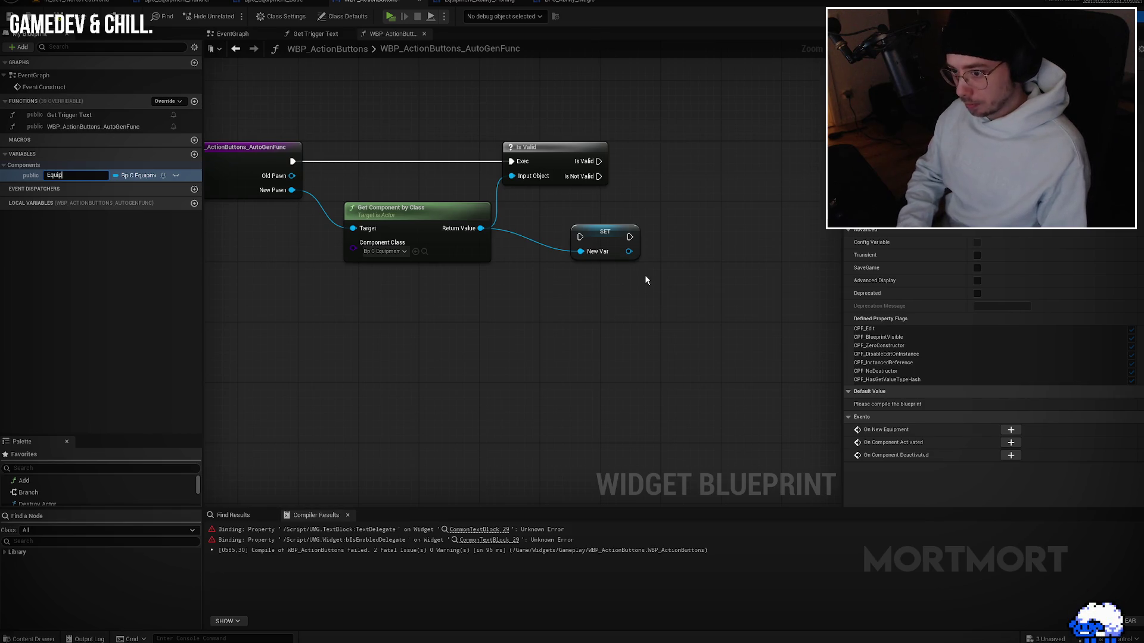
pyautogui.write('ment Handler')
pyautogui.press('Return')
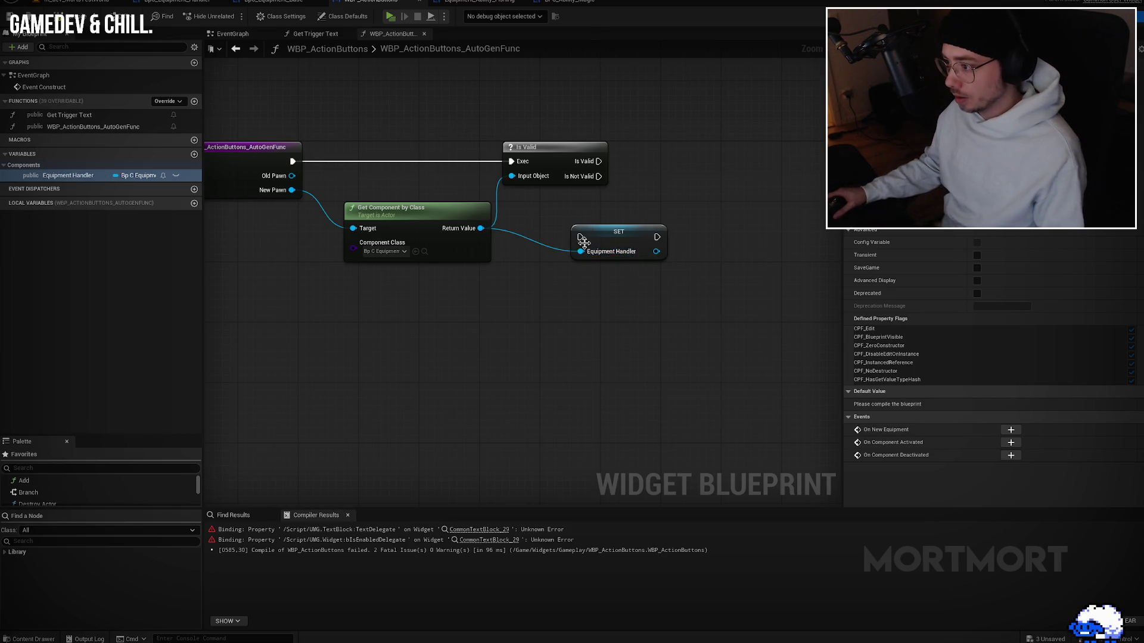
pyautogui.moveTo(615, 240); pyautogui.dragTo(666, 172)
pyautogui.moveTo(599, 161)
pyautogui.mouseDown()
pyautogui.moveTo(633, 169)
pyautogui.moveTo(692, 151)
pyautogui.mouseUp()
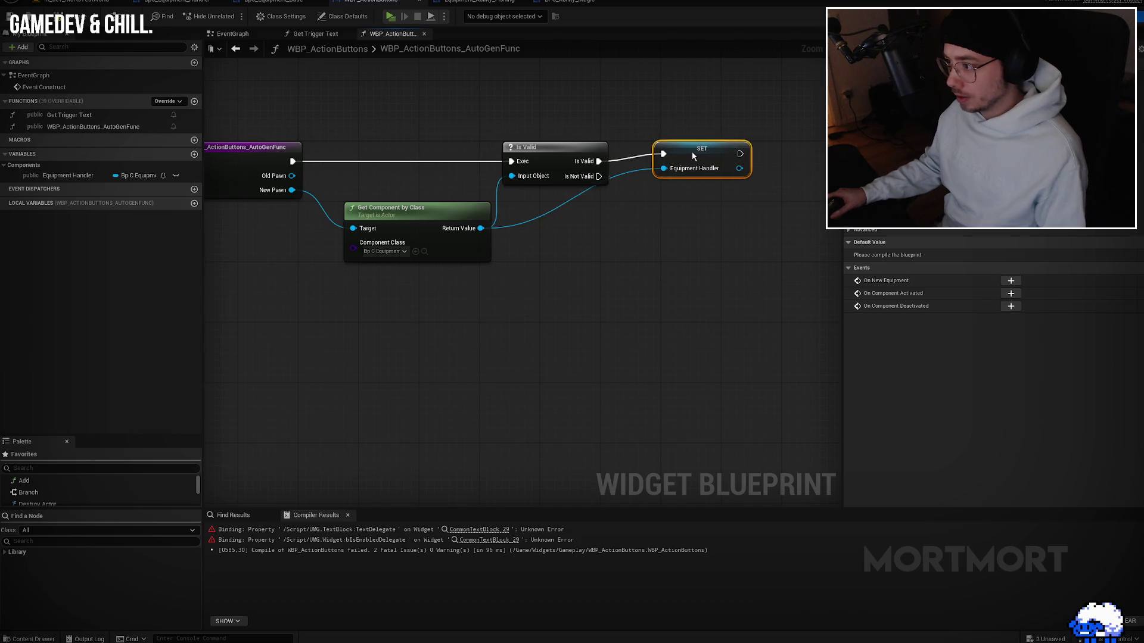
pyautogui.moveTo(56, 172)
pyautogui.mouseDown()
pyautogui.moveTo(614, 175)
pyautogui.moveTo(685, 215)
pyautogui.mouseUp()
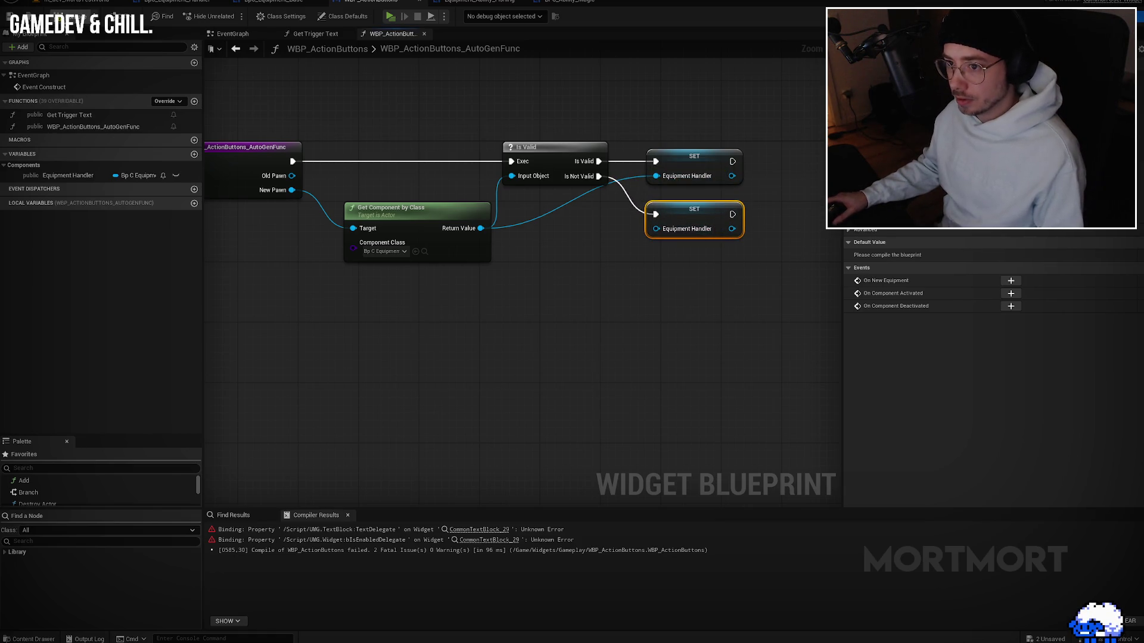
# Step: Compile, check the error, delete the auto-generated function, and recompile the widget blueprint
pyautogui.click(17, 16)
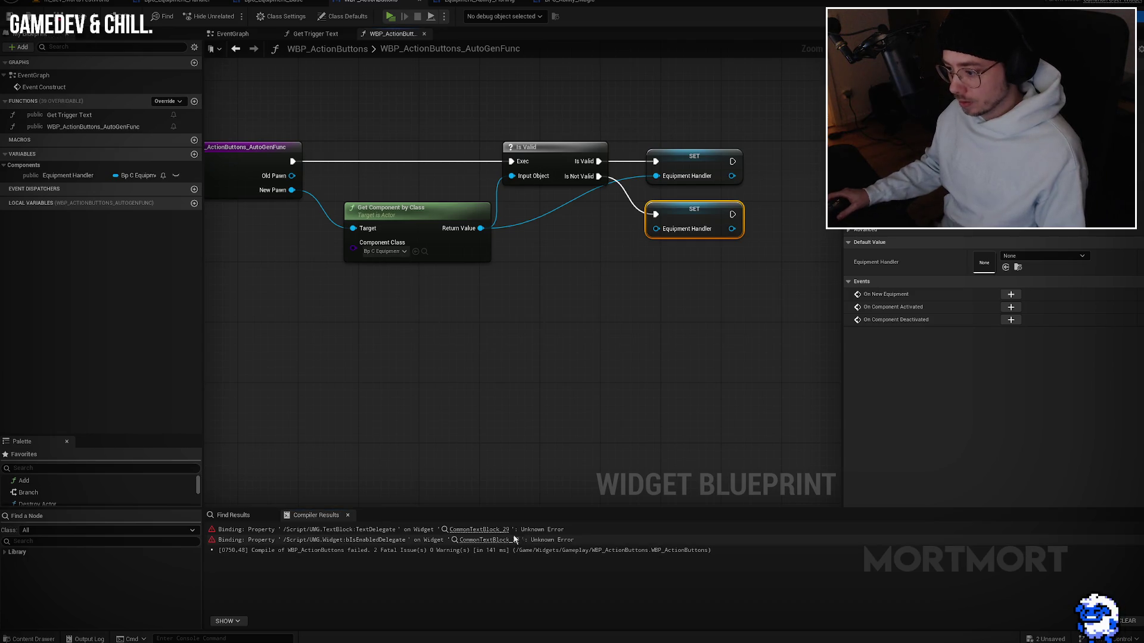
pyautogui.click(482, 530)
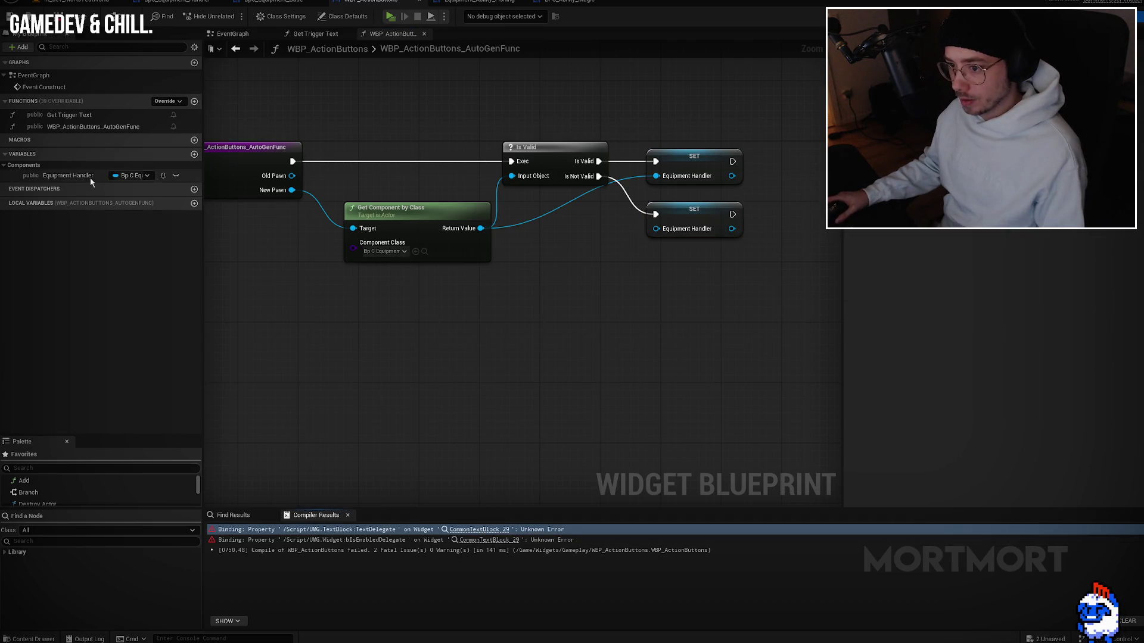
pyautogui.click(100, 126)
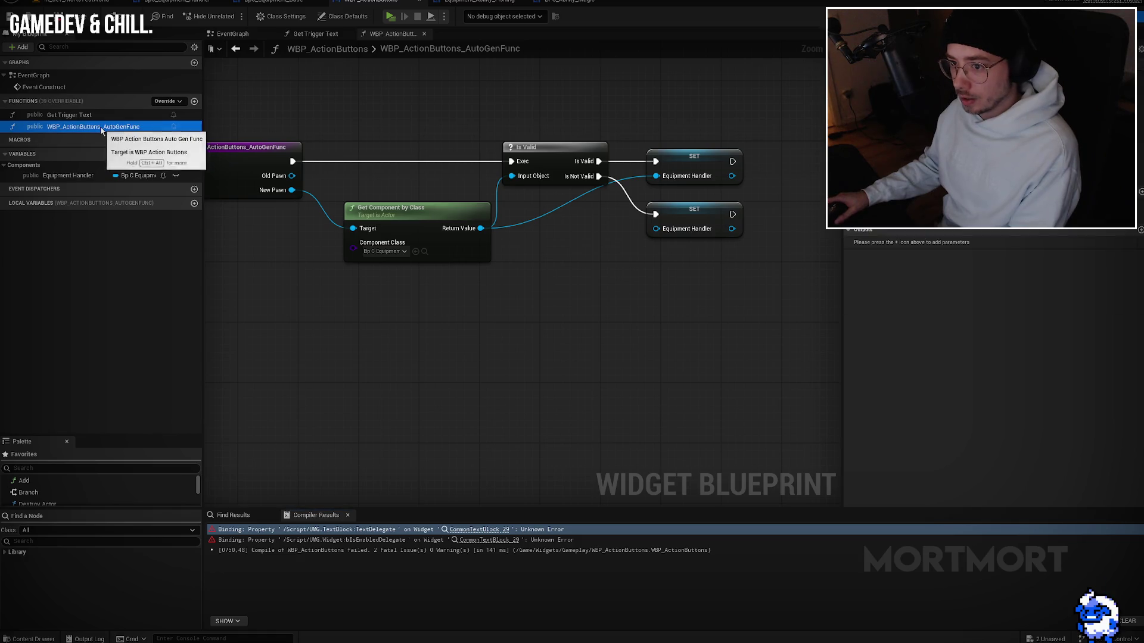
pyautogui.press('Delete')
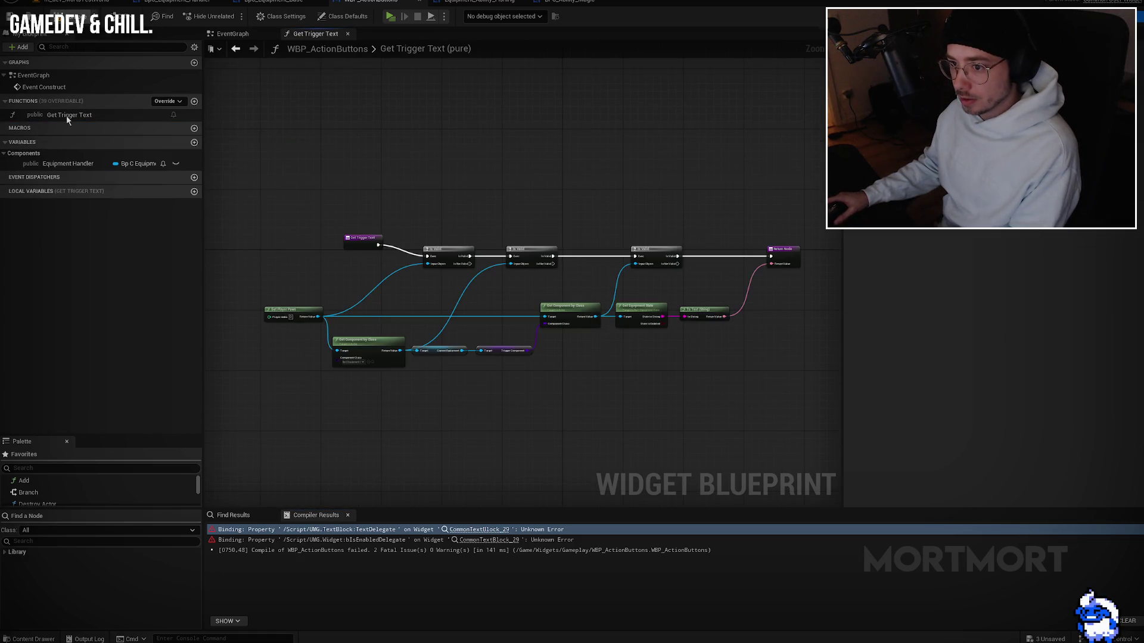
pyautogui.click(66, 115)
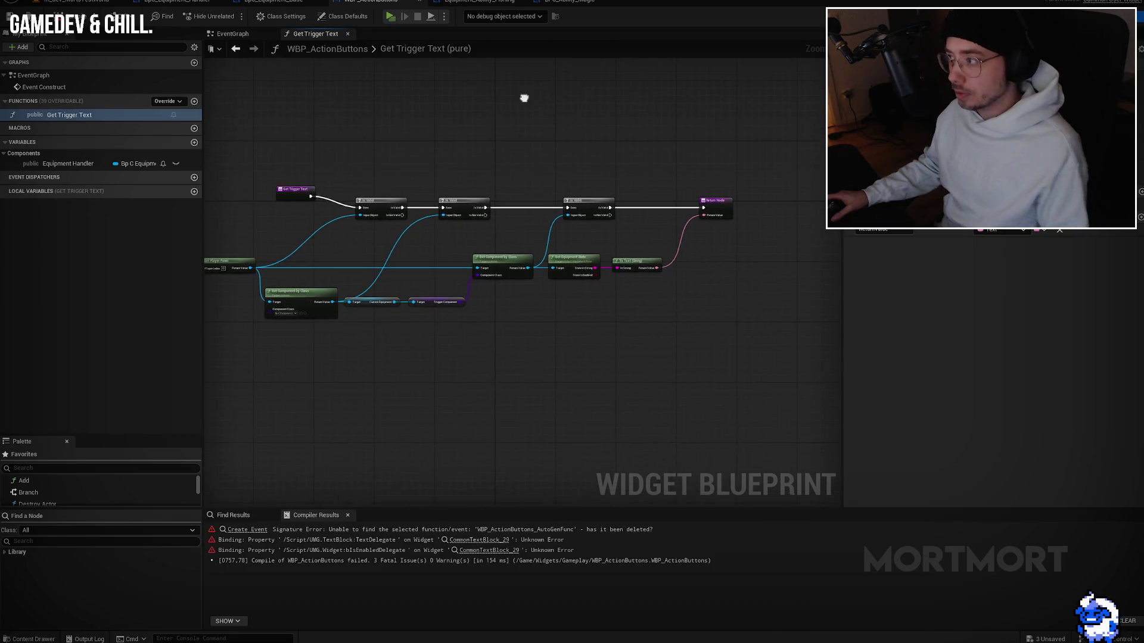
pyautogui.press('F7')
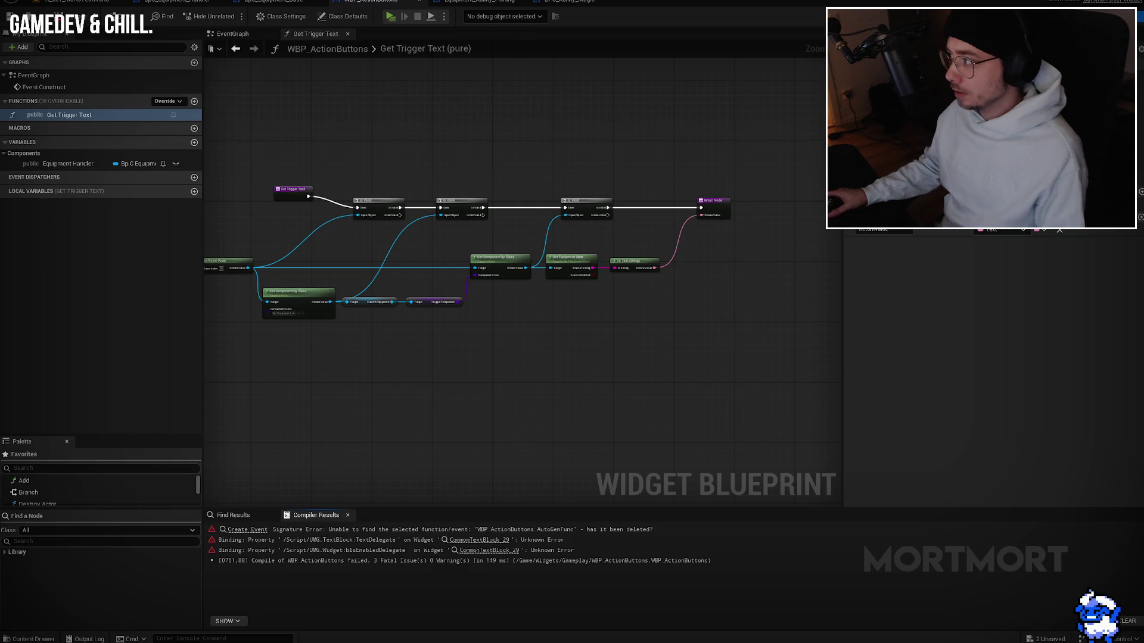
# Step: Show the Trigger Action text in the Designer and scroll its Details to Behavior
pyautogui.click(480, 539)
pyautogui.scroll(-3, 1036, 324)
pyautogui.scroll(-10, 1036, 325)
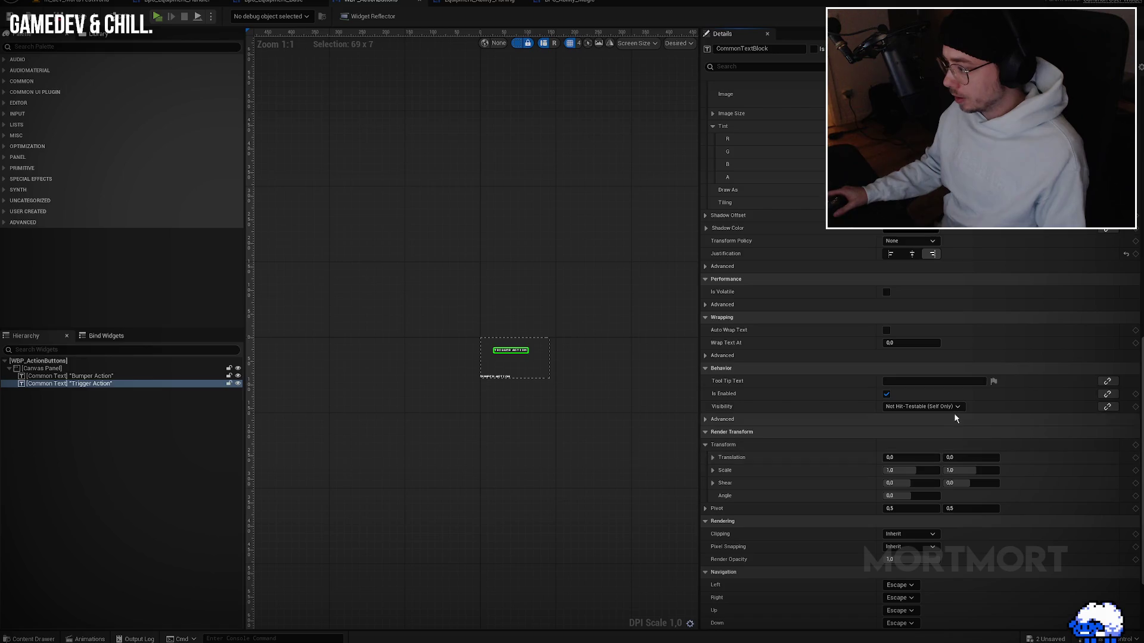
# Step: Check the Is Enabled binding options without choosing one, then view BPC_Ability_Magic's graph
pyautogui.click(1110, 395)
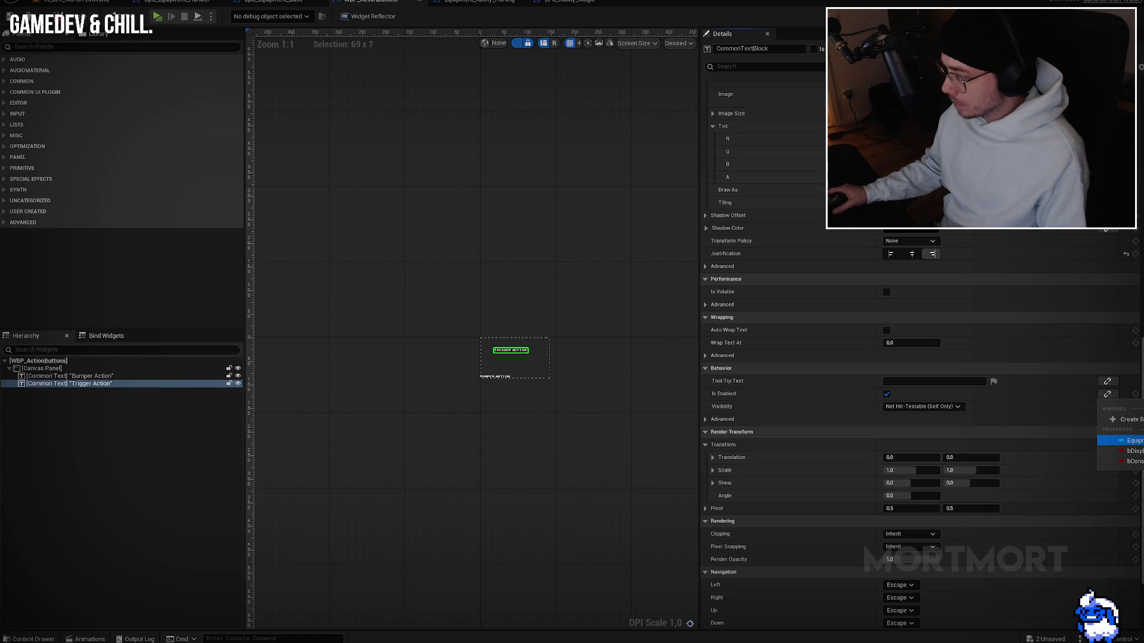
pyautogui.click(460, 76)
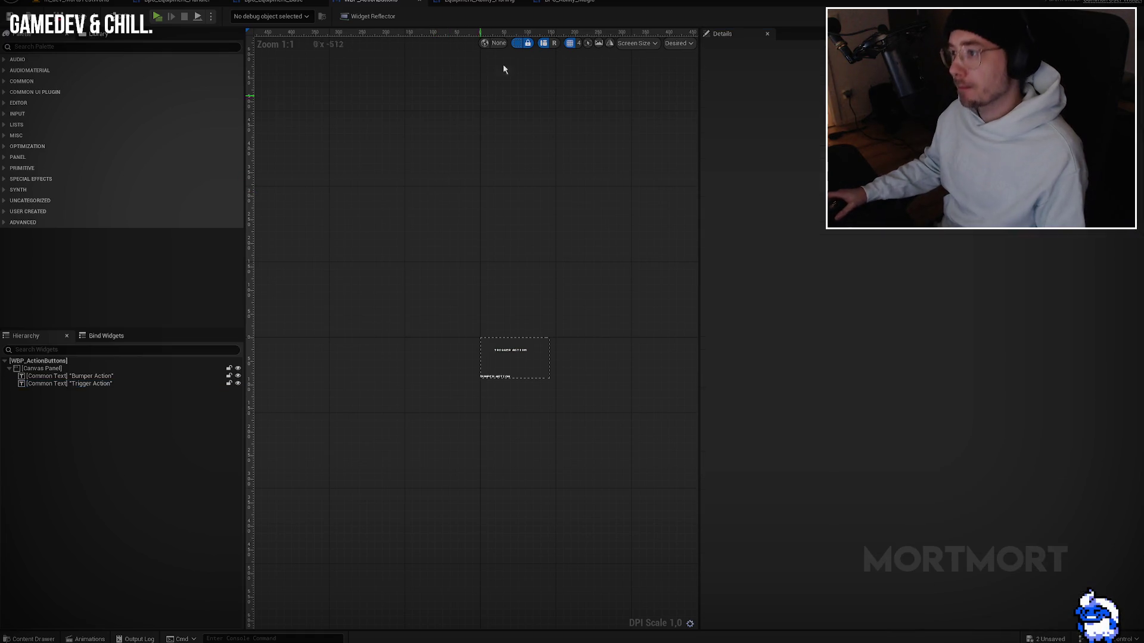
pyautogui.click(480, 2)
pyautogui.click(566, 2)
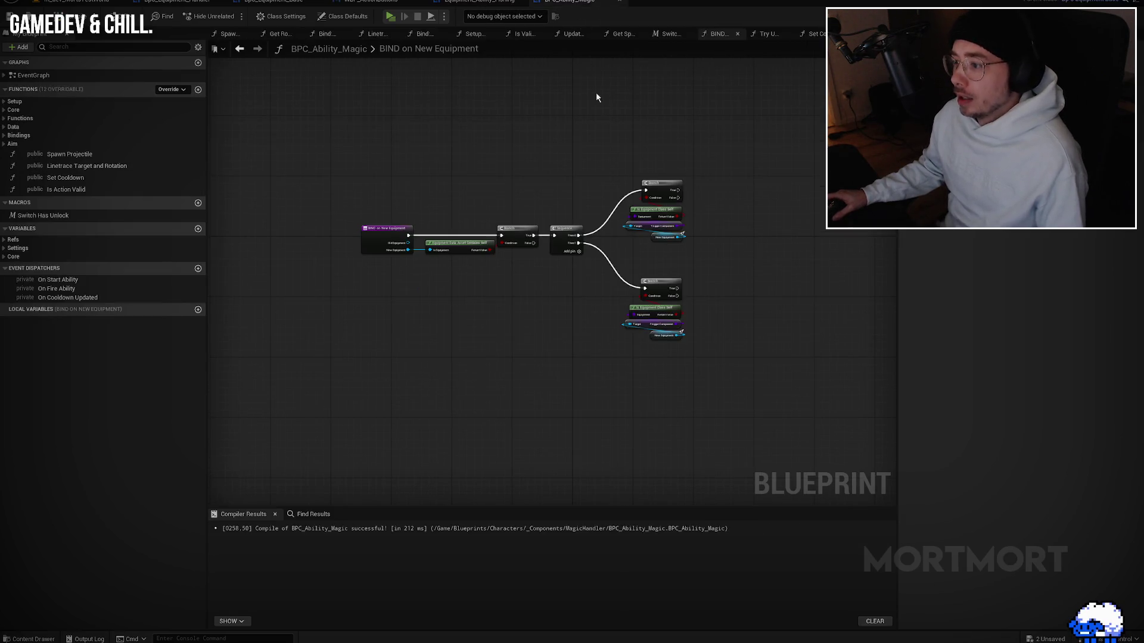
# Step: In WBP_ActionButtons' event graph, give the Create Event node a new matching function
pyautogui.click(366, 3)
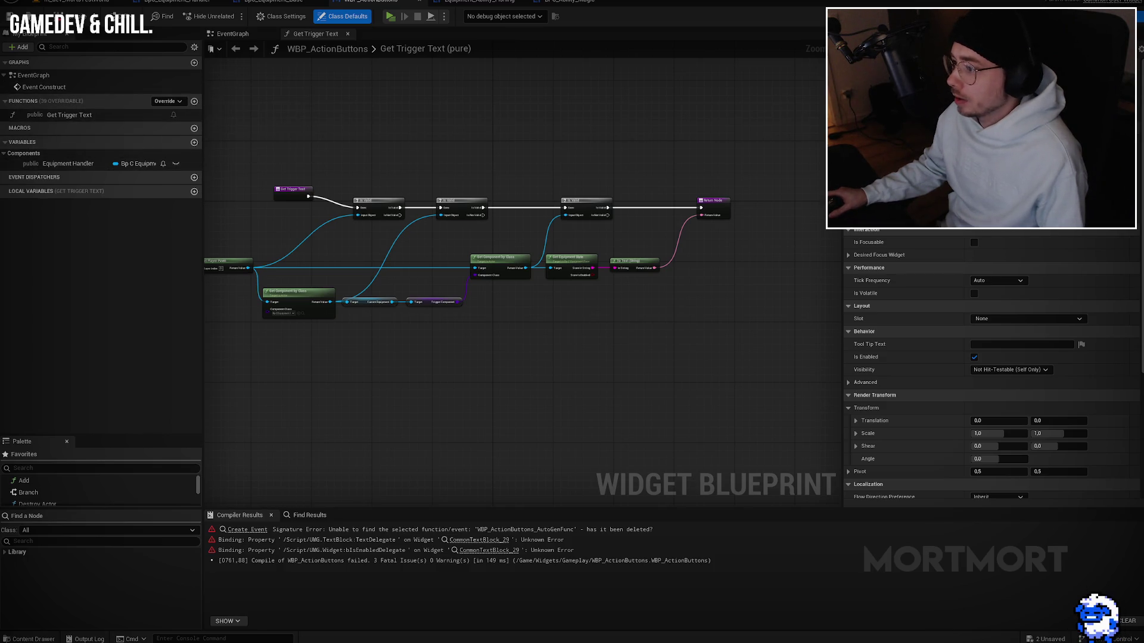
pyautogui.doubleClick(44, 87)
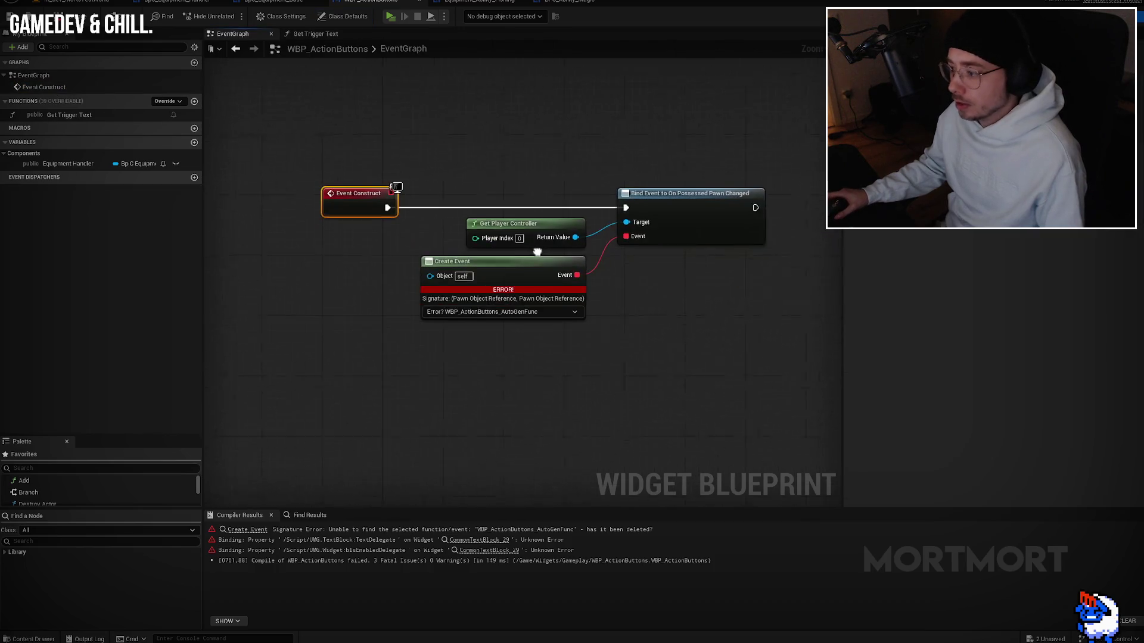
pyautogui.click(491, 329)
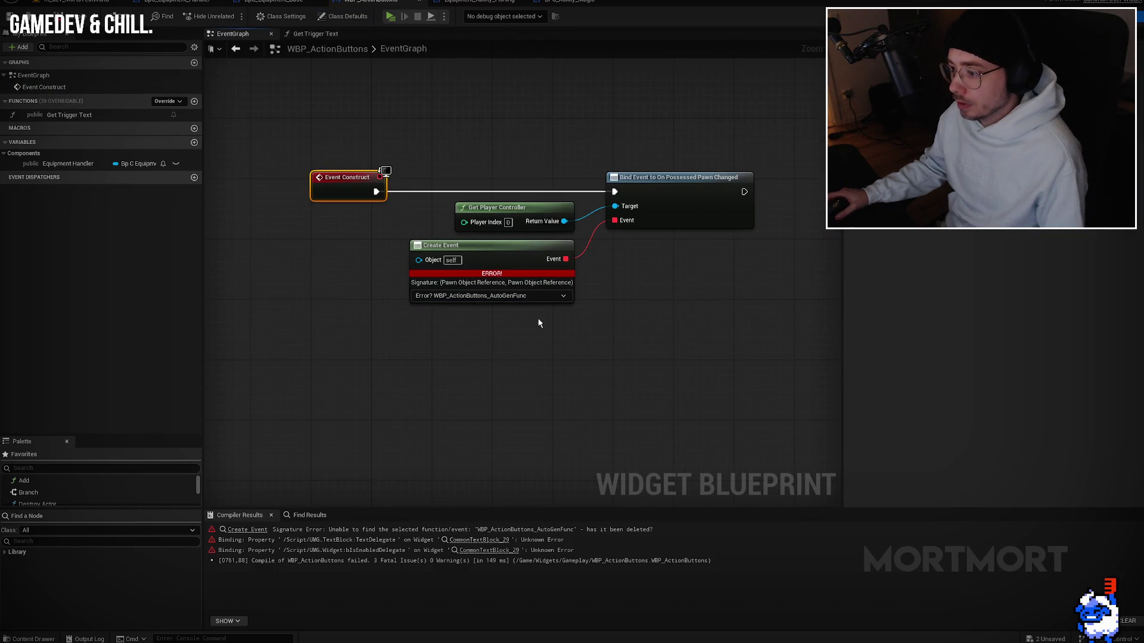
pyautogui.hotkey('alt', 'Left')
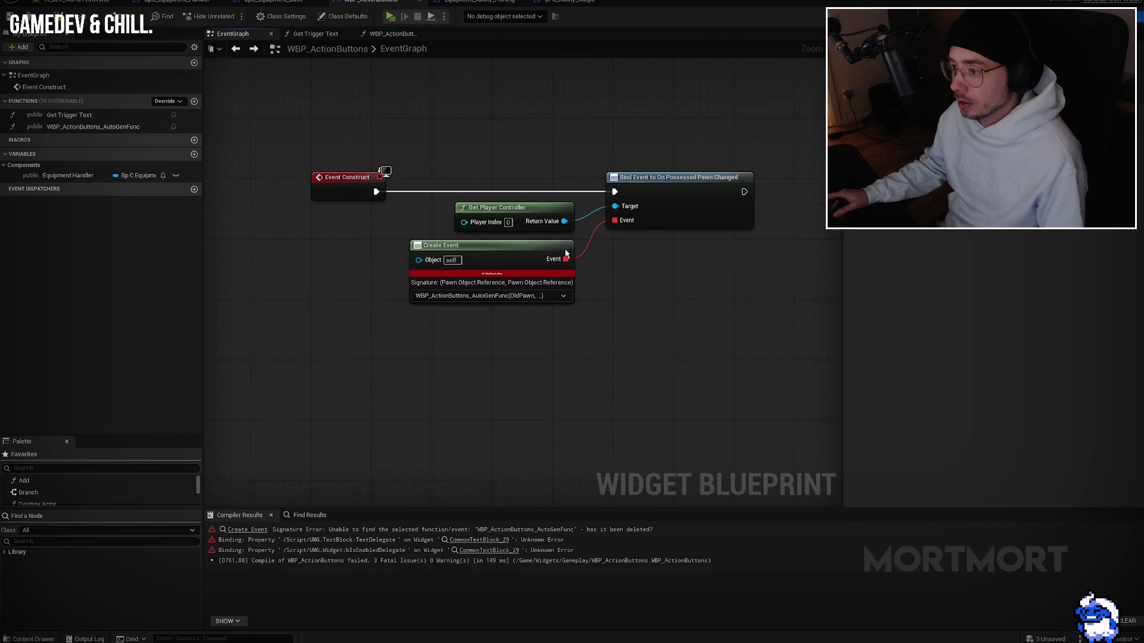
# Step: Rename the auto-generated function to Bind on New Pawn and open its graph
pyautogui.click(63, 127)
pyautogui.press('F2')
pyautogui.write('Bind on New Pawn')
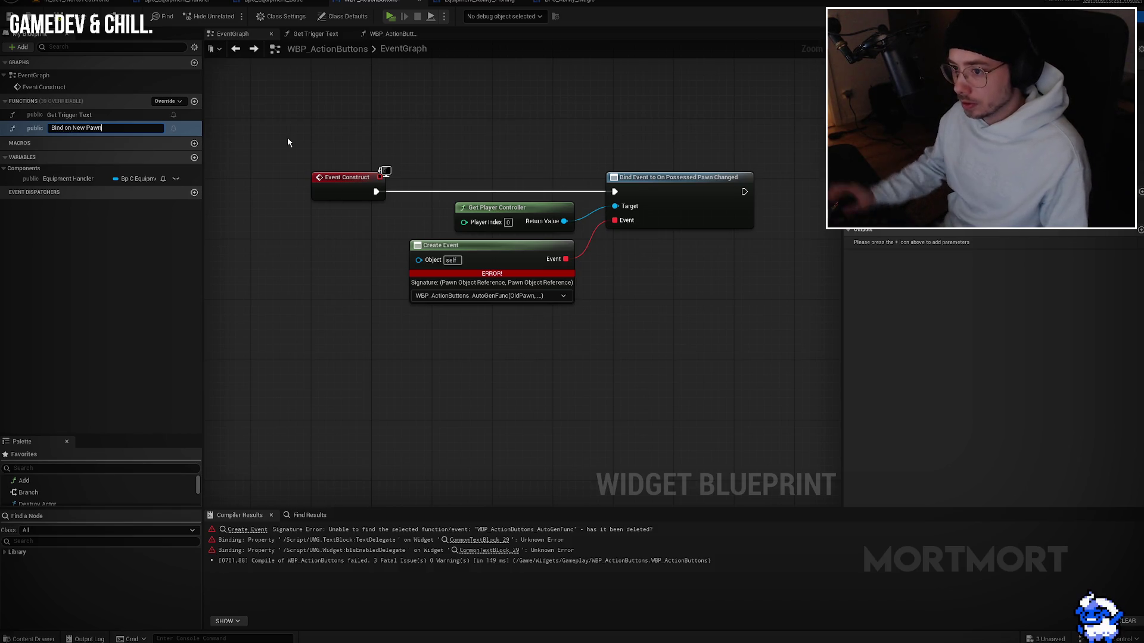
pyautogui.press('Return')
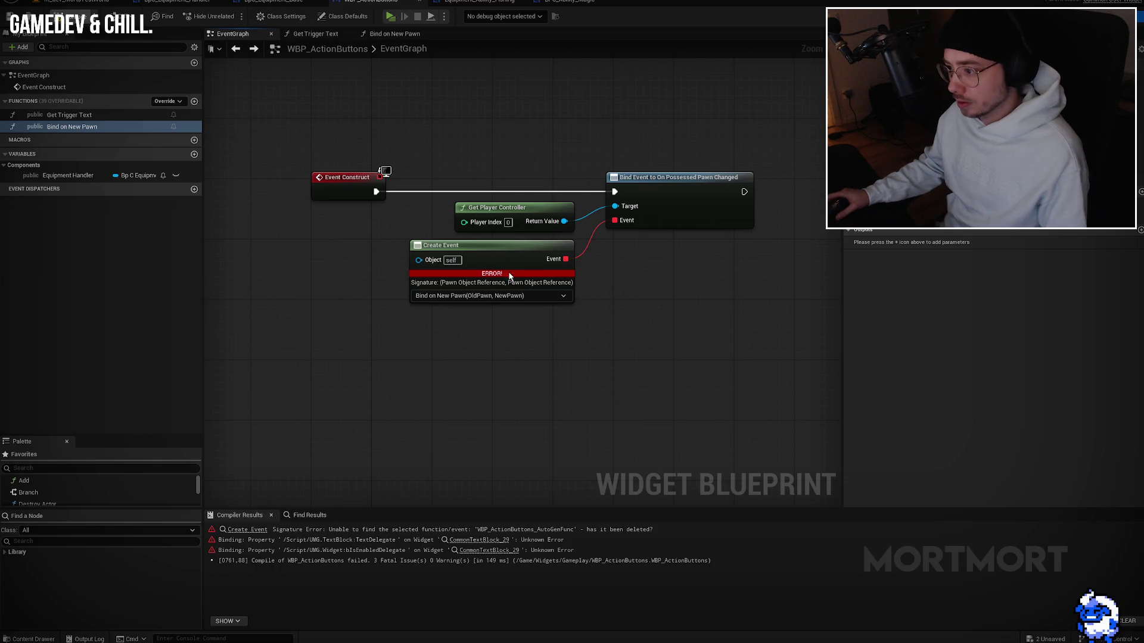
pyautogui.doubleClick(505, 256)
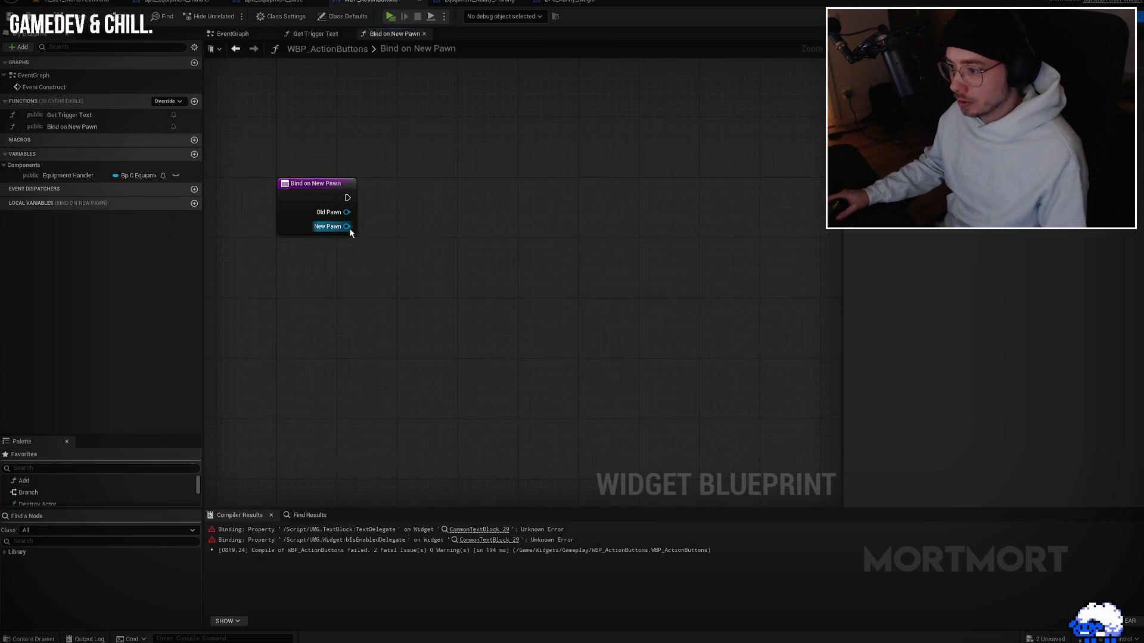
# Step: From New Pawn, add Get Component by Class set to BpC_Equipment_Handler
pyautogui.moveTo(348, 228); pyautogui.dragTo(447, 286)
pyautogui.write('get eqi')
pyautogui.press('BackSpace')
pyautogui.write('up')
pyautogui.write('get component')
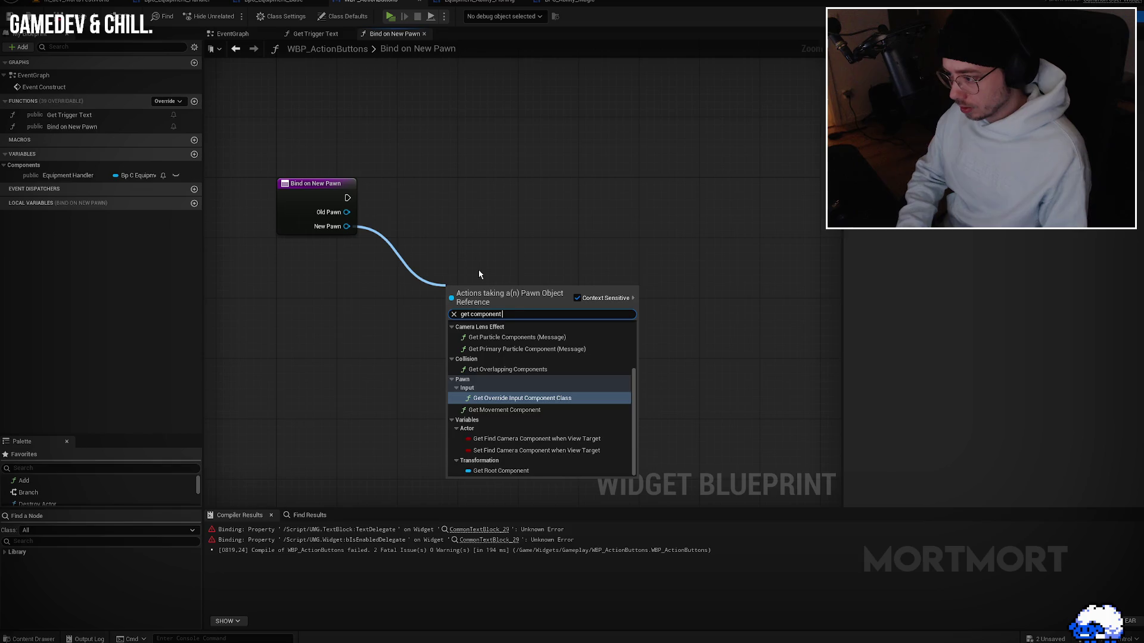
pyautogui.write(' by class')
pyautogui.press('Return')
pyautogui.click(482, 334)
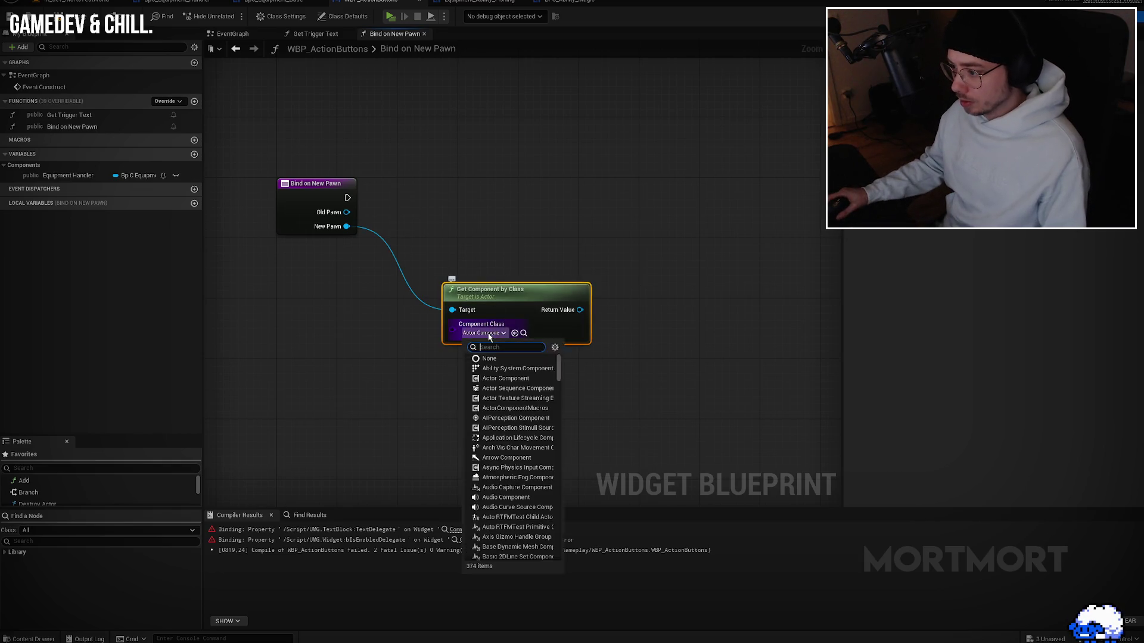
pyautogui.write('equ')
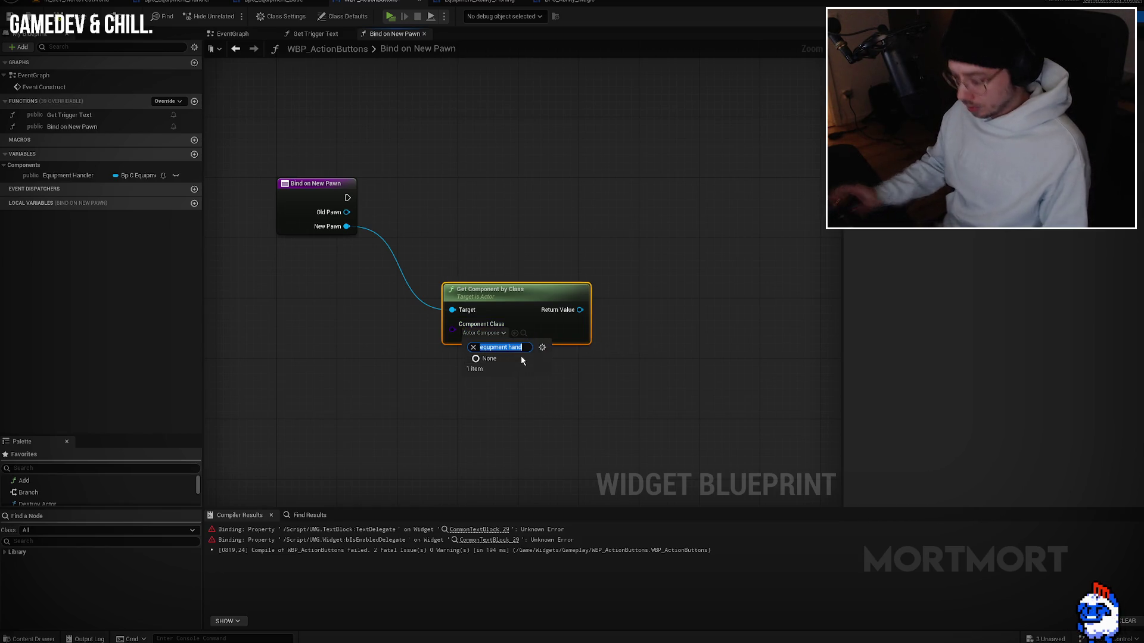
pyautogui.write('ipmen')
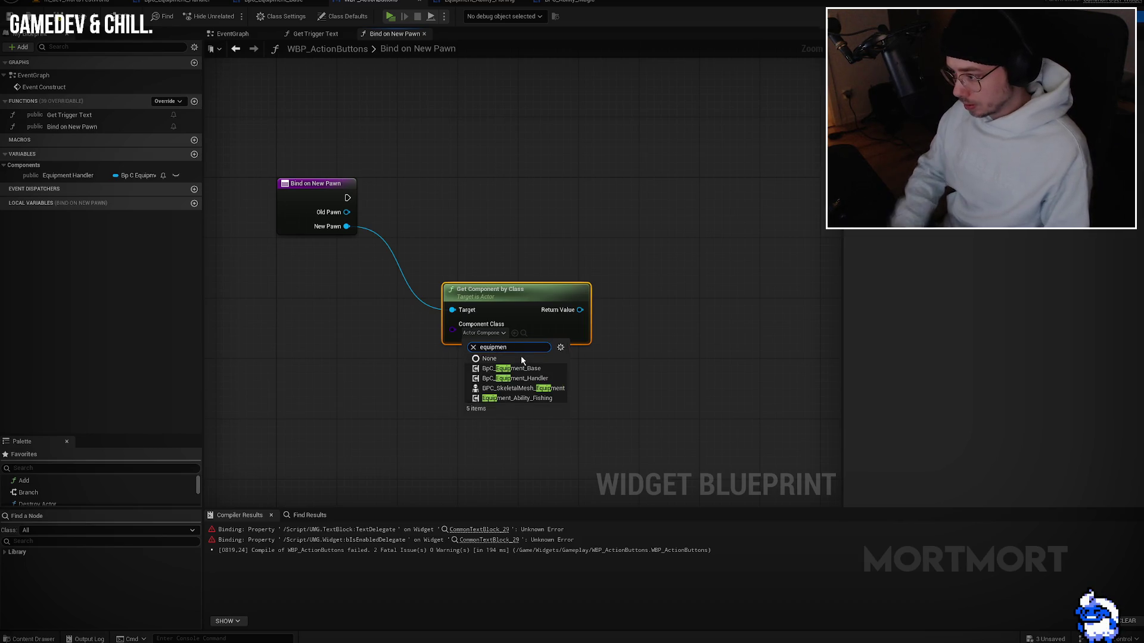
pyautogui.click(536, 378)
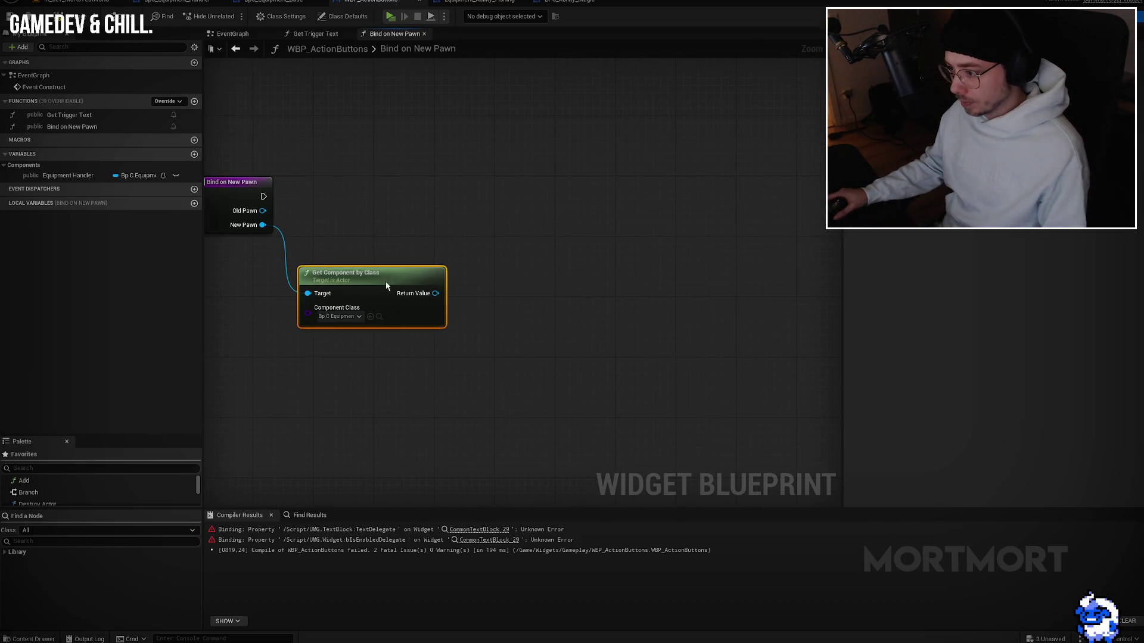
# Step: Feed the found component into a Bind Event to On New Equipment node
pyautogui.moveTo(436, 293); pyautogui.dragTo(502, 260)
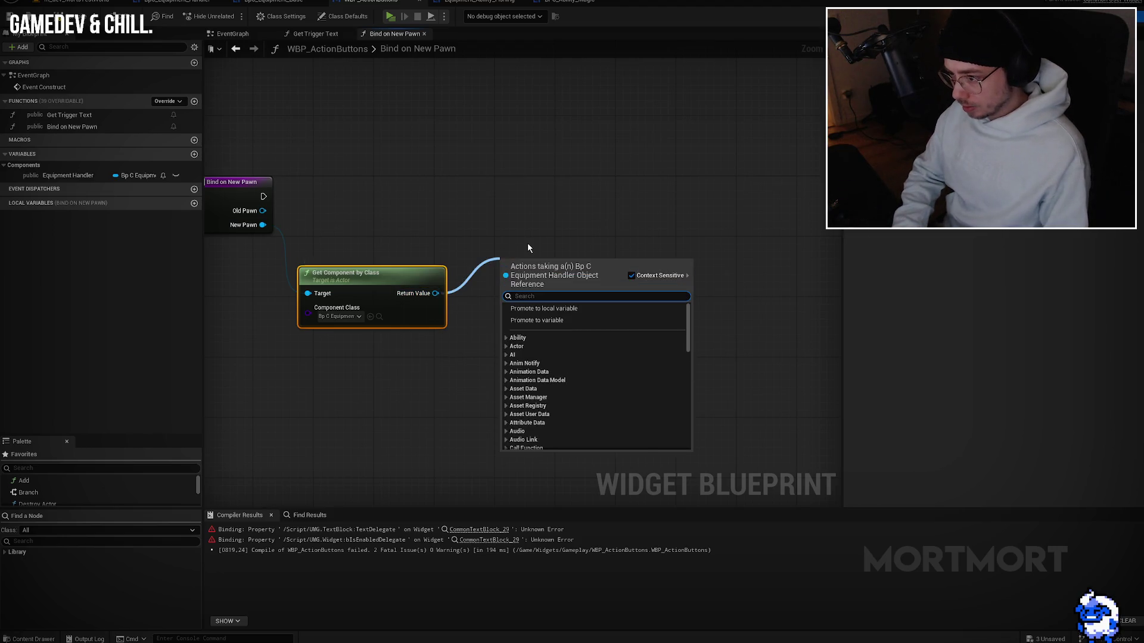
pyautogui.write('bind on')
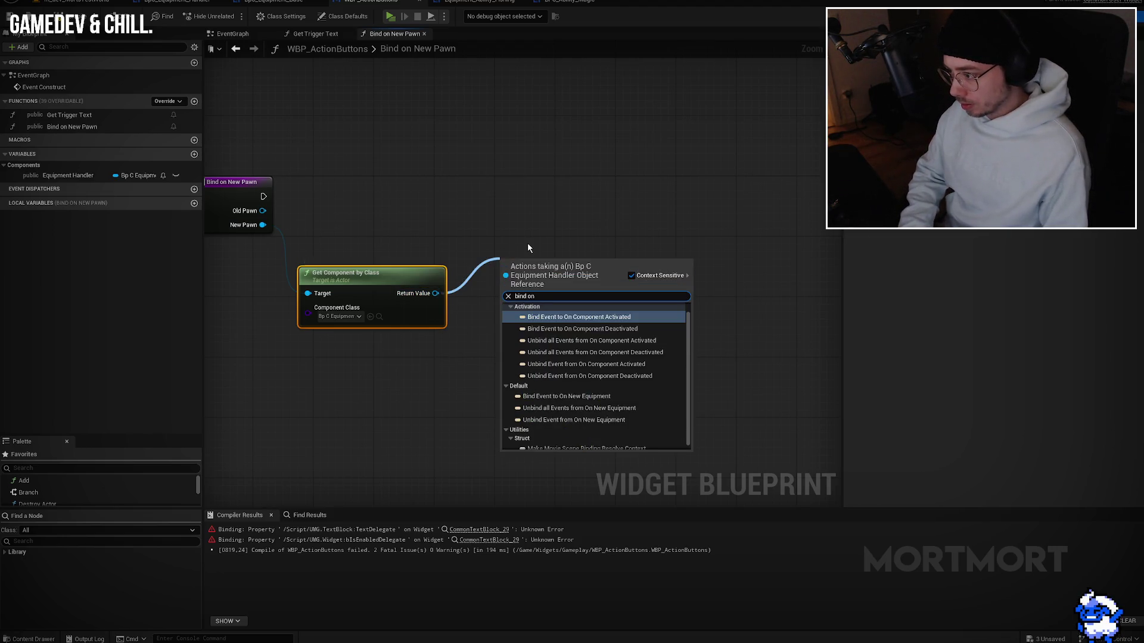
pyautogui.write(' eq')
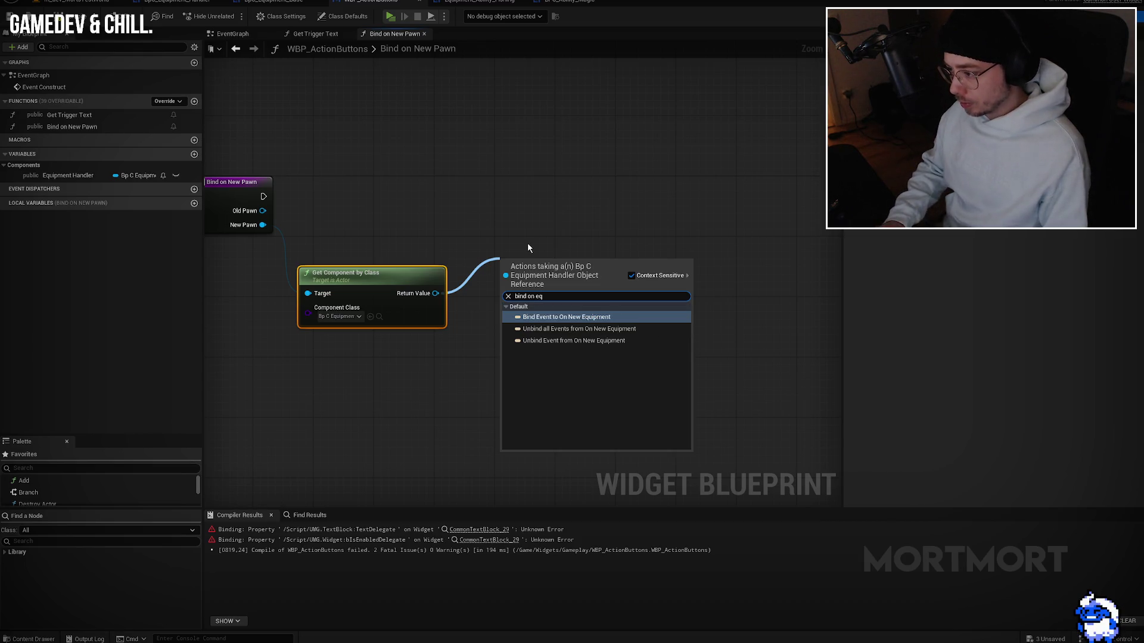
pyautogui.press('Return')
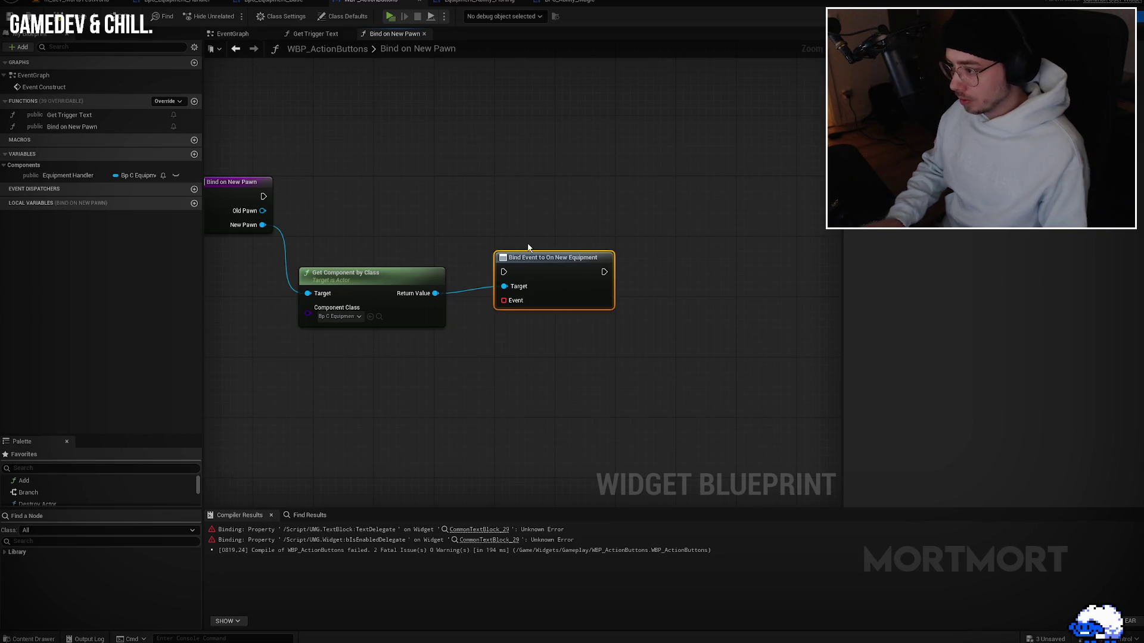
# Step: Delete the Equipment Handler variable
pyautogui.click(104, 176)
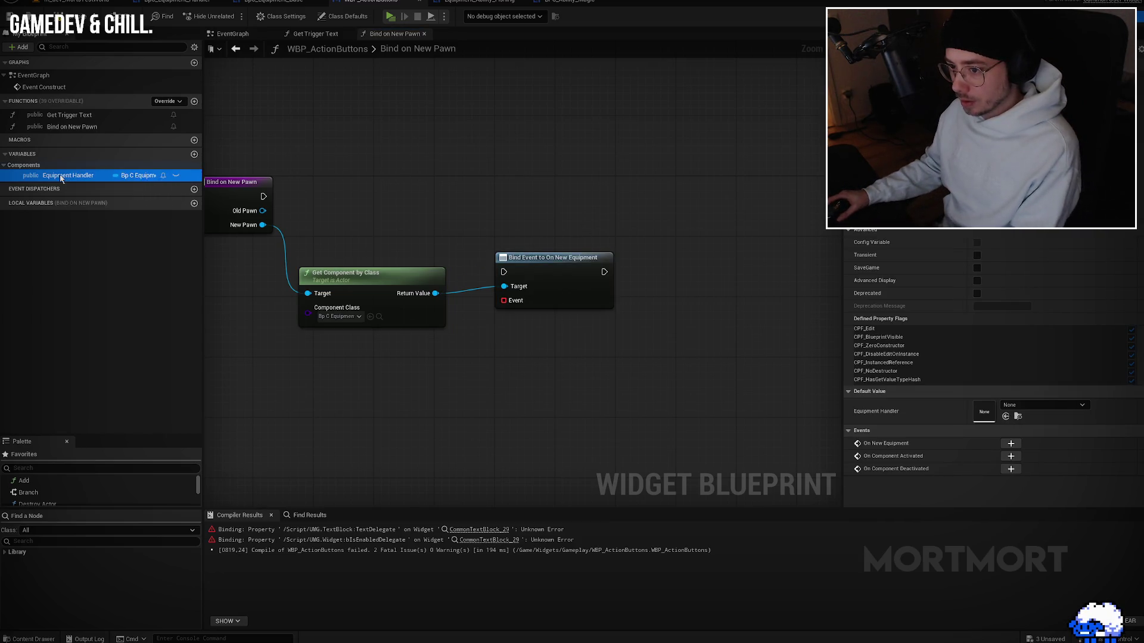
pyautogui.click(210, 295)
pyautogui.click(83, 178)
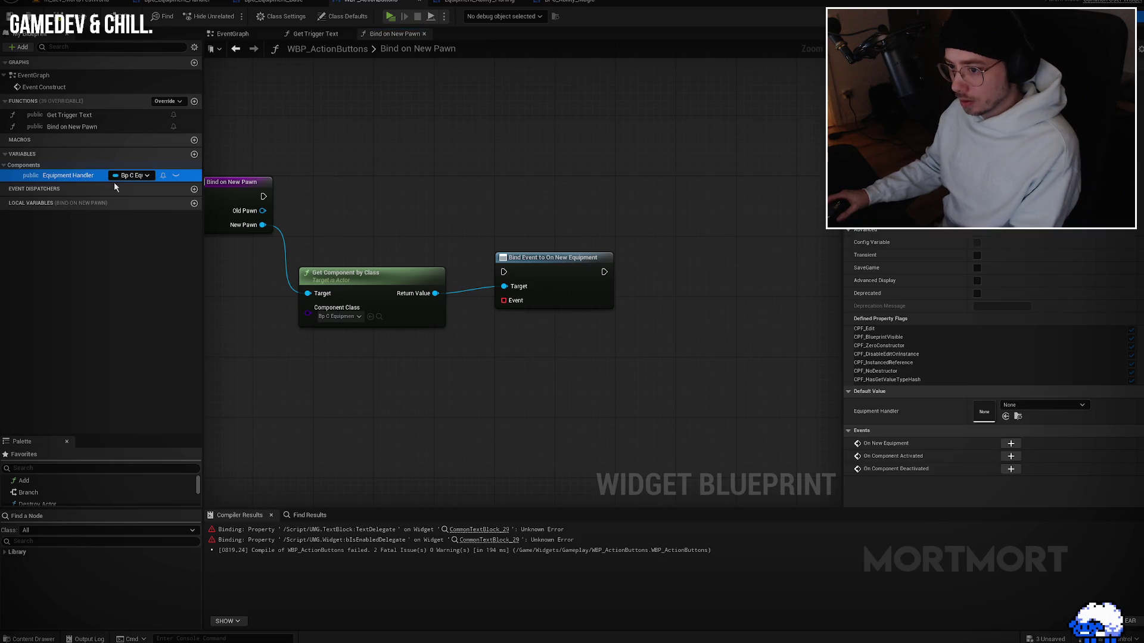
pyautogui.press('Delete')
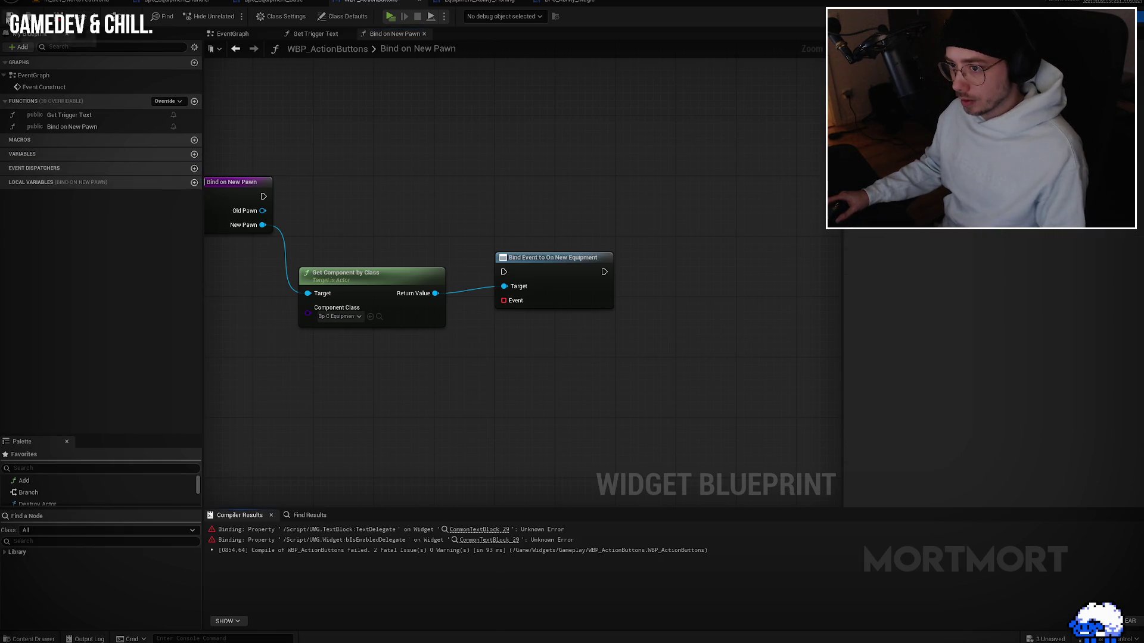
# Step: Route the function's execution through an Is Valid check on the component before binding
pyautogui.moveTo(263, 196)
pyautogui.mouseDown()
pyautogui.moveTo(501, 271)
pyautogui.moveTo(263, 196)
pyautogui.mouseUp()
pyautogui.press('Escape')
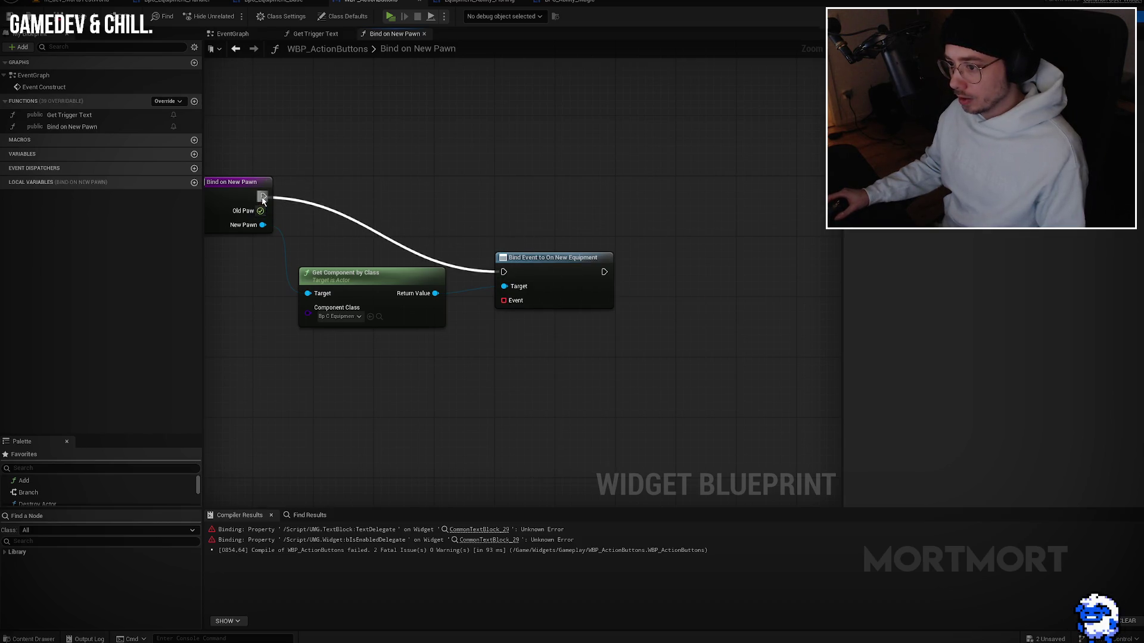
pyautogui.moveTo(547, 279); pyautogui.dragTo(620, 256)
pyautogui.moveTo(437, 292); pyautogui.dragTo(453, 206)
pyautogui.write('valid')
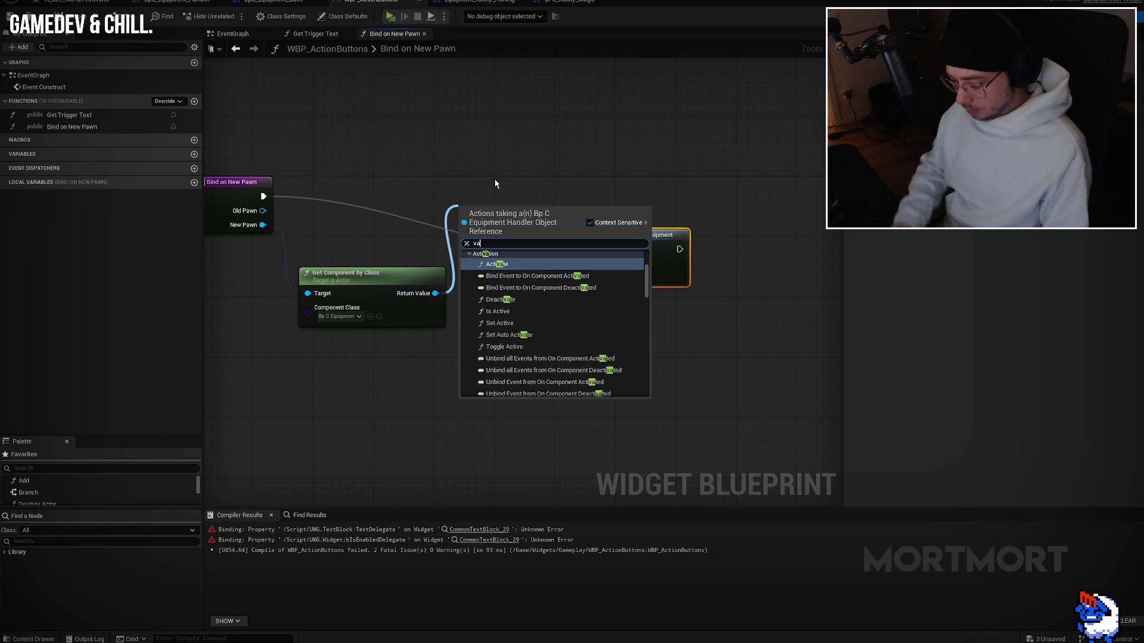
pyautogui.press('Return')
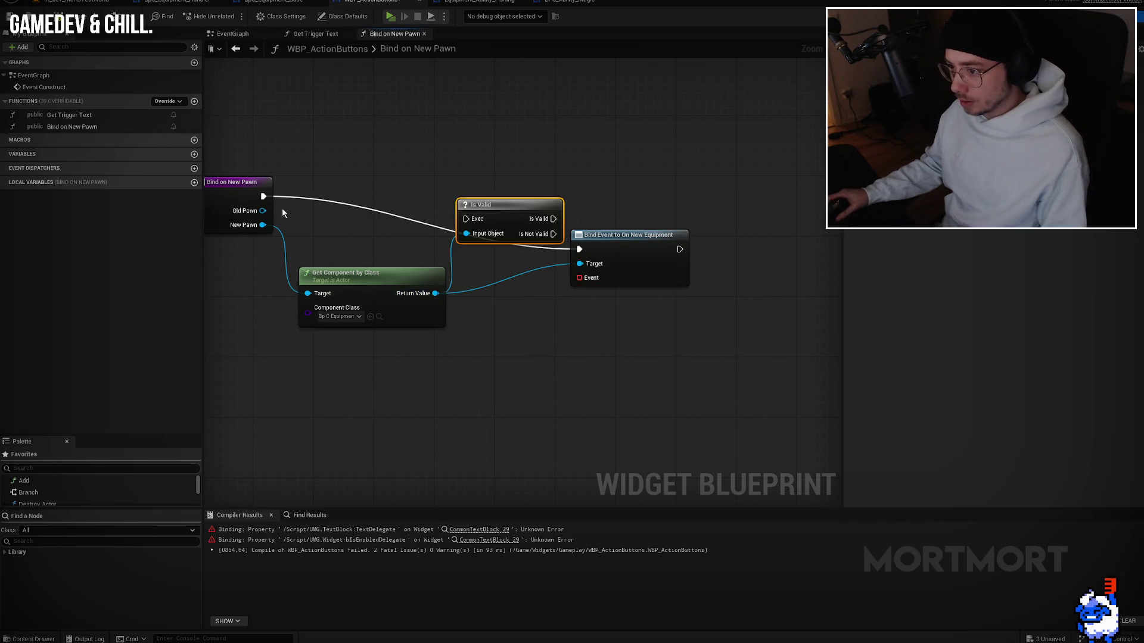
pyautogui.moveTo(267, 196)
pyautogui.mouseDown()
pyautogui.moveTo(467, 219)
pyautogui.moveTo(458, 182)
pyautogui.moveTo(579, 249)
pyautogui.moveTo(676, 200)
pyautogui.mouseUp()
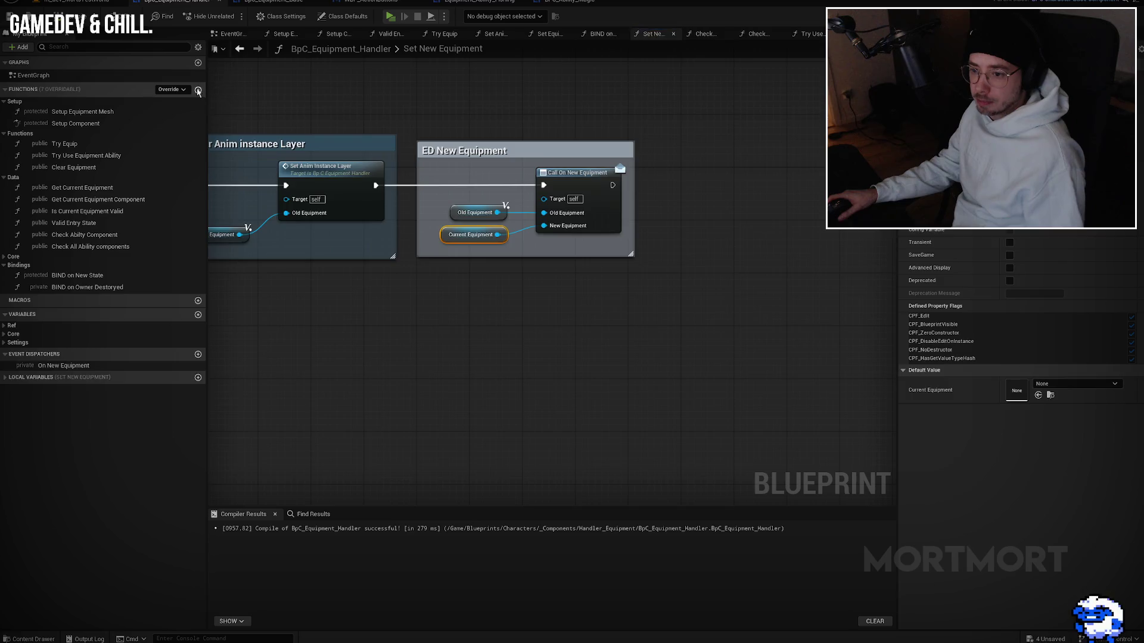
pyautogui.click(198, 90)
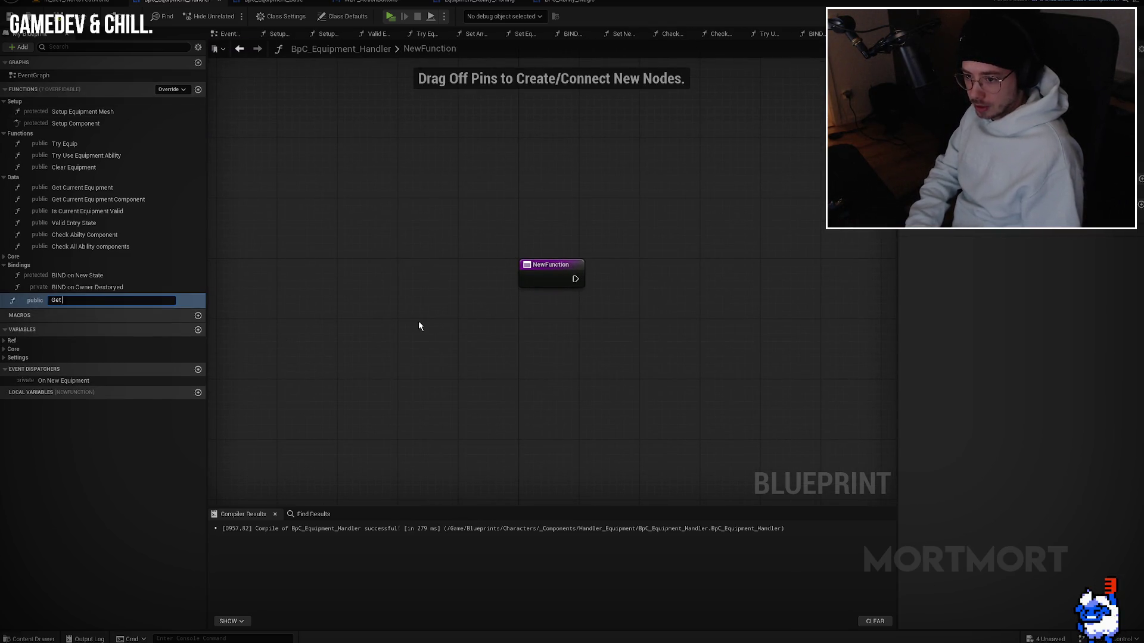
# Step: Name the equipment handler's new function Get Equipment States
pyautogui.press('Escape')
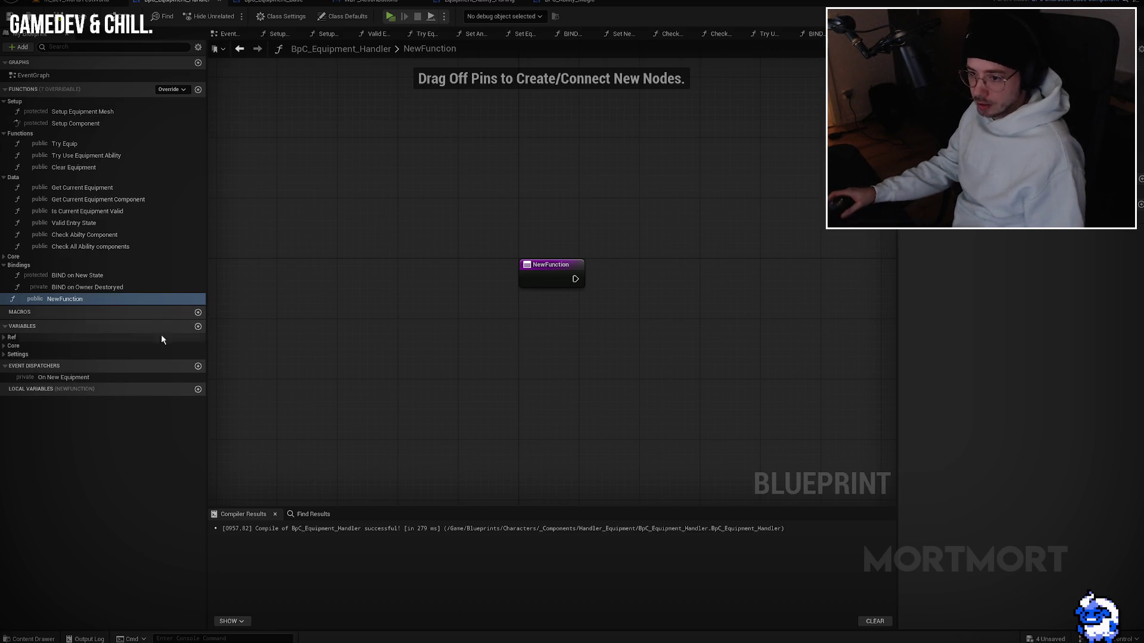
pyautogui.click(111, 300)
pyautogui.write('Get Equipment S')
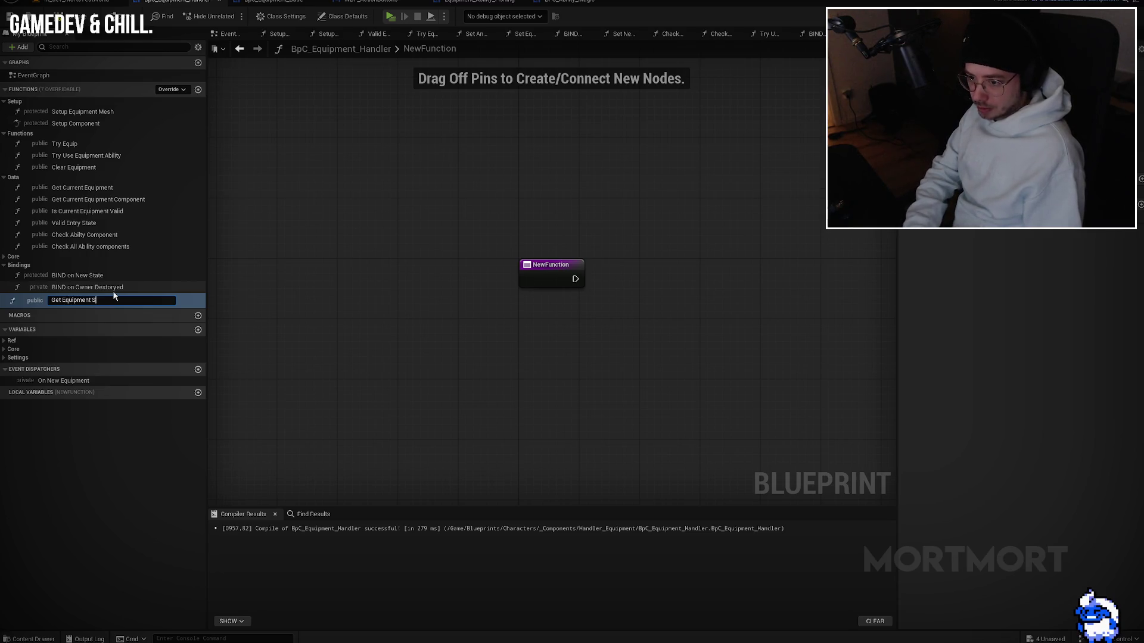
pyautogui.write('tates')
pyautogui.press('Return')
# Step: Try out Current Equipment, Get Owner, Get Component by Class and Trigger Component lookup nodes
pyautogui.hotkey('ctrl', 'v')
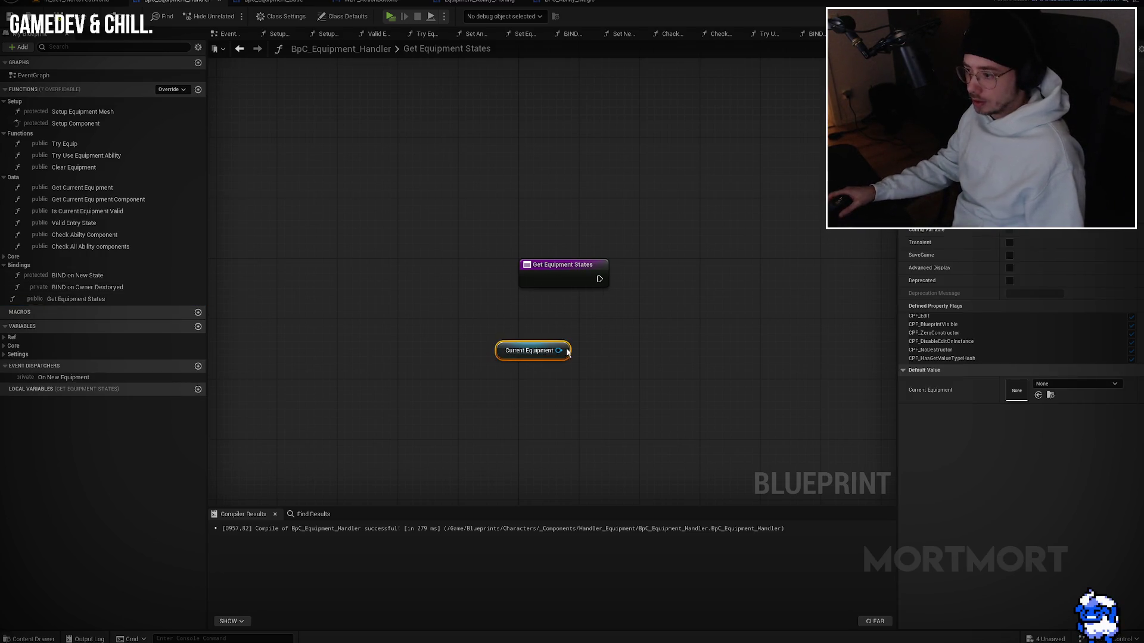
pyautogui.rightClick(526, 341)
pyautogui.write('get owner')
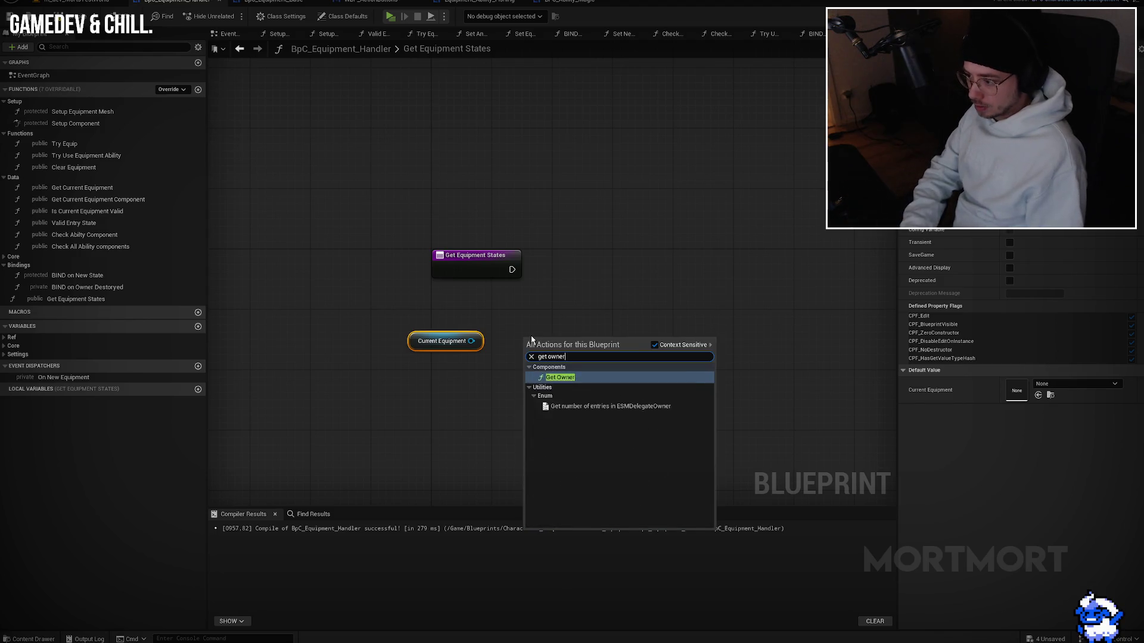
pyautogui.press('Return')
pyautogui.moveTo(627, 359); pyautogui.dragTo(777, 326)
pyautogui.write('get')
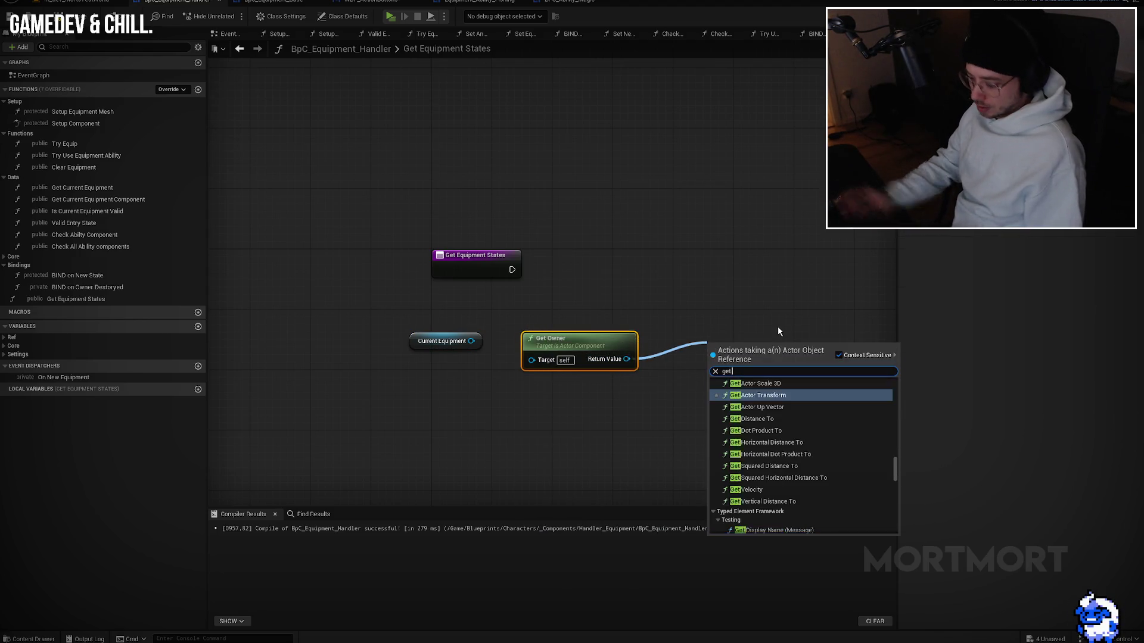
pyautogui.write(' component by class')
pyautogui.press('Return')
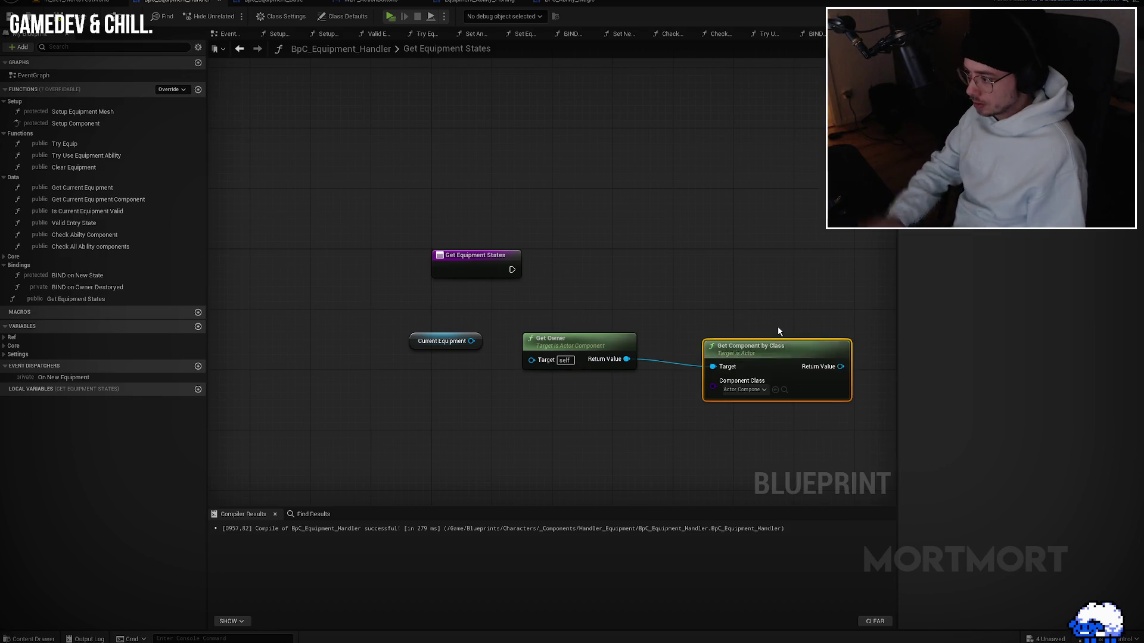
pyautogui.click(622, 277)
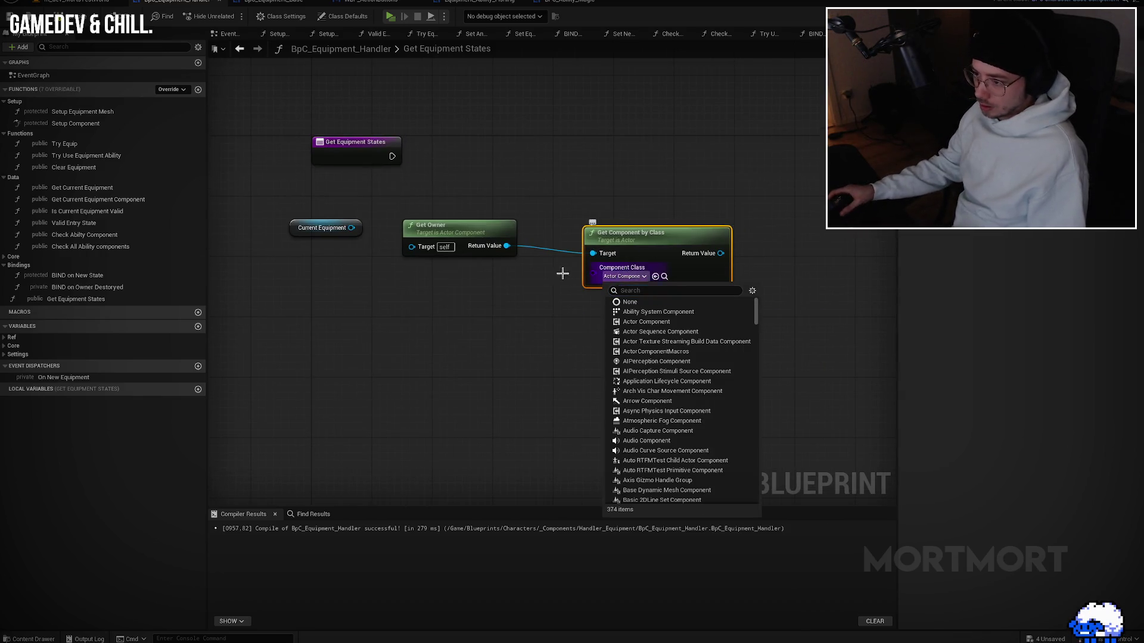
pyautogui.moveTo(351, 227); pyautogui.dragTo(376, 331)
pyautogui.write('get trg')
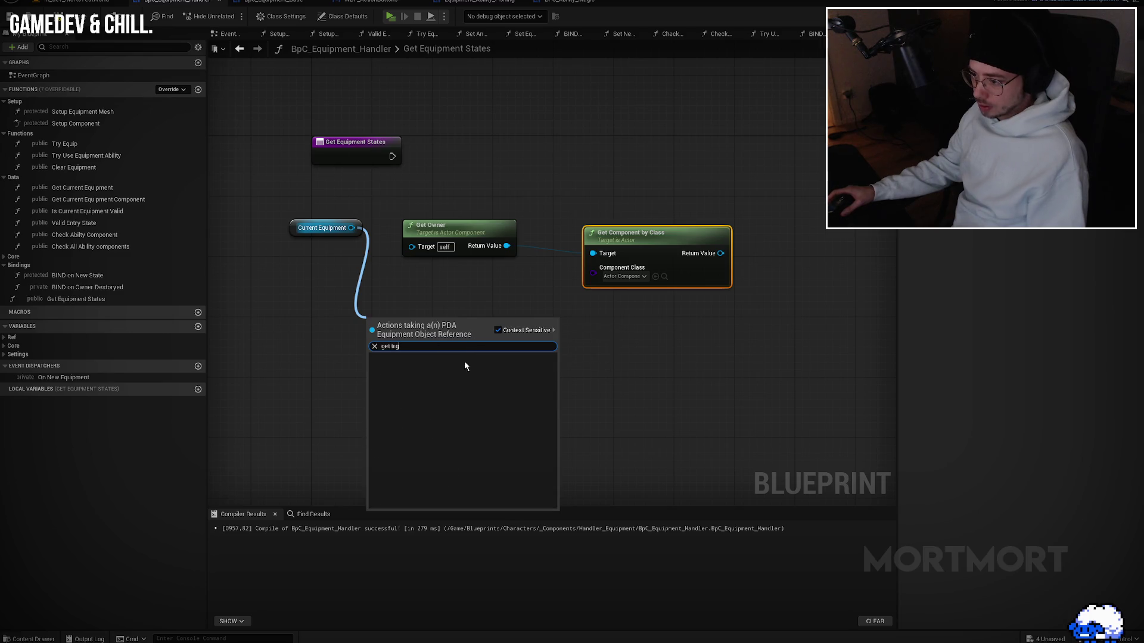
pyautogui.press('BackSpace')
pyautogui.press('BackSpace')
pyautogui.press('BackSpace')
pyautogui.press('BackSpace')
pyautogui.write('y ')
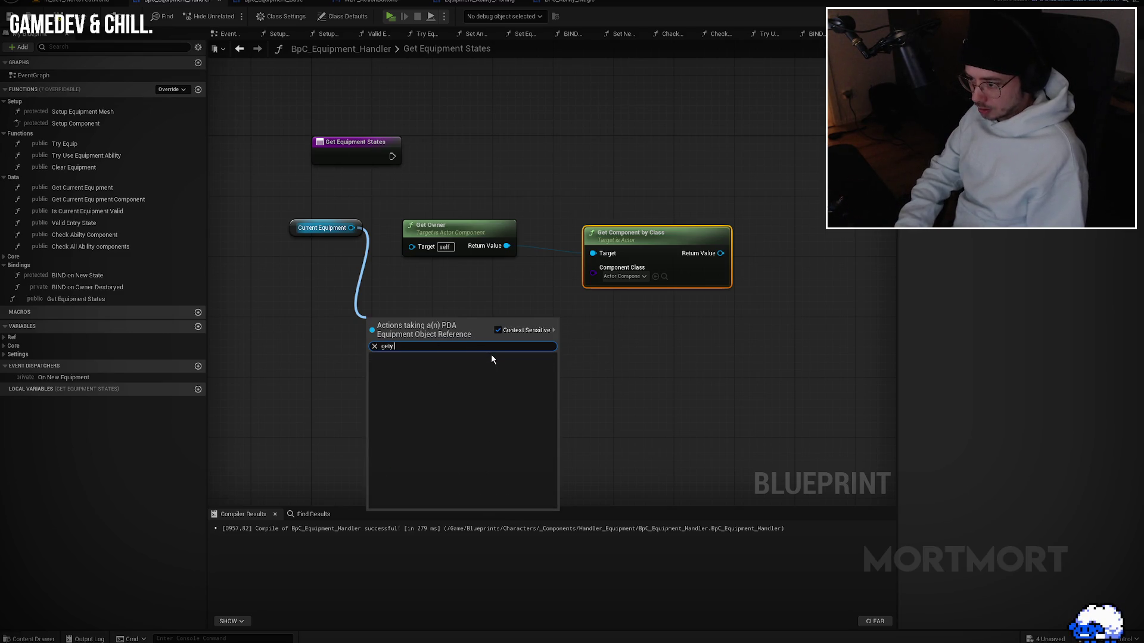
pyautogui.write('tgrtrigger')
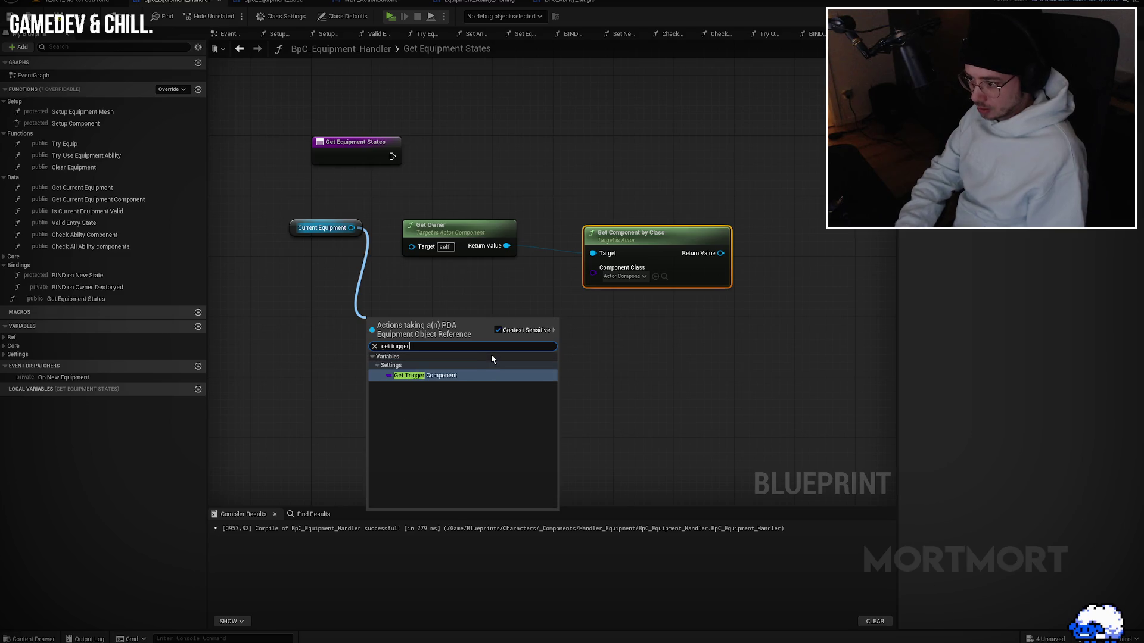
pyautogui.press('Return')
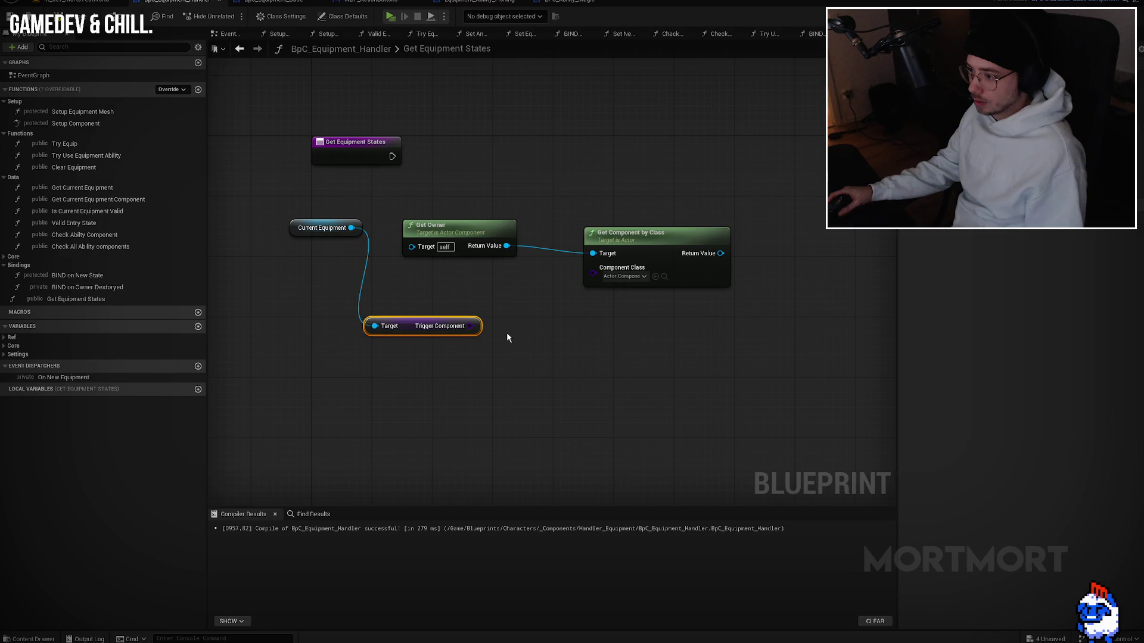
# Step: Delete the four trial nodes, leaving only the entry node in Get Equipment States
pyautogui.moveTo(672, 200); pyautogui.dragTo(311, 371)
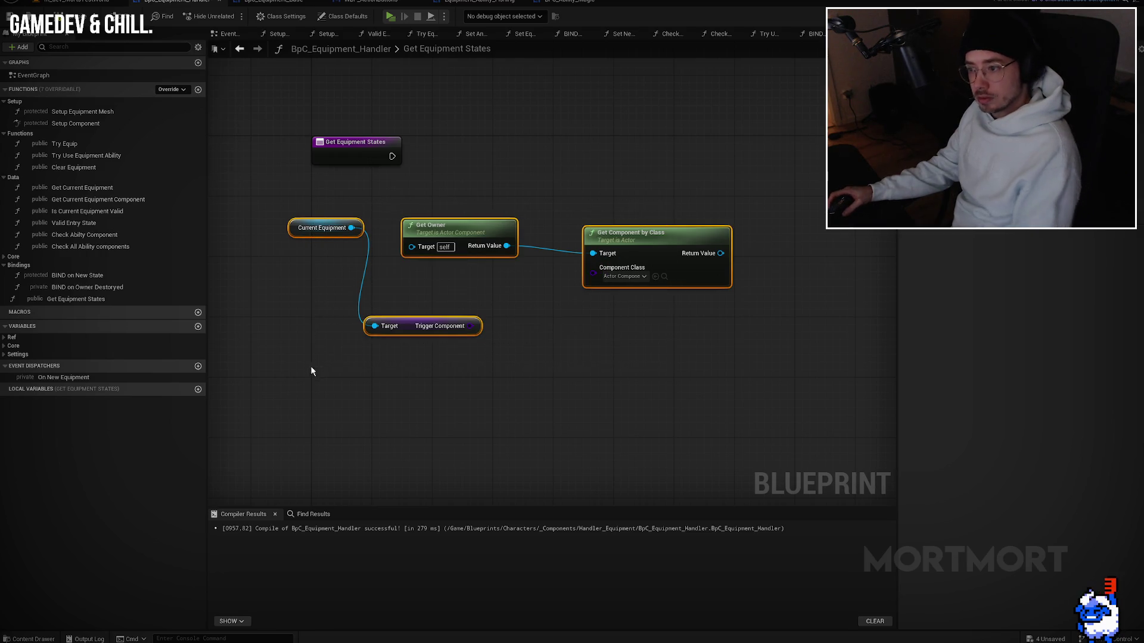
pyautogui.press('Delete')
pyautogui.click(142, 300)
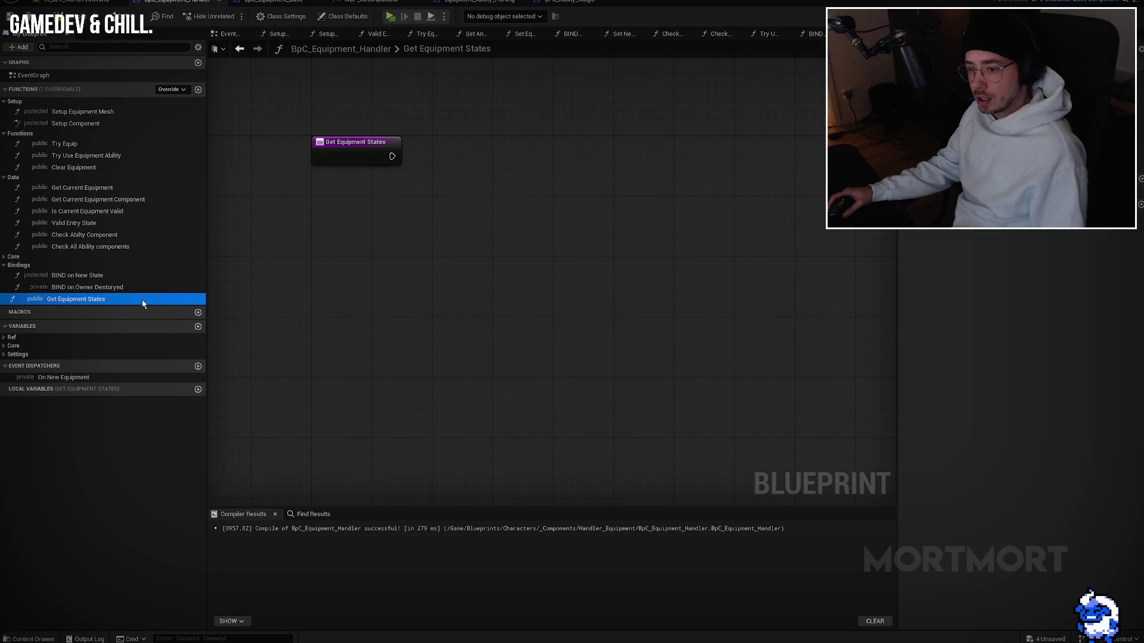
# Step: Delete the Get Equipment States function and expand the Core > Equipment variable category
pyautogui.rightClick(143, 304)
pyautogui.click(152, 326)
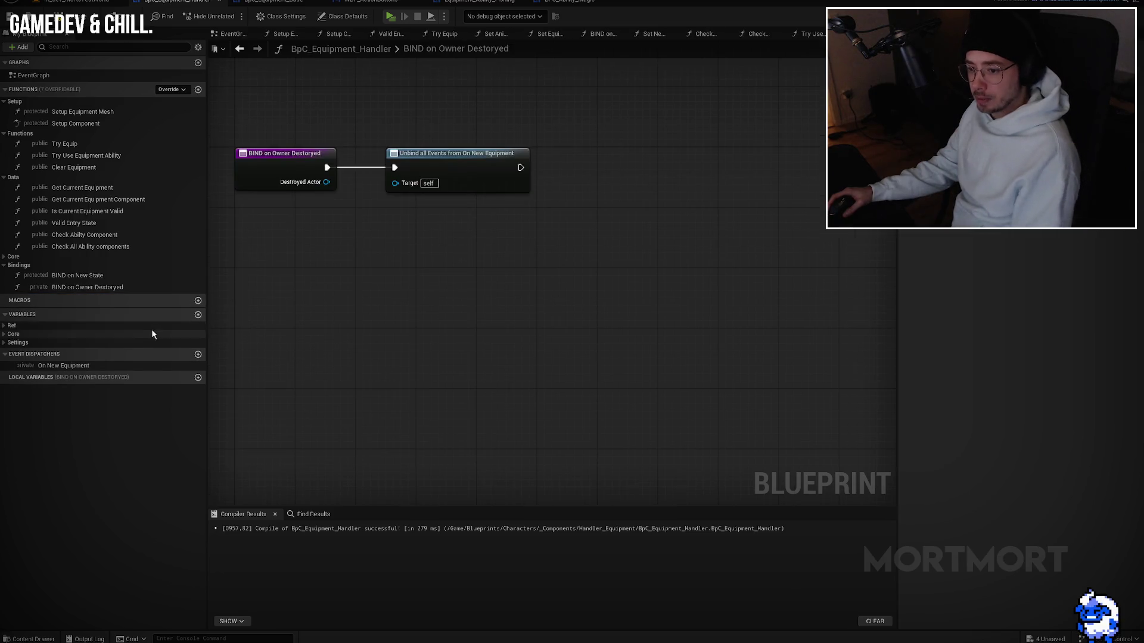
pyautogui.click(3, 334)
pyautogui.click(8, 342)
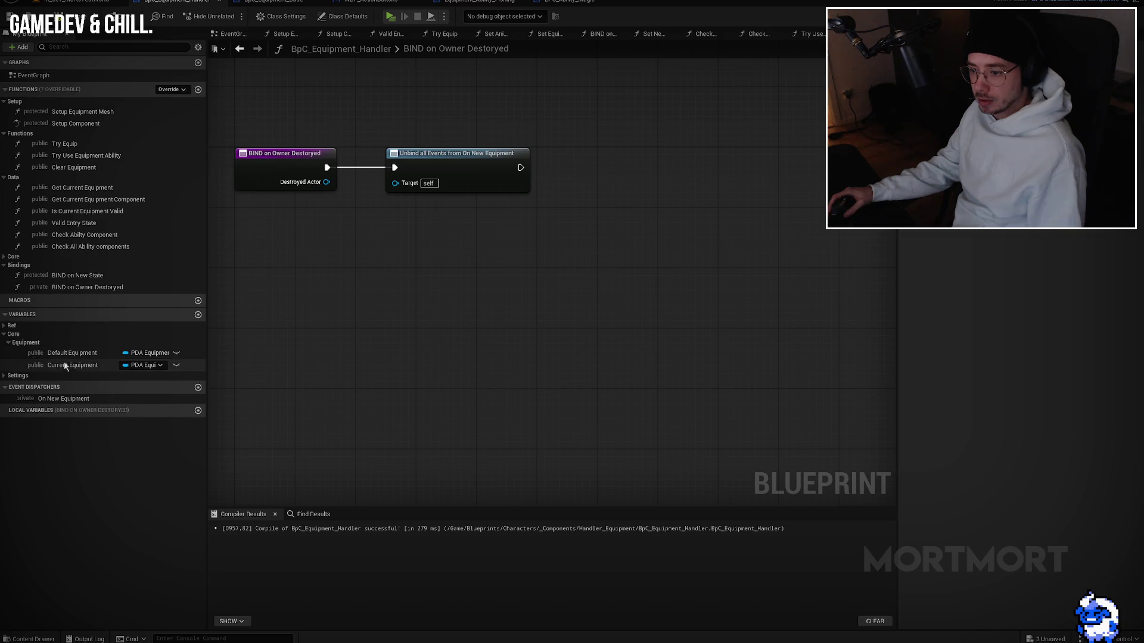
# Step: Add a new variable typed as a Bp C Equipment Base object reference
pyautogui.click(198, 315)
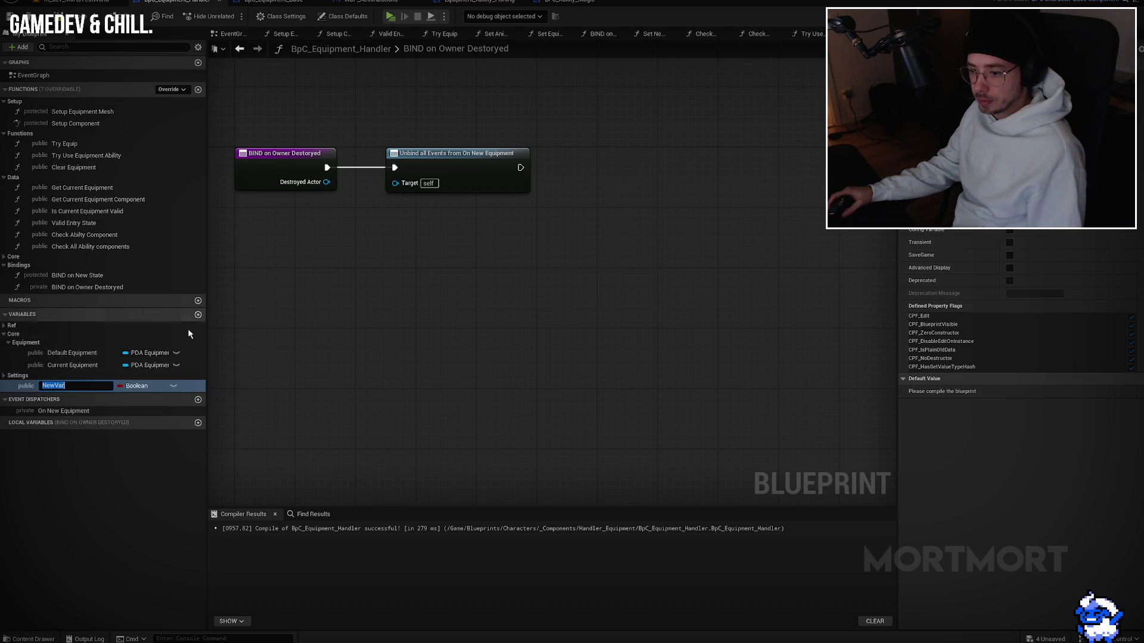
pyautogui.click(137, 386)
pyautogui.write('eq')
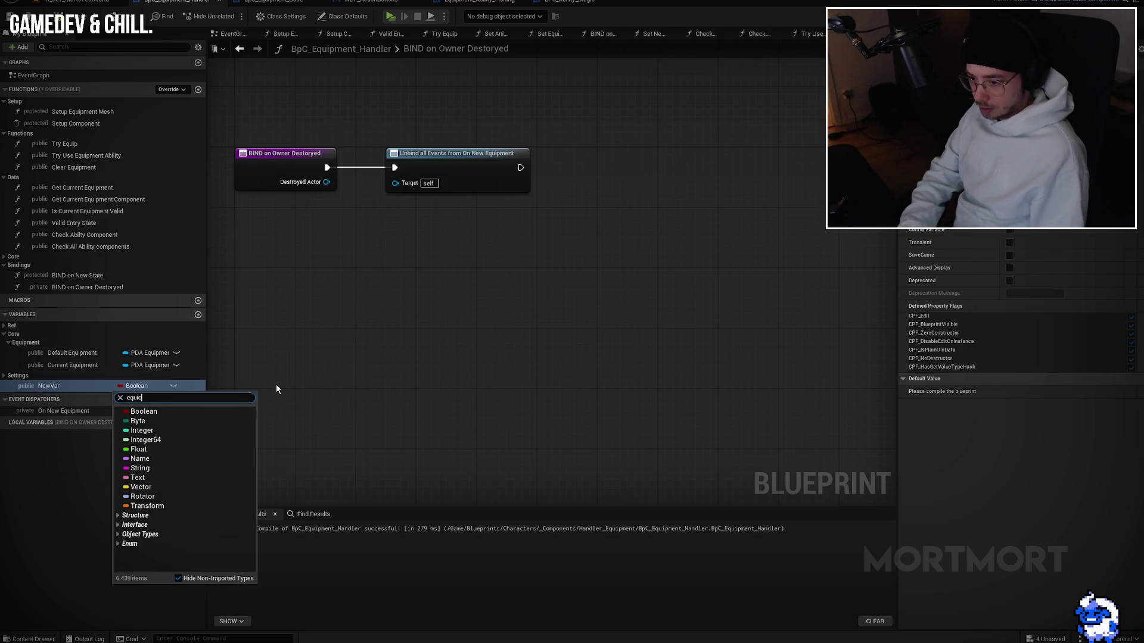
pyautogui.write('ipment a')
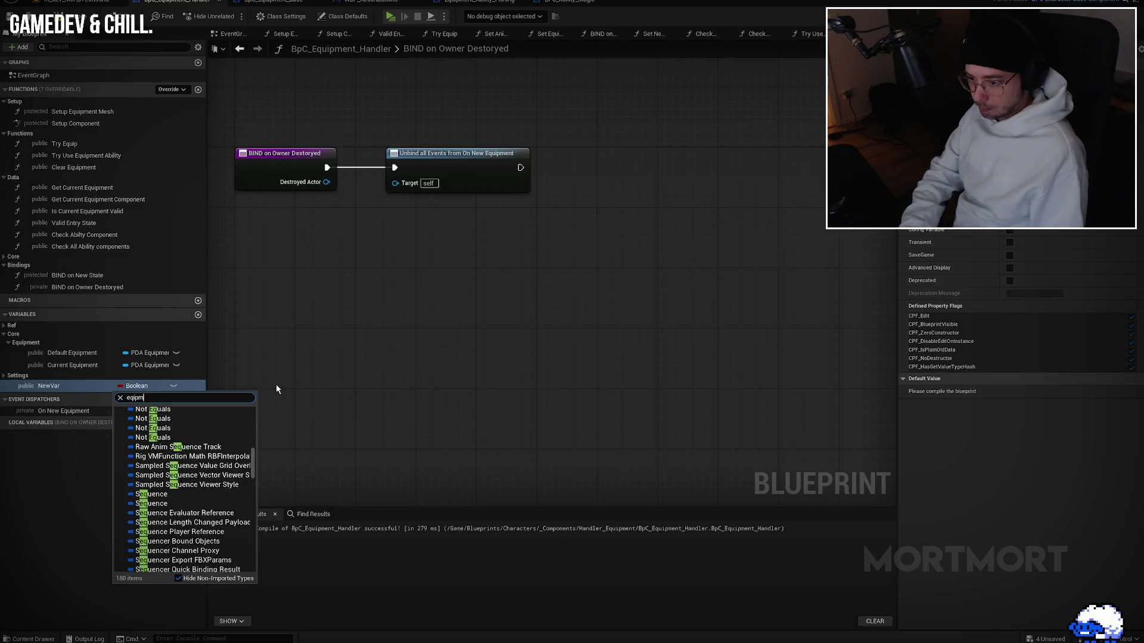
pyautogui.hotkey('ctrl', 'a')
pyautogui.write('equiment')
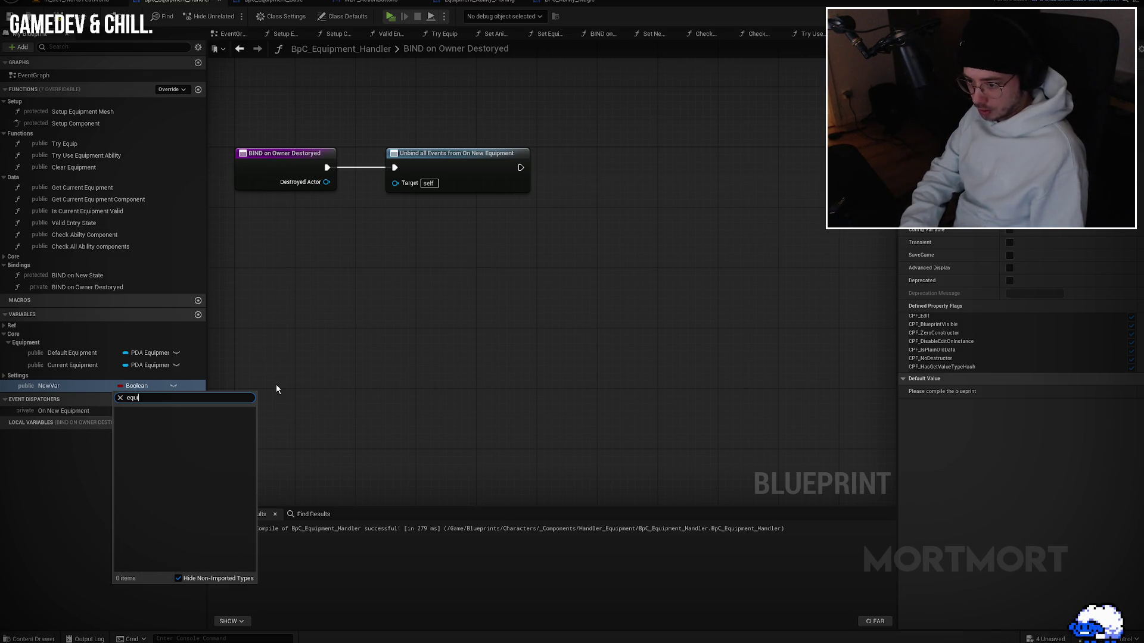
pyautogui.hotkey('ctrl', 'a')
pyautogui.write('abilty')
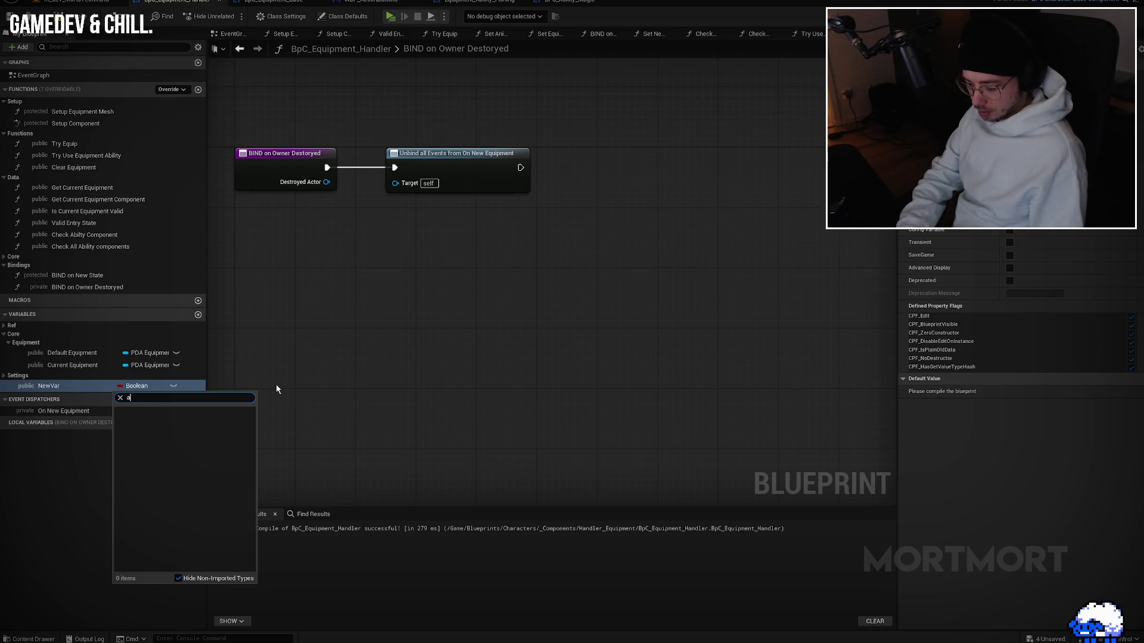
pyautogui.hotkey('ctrl', 'a')
pyautogui.write('compo')
pyautogui.hotkey('ctrl', 'a')
pyautogui.write('equ')
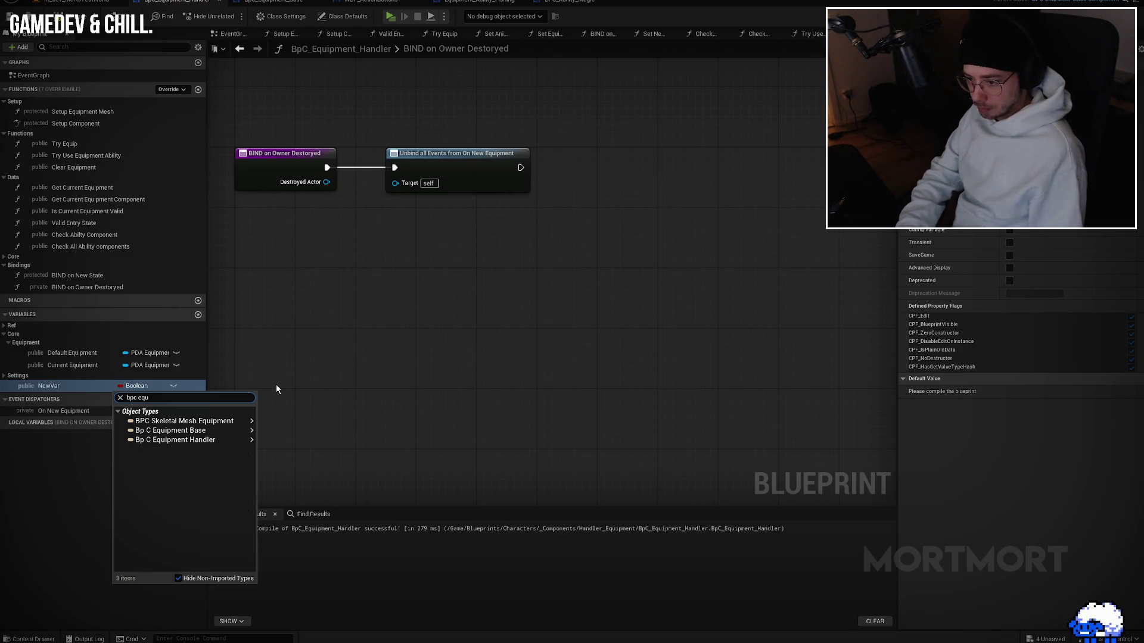
pyautogui.moveTo(248, 430)
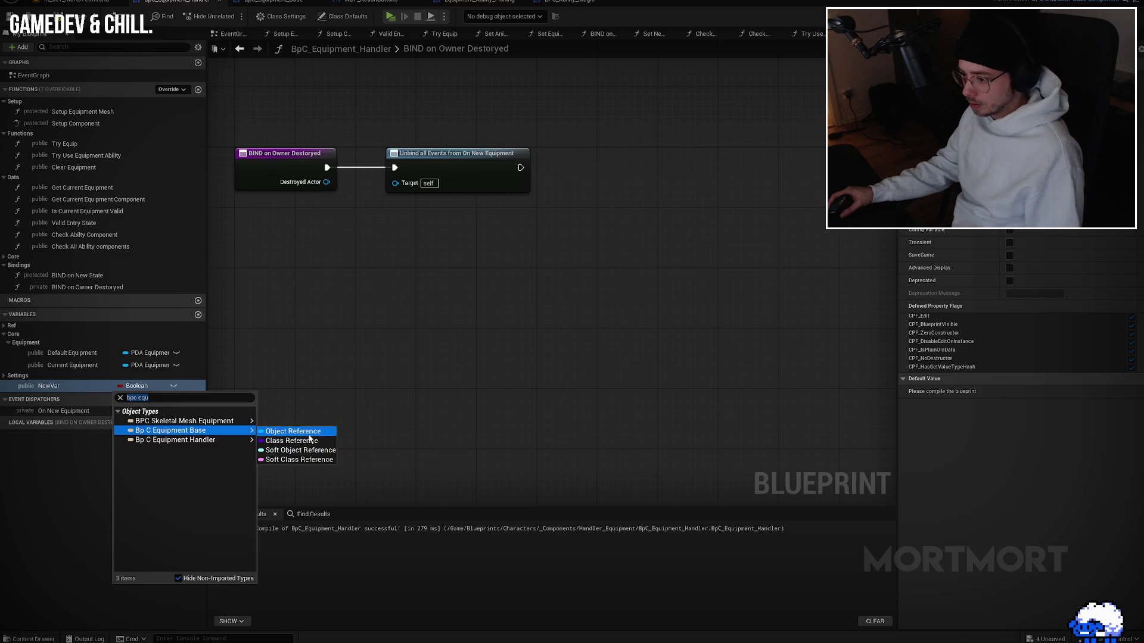
pyautogui.click(308, 432)
# Step: Name the variable Trigger Component, then duplicate it as Bumper Component and Button Component
pyautogui.doubleClick(90, 392)
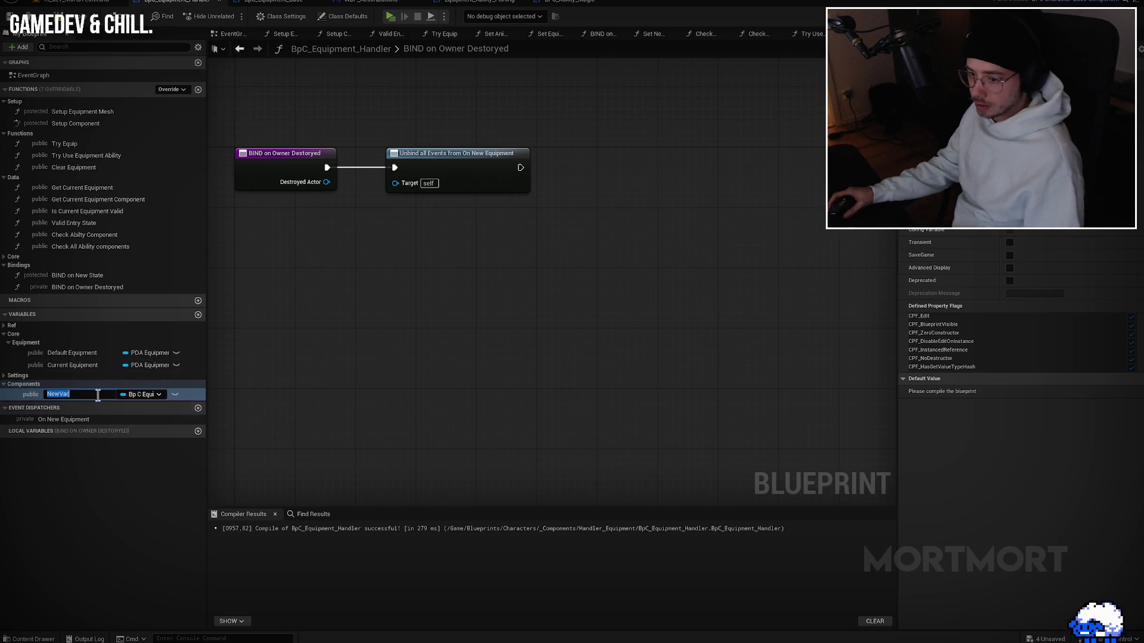
pyautogui.write('Trigger Component')
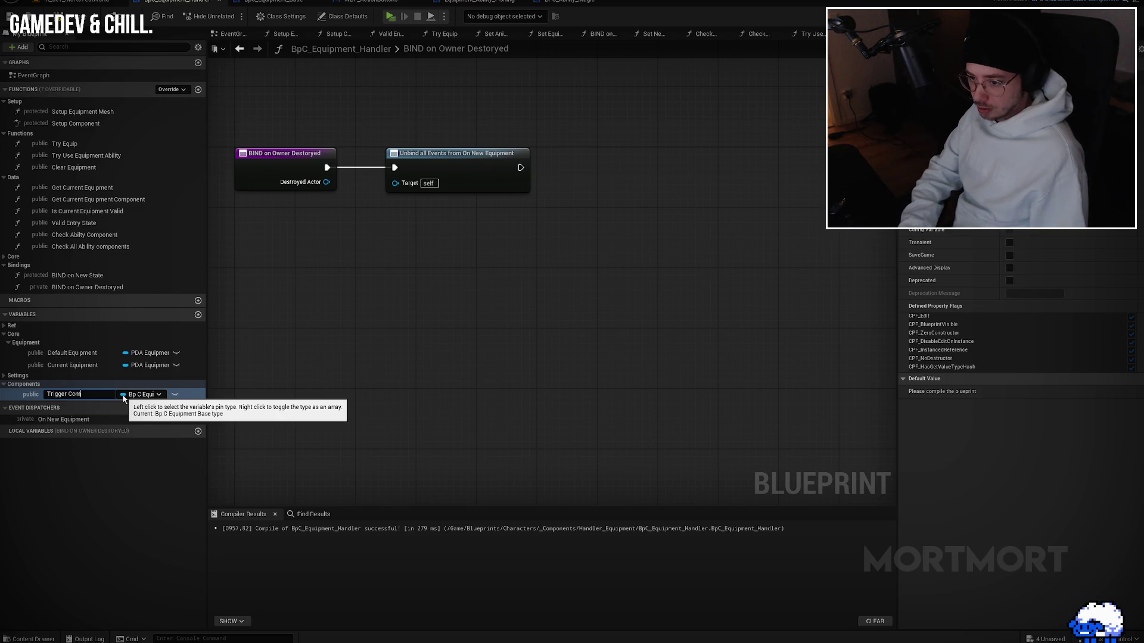
pyautogui.press('Return')
pyautogui.hotkey('ctrl', 'w')
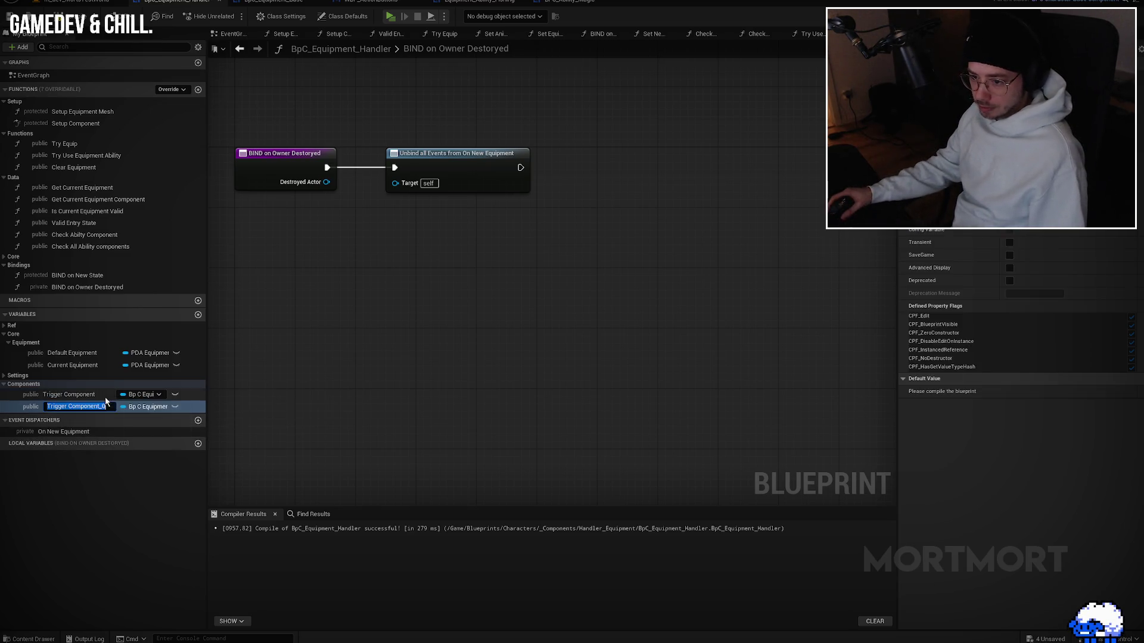
pyautogui.write('Bumper Compo')
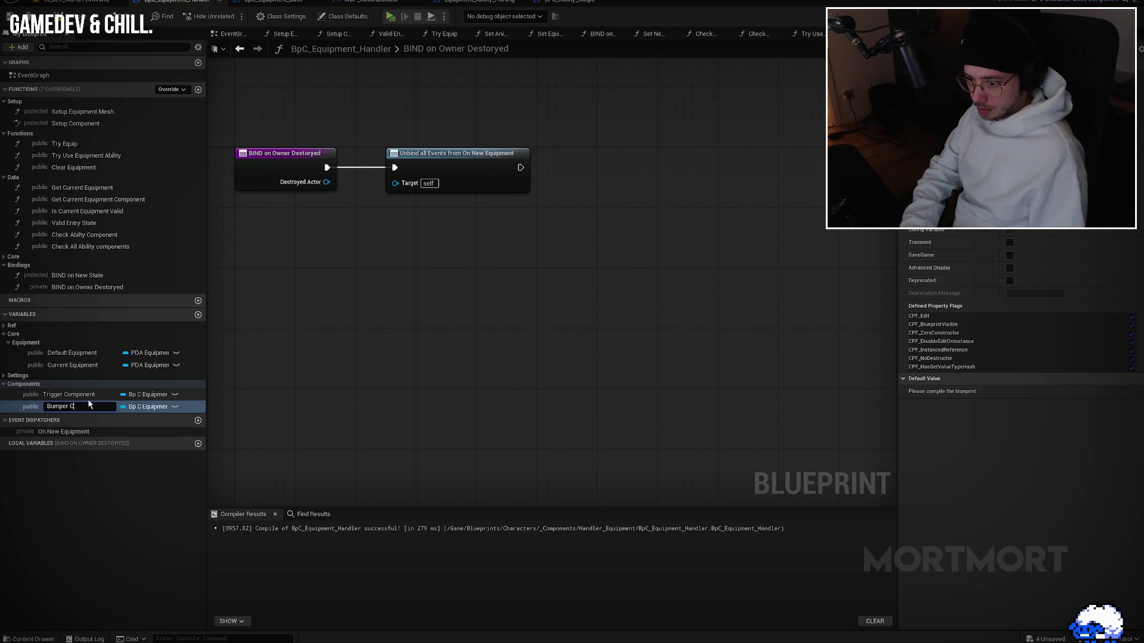
pyautogui.press('Return')
pyautogui.hotkey('ctrl', 'w')
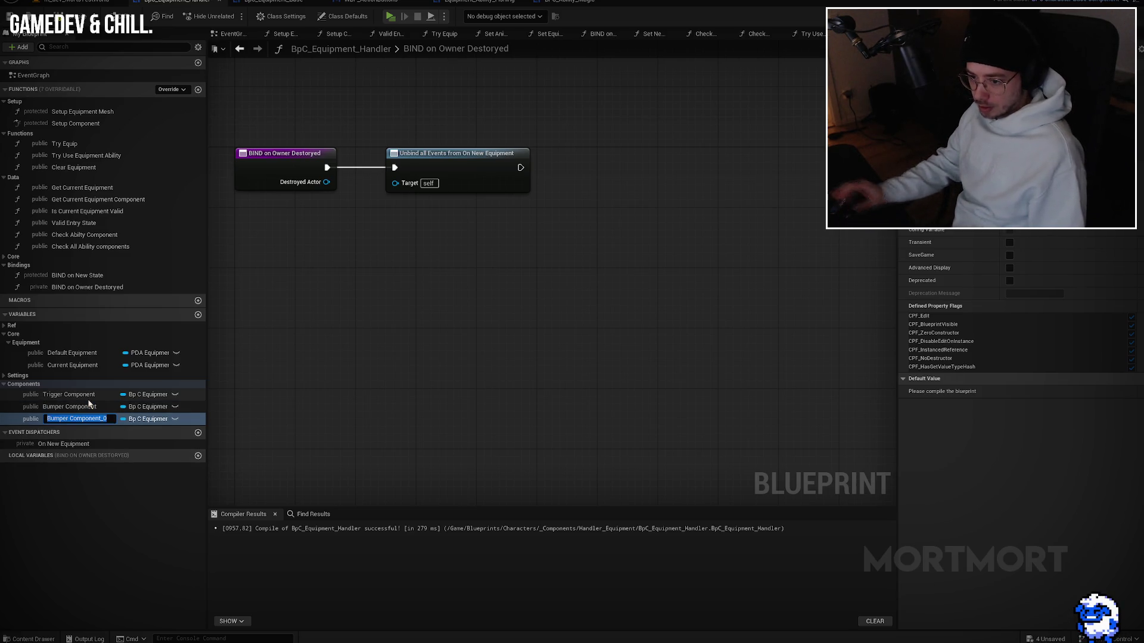
pyautogui.write('Button C')
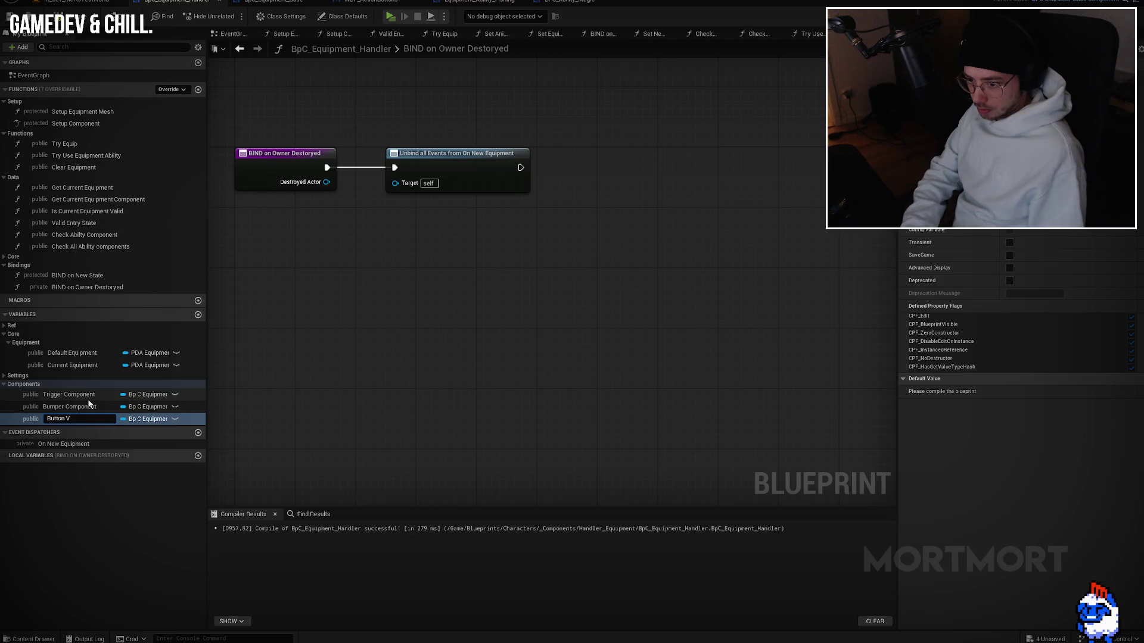
pyautogui.press('Return')
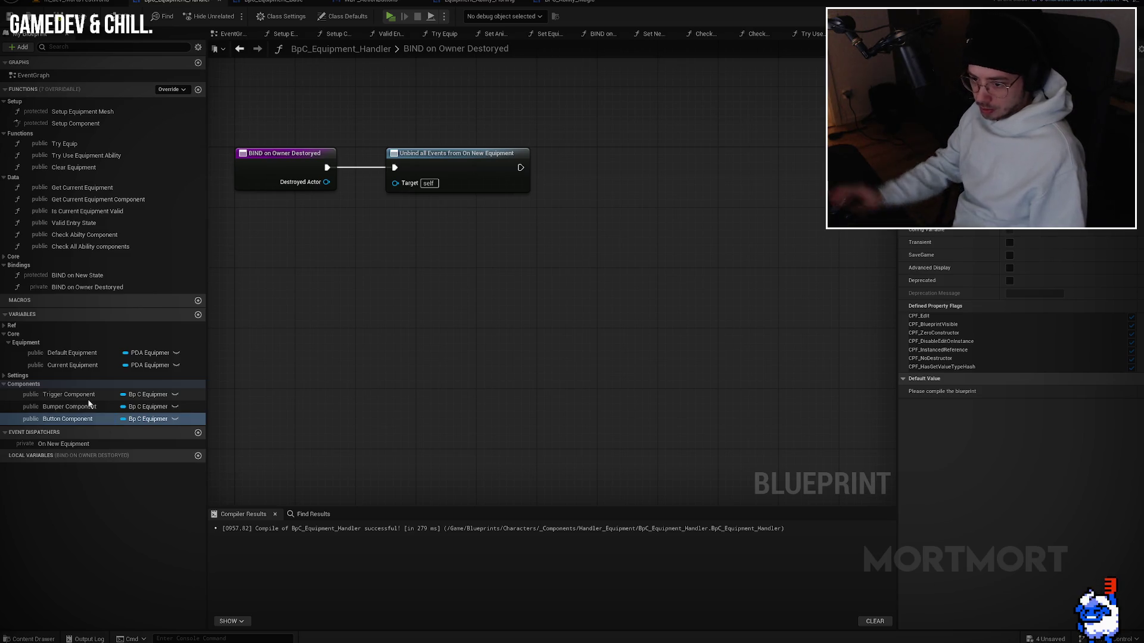
pyautogui.click(82, 396)
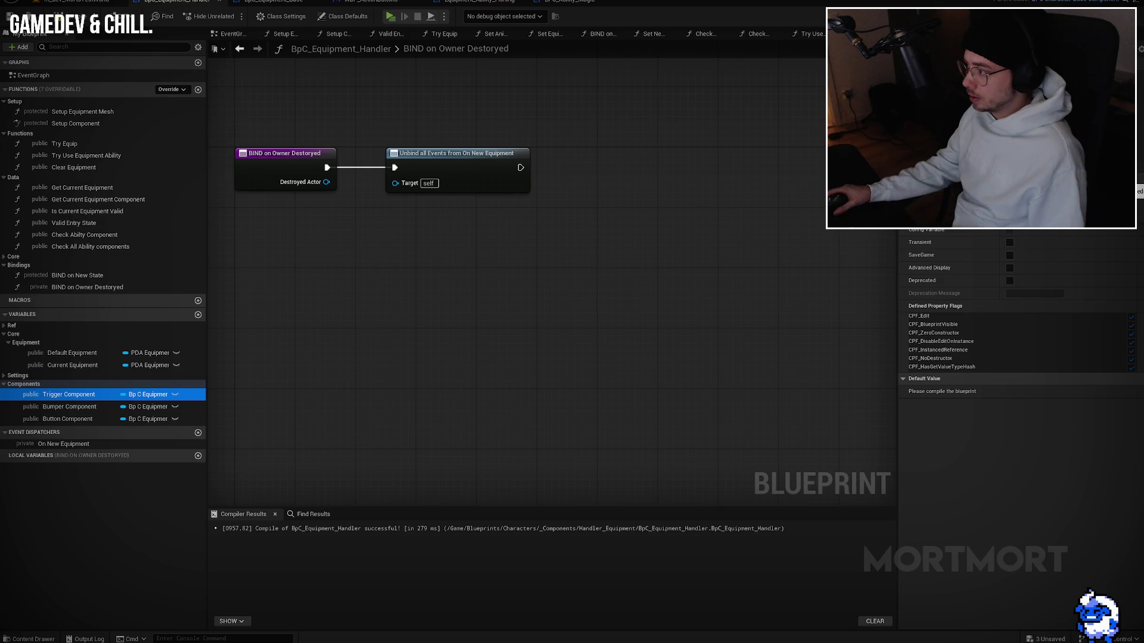
pyautogui.click(1034, 179)
pyautogui.press('Escape')
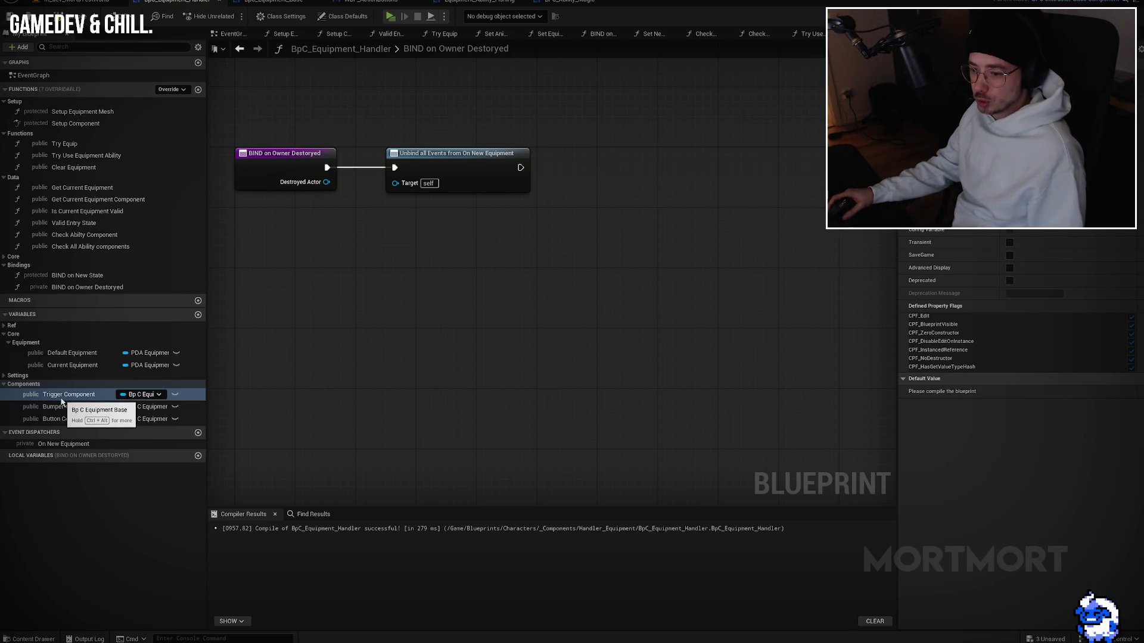
# Step: Move Trigger, Bumper and Button Component into the Equipment category and compile the blueprint
pyautogui.moveTo(64, 402)
pyautogui.mouseDown()
pyautogui.moveTo(36, 328)
pyautogui.moveTo(26, 349)
pyautogui.mouseUp()
pyautogui.moveTo(66, 407); pyautogui.dragTo(35, 374)
pyautogui.moveTo(50, 419); pyautogui.dragTo(37, 350)
pyautogui.click(66, 377)
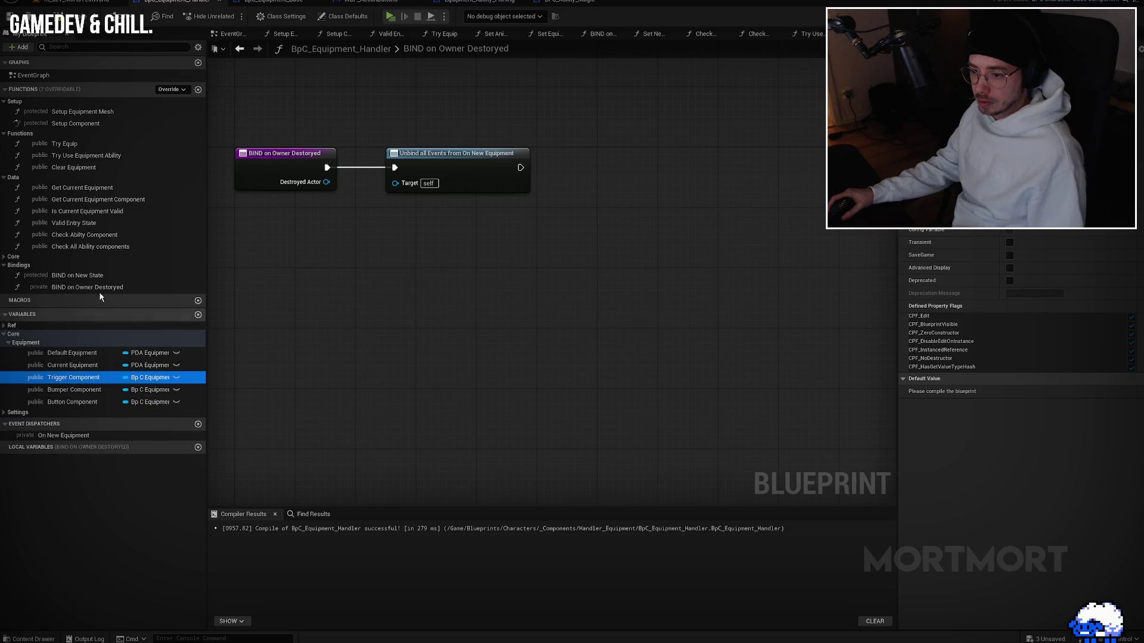
pyautogui.press('F7')
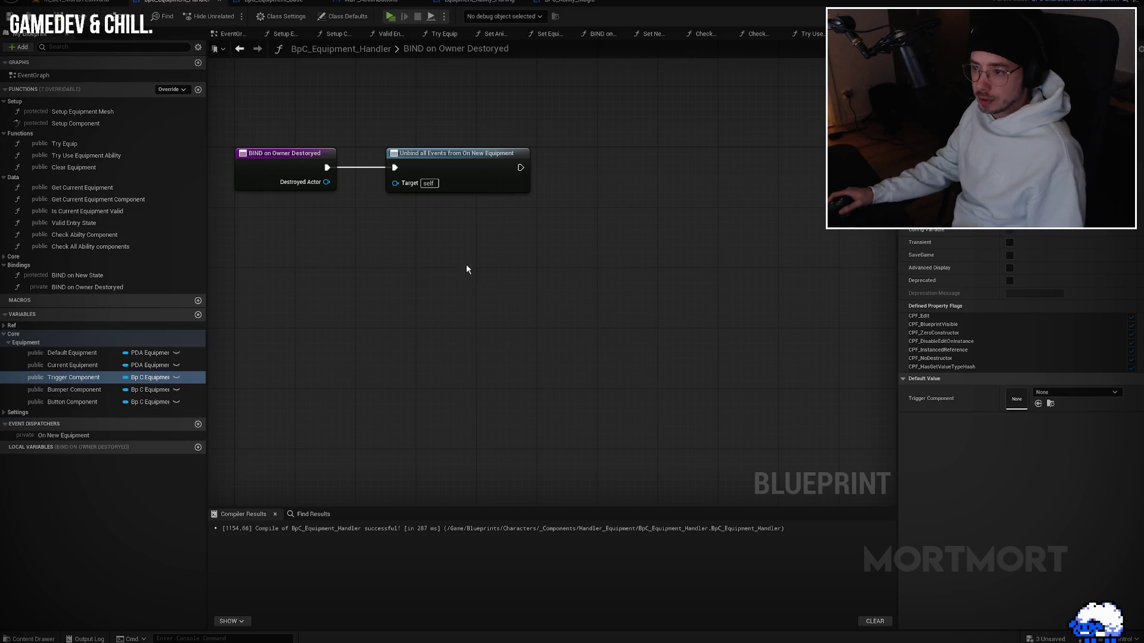
# Step: Expand the Core function category and its Equipment subcategory, and collapse the Data category
pyautogui.moveTo(382, 233); pyautogui.dragTo(389, 271)
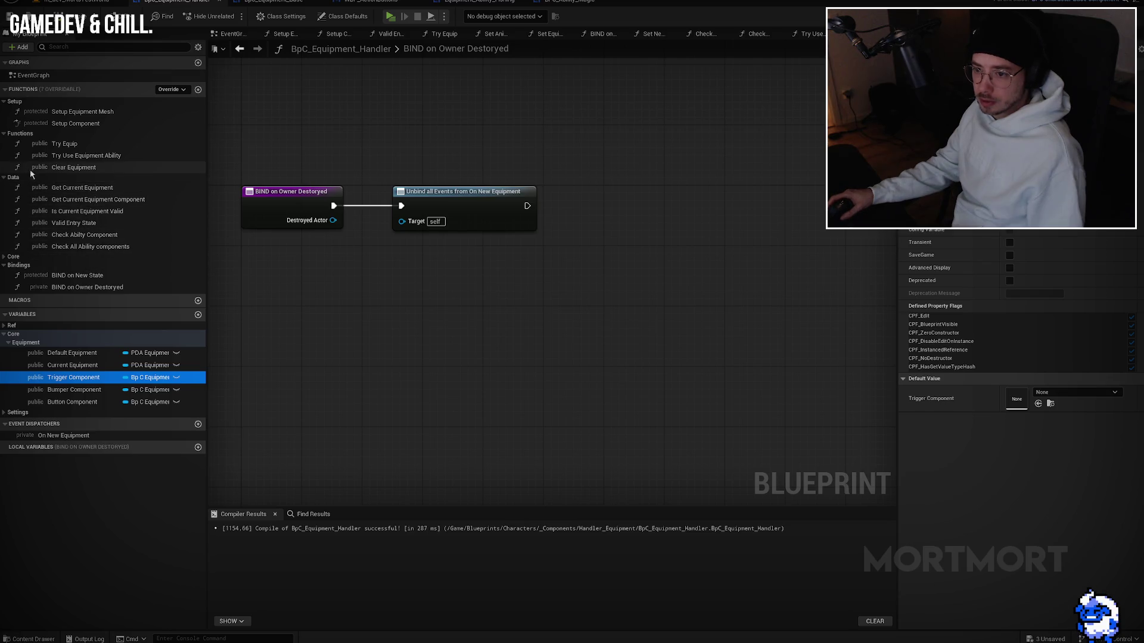
pyautogui.click(4, 258)
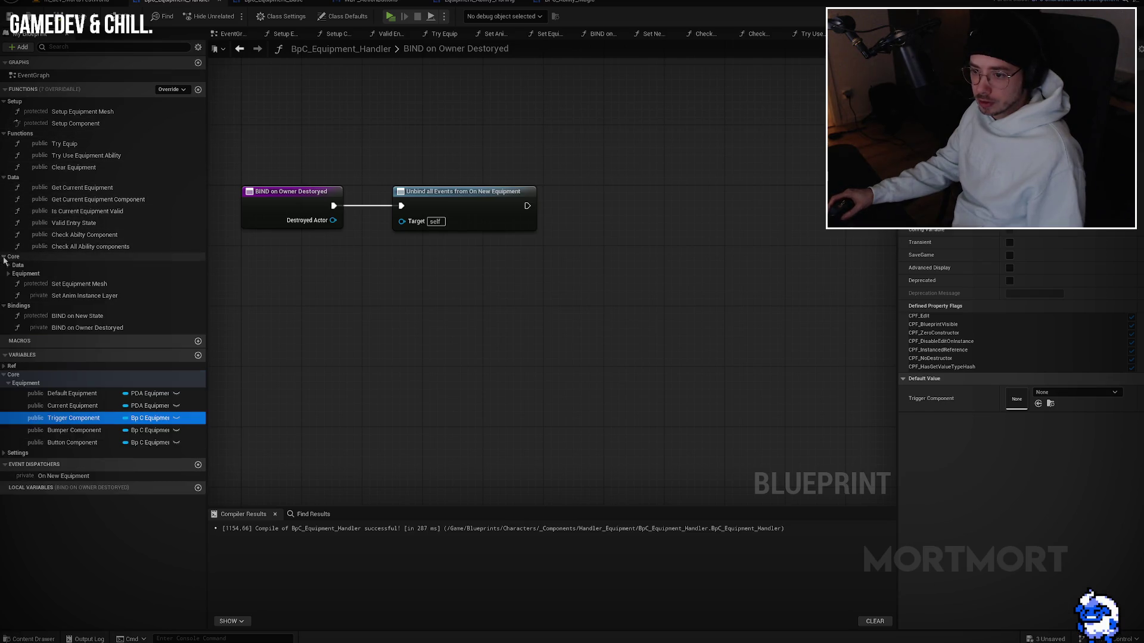
pyautogui.click(4, 177)
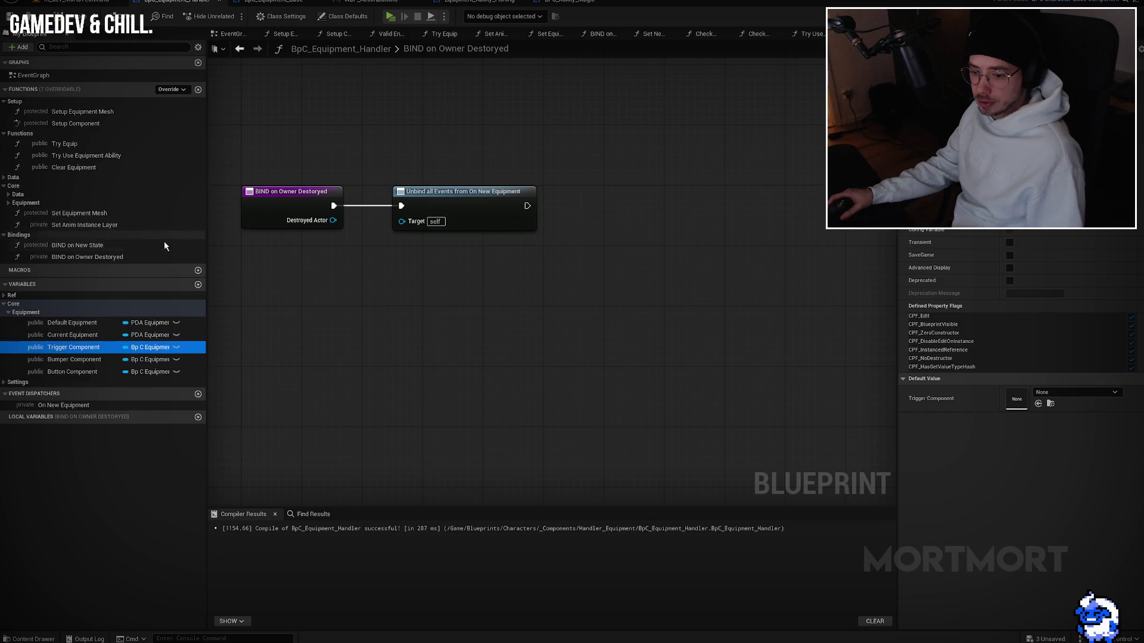
pyautogui.moveTo(347, 311); pyautogui.dragTo(402, 314)
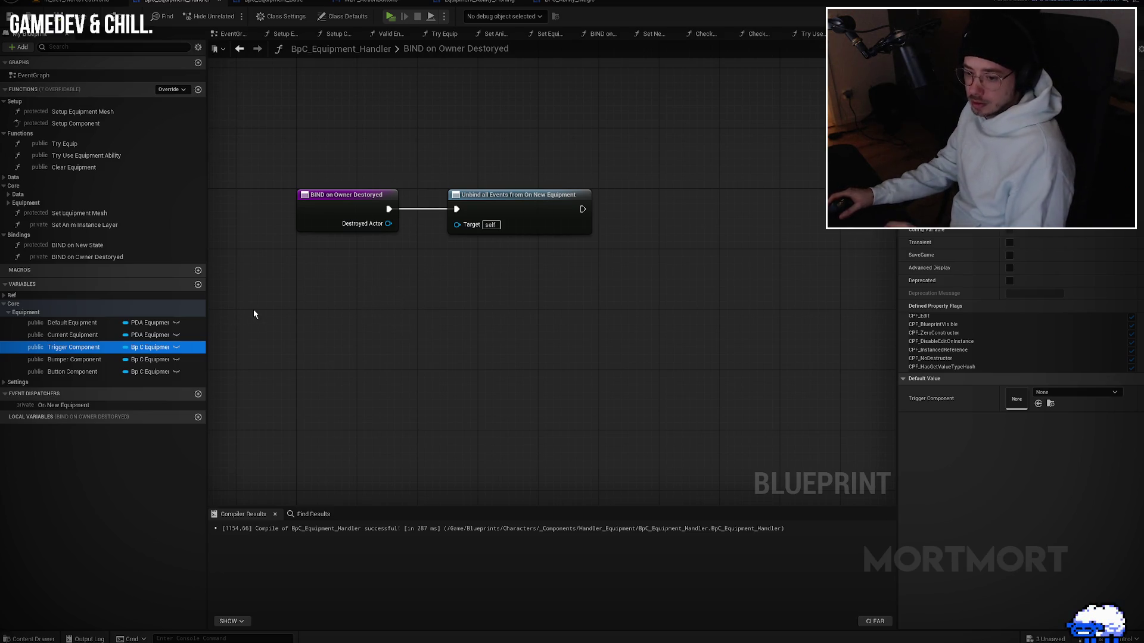
pyautogui.moveTo(293, 308); pyautogui.dragTo(364, 321)
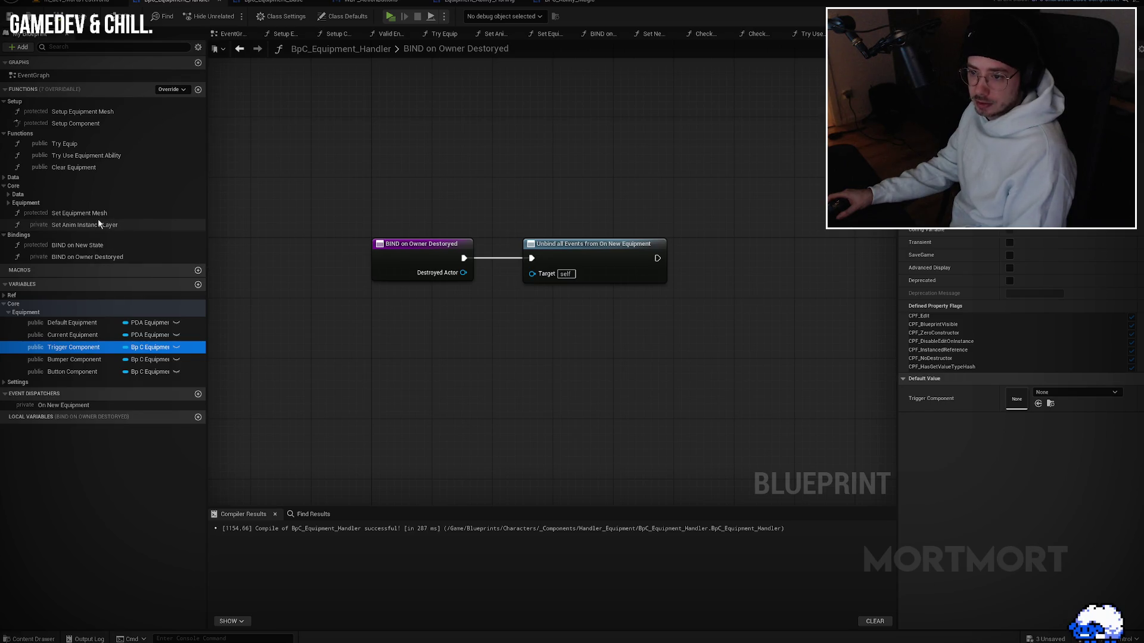
pyautogui.click(5, 205)
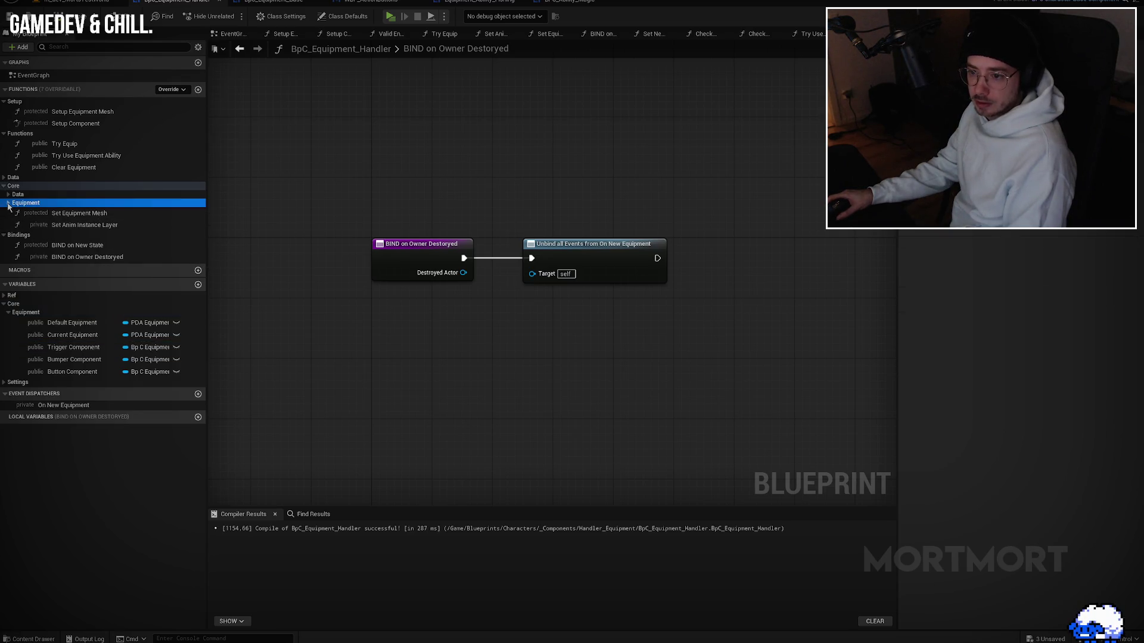
# Step: Move Set New Equipment to the top of the Core category and open its graph
pyautogui.click(42, 212)
pyautogui.moveTo(40, 215); pyautogui.dragTo(13, 187)
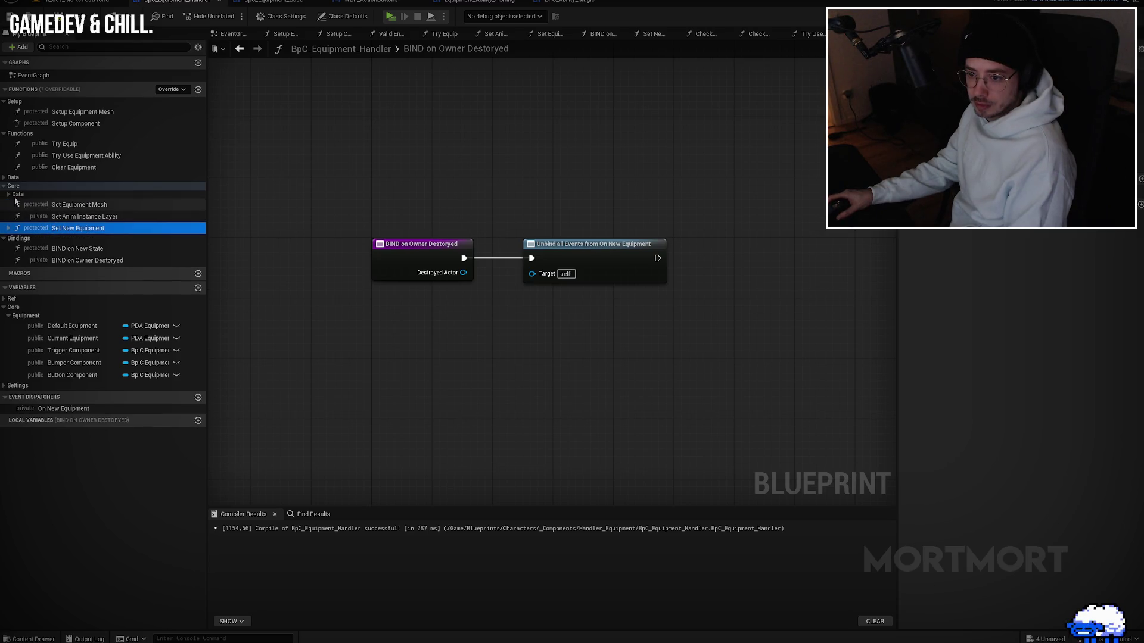
pyautogui.moveTo(61, 225); pyautogui.dragTo(57, 208)
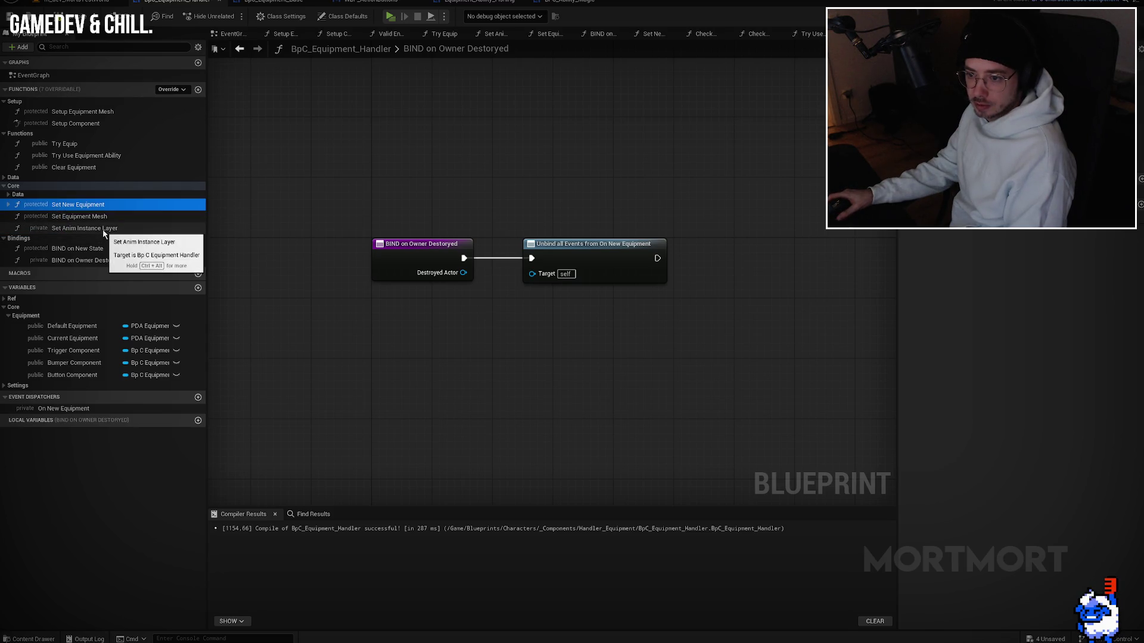
pyautogui.doubleClick(77, 204)
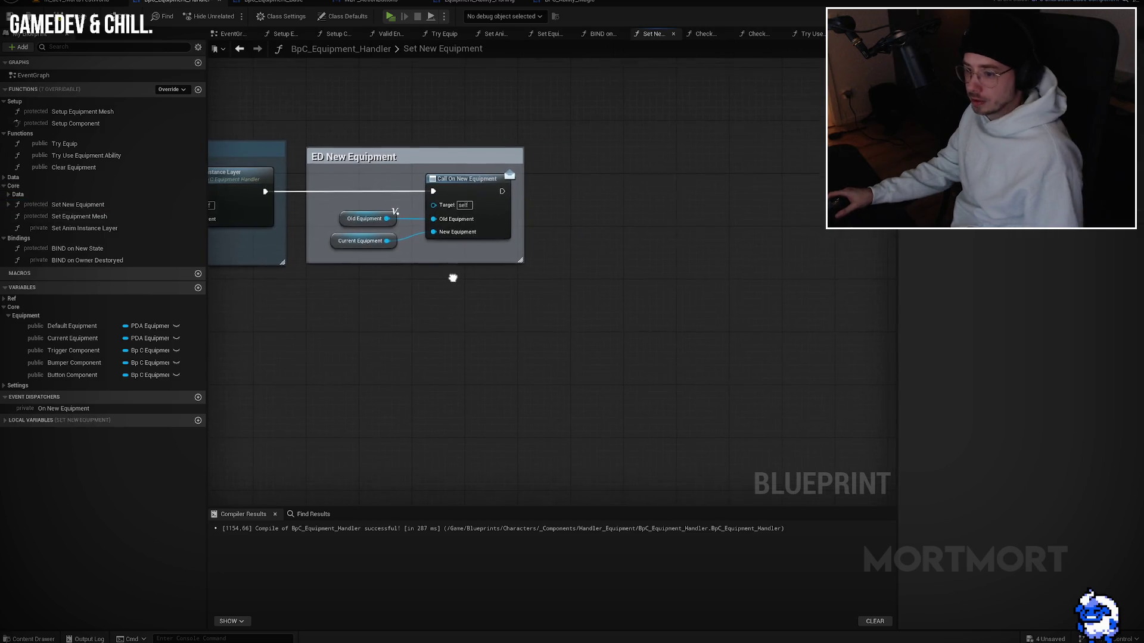
# Step: Drop Trigger, Bumper and Button Component setters into the Set New Equipment execution flow
pyautogui.moveTo(466, 331)
pyautogui.mouseDown()
pyautogui.moveTo(891, 309)
pyautogui.moveTo(786, 317)
pyautogui.moveTo(560, 208)
pyautogui.moveTo(503, 212)
pyautogui.mouseUp()
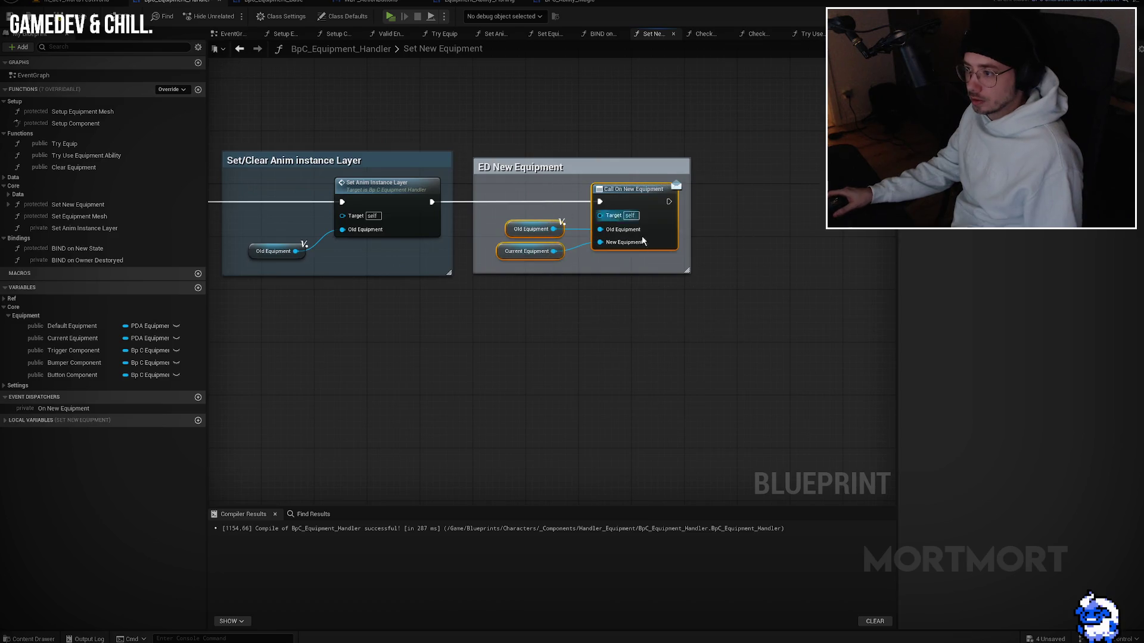
pyautogui.scroll(-2, 504, 212)
pyautogui.moveTo(757, 232)
pyautogui.mouseDown()
pyautogui.moveTo(535, 229)
pyautogui.moveTo(820, 208)
pyautogui.mouseUp()
pyautogui.click(74, 350)
pyautogui.moveTo(73, 350)
pyautogui.mouseDown()
pyautogui.moveTo(376, 227)
pyautogui.moveTo(502, 234)
pyautogui.mouseUp()
pyautogui.moveTo(74, 363)
pyautogui.mouseDown()
pyautogui.moveTo(529, 226)
pyautogui.moveTo(477, 233)
pyautogui.mouseUp()
pyautogui.moveTo(72, 374)
pyautogui.mouseDown()
pyautogui.moveTo(656, 243)
pyautogui.moveTo(603, 237)
pyautogui.moveTo(1143, 200)
pyautogui.mouseUp()
# Step: Pull the three setters out of the main flow, reconnect it, and paste them as a separate chain
pyautogui.moveTo(1063, 200); pyautogui.dragTo(497, 204)
pyautogui.moveTo(685, 192); pyautogui.dragTo(428, 261)
pyautogui.press('Delete')
pyautogui.moveTo(376, 199)
pyautogui.mouseDown()
pyautogui.moveTo(790, 200)
pyautogui.moveTo(536, 177)
pyautogui.mouseUp()
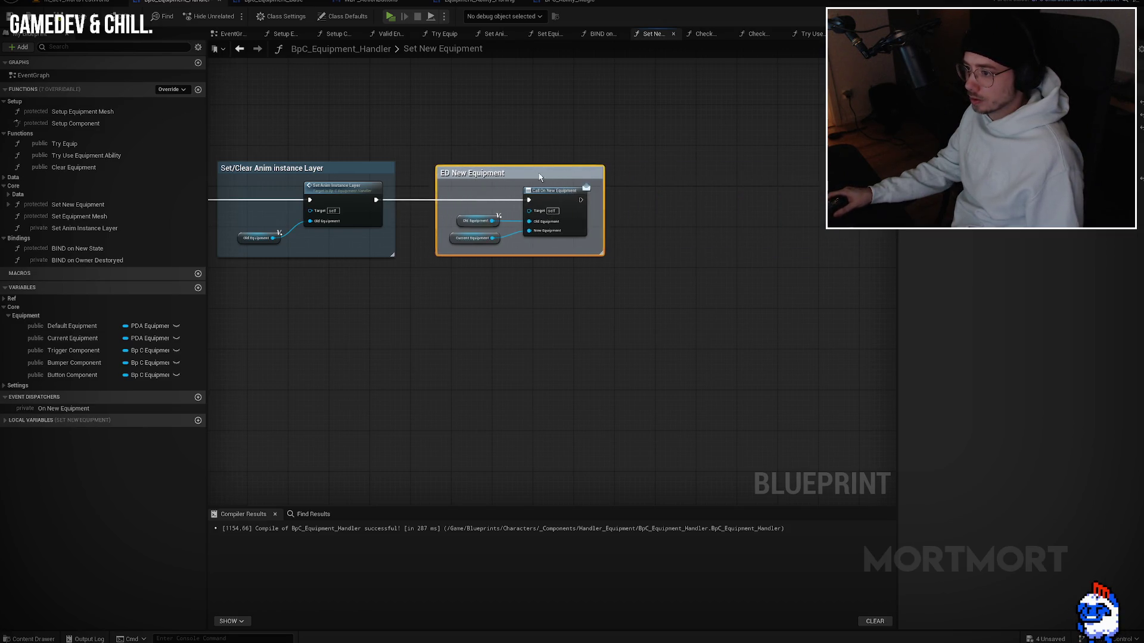
pyautogui.hotkey('ctrl', 'v')
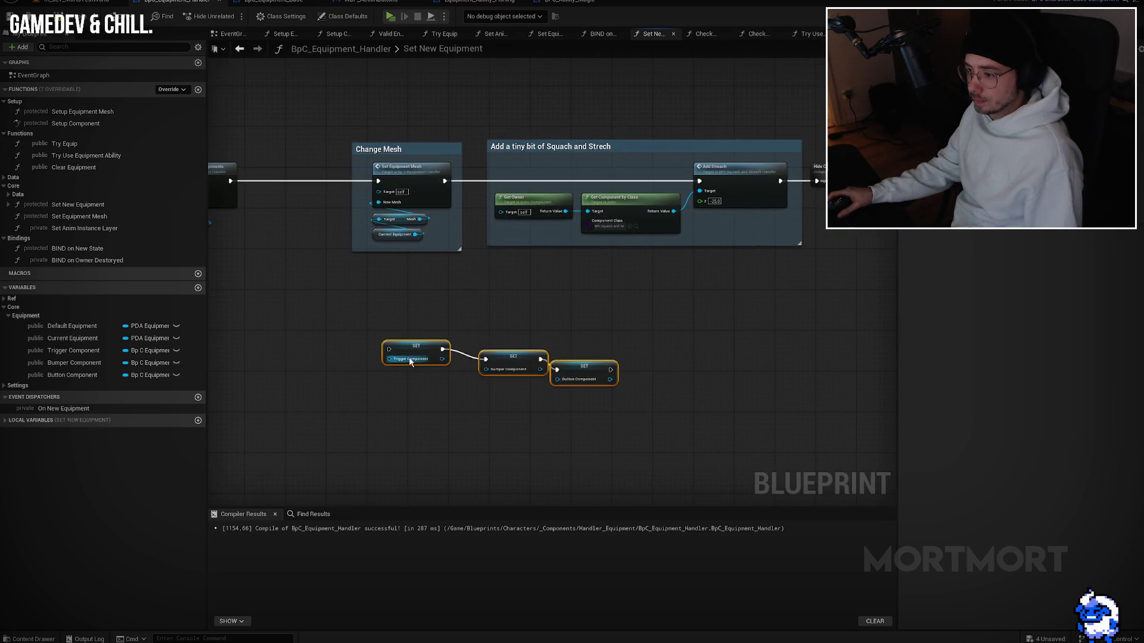
# Step: Collapse the Trigger Component setter into a new function named Set Equipment Components
pyautogui.rightClick(412, 355)
pyautogui.click(406, 354)
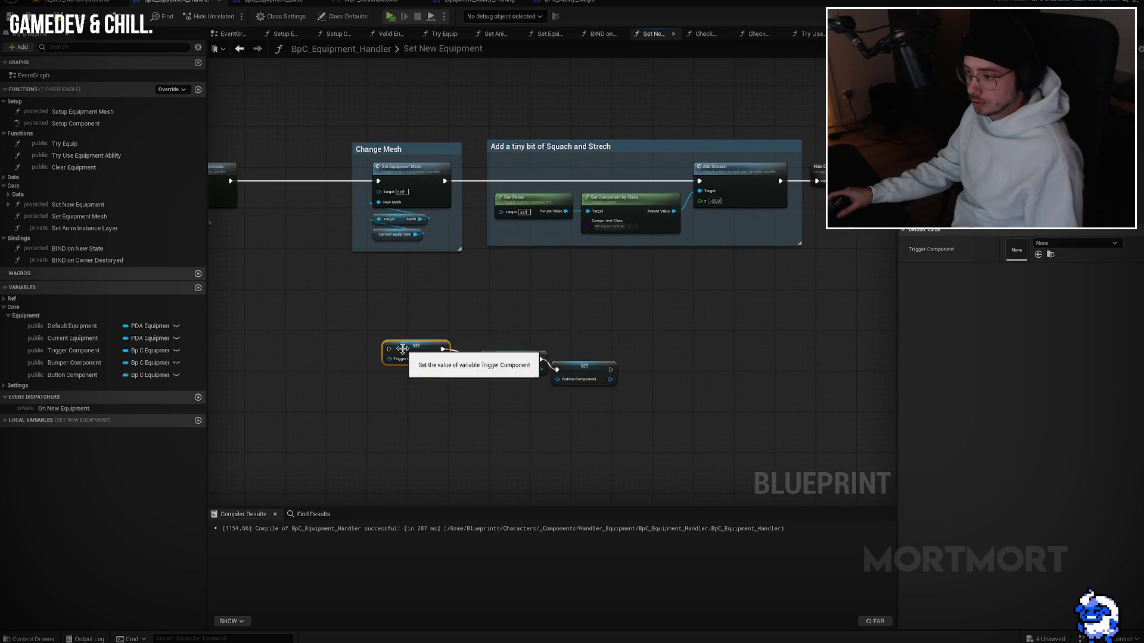
pyautogui.rightClick(405, 353)
pyautogui.click(442, 490)
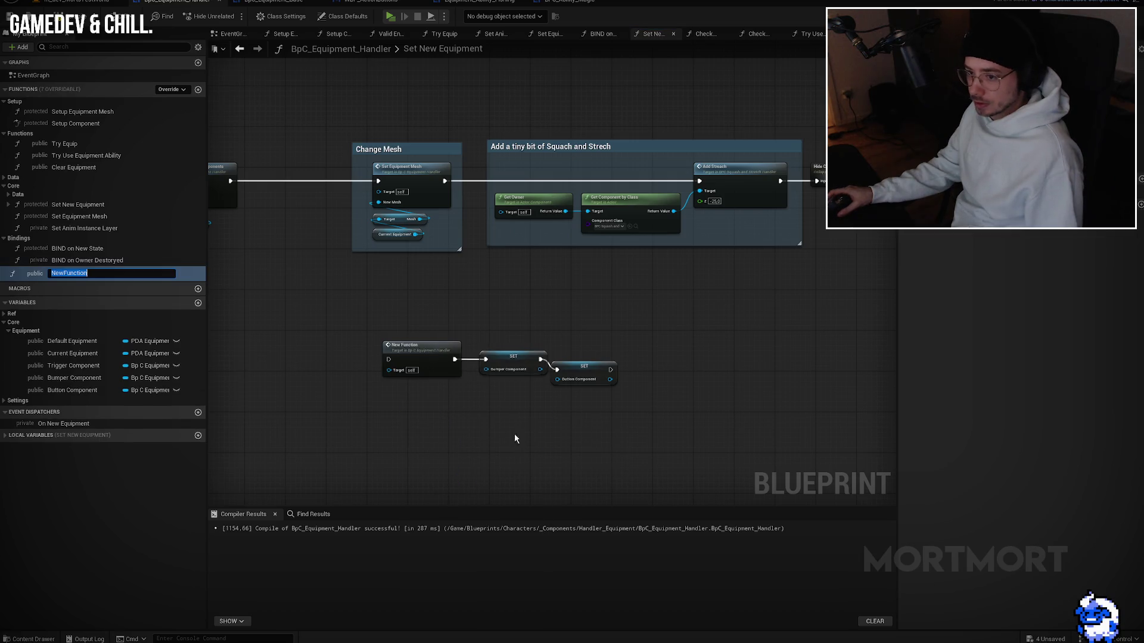
pyautogui.write('Set')
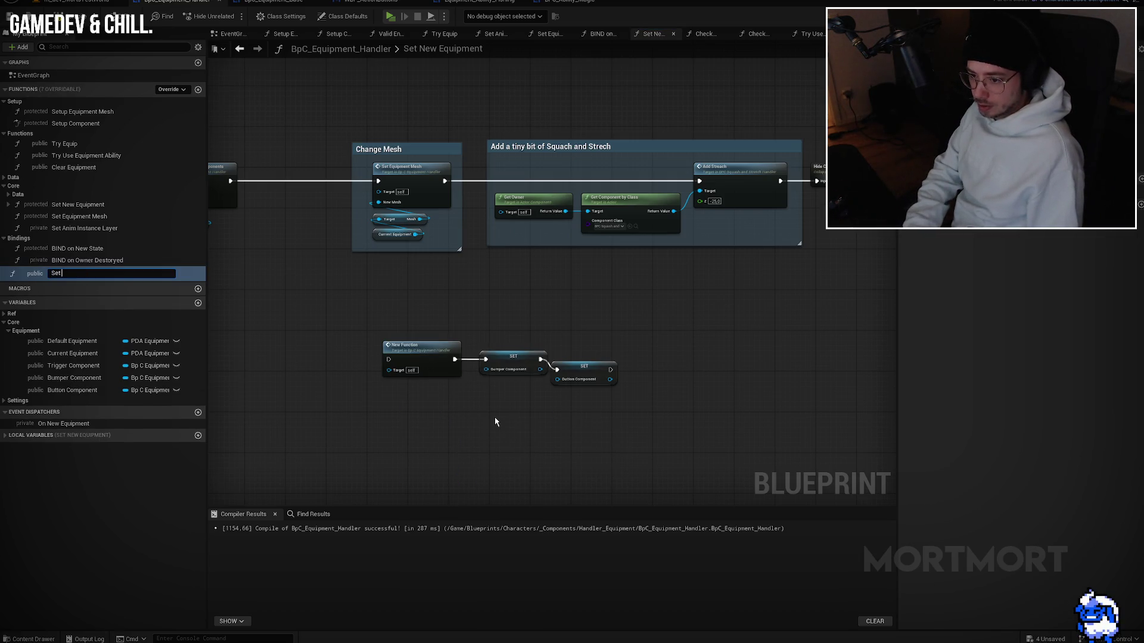
pyautogui.write(' Equip')
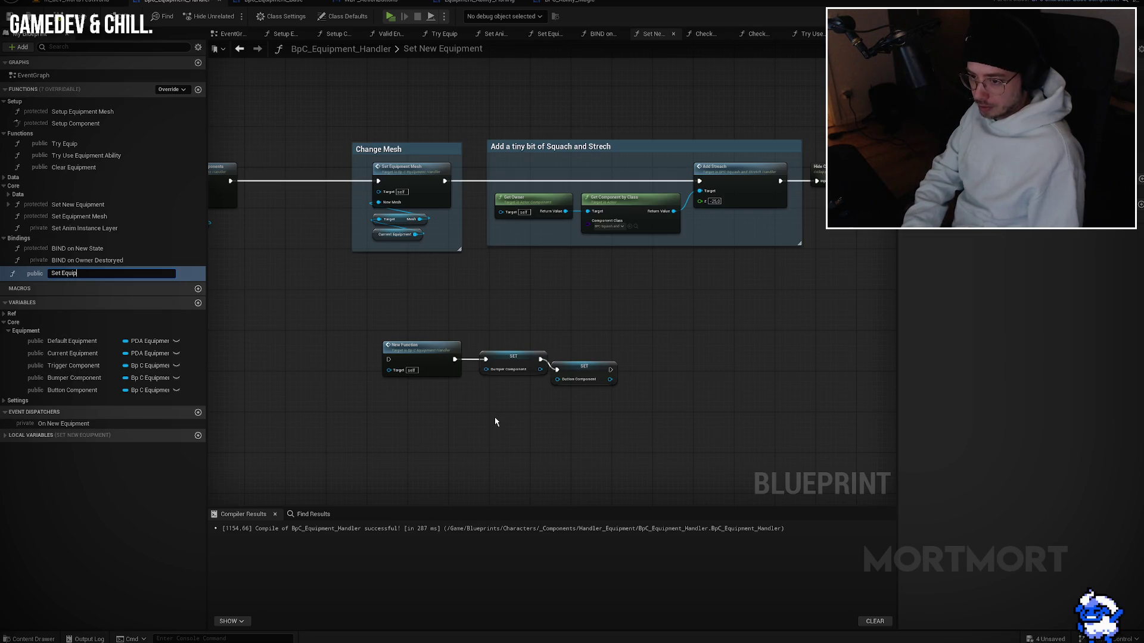
pyautogui.write('ment Components')
pyautogui.press('Return')
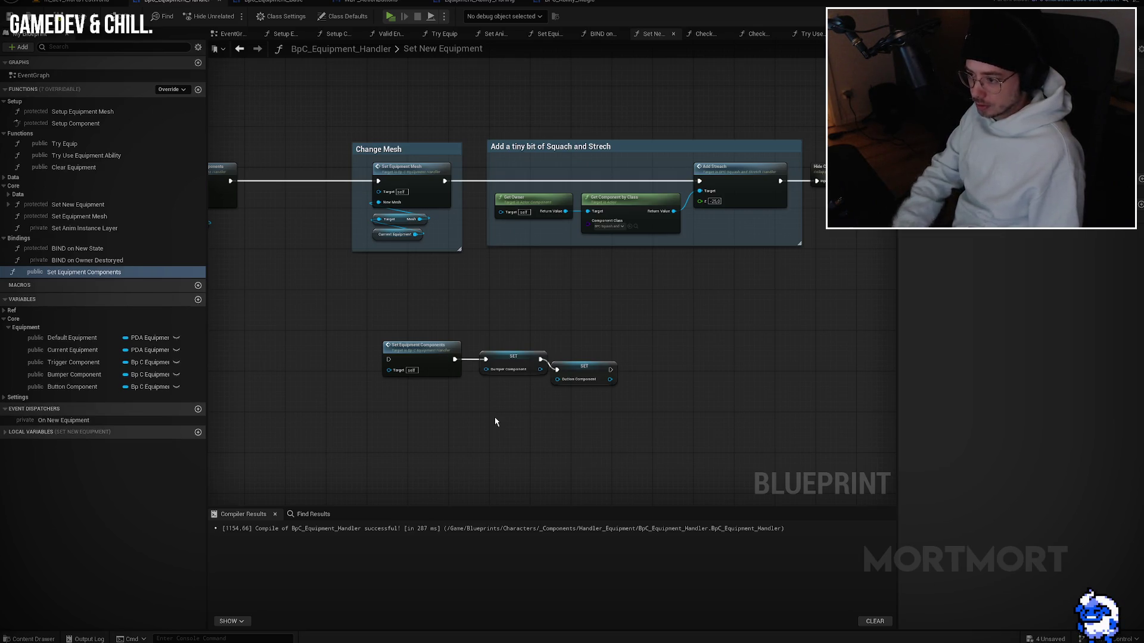
# Step: Move the Bumper and Button Component setters inside Set Equipment Components
pyautogui.moveTo(599, 348); pyautogui.dragTo(477, 385)
pyautogui.hotkey('ctrl', 'x')
pyautogui.doubleClick(424, 356)
pyautogui.hotkey('ctrl', 'v')
pyautogui.hotkey('alt', 'Left')
# Step: Wire the Set Equipment Components call after Check All Ability Components, then open and tidy its graph
pyautogui.moveTo(424, 355)
pyautogui.mouseDown()
pyautogui.moveTo(563, 397)
pyautogui.moveTo(453, 289)
pyautogui.mouseUp()
pyautogui.moveTo(324, 310)
pyautogui.mouseDown()
pyautogui.moveTo(459, 355)
pyautogui.moveTo(480, 296)
pyautogui.mouseUp()
pyautogui.moveTo(591, 337); pyautogui.dragTo(544, 275)
pyautogui.moveTo(470, 280); pyautogui.dragTo(669, 283)
pyautogui.doubleClick(542, 277)
pyautogui.moveTo(500, 268); pyautogui.dragTo(383, 218)
pyautogui.click(474, 301)
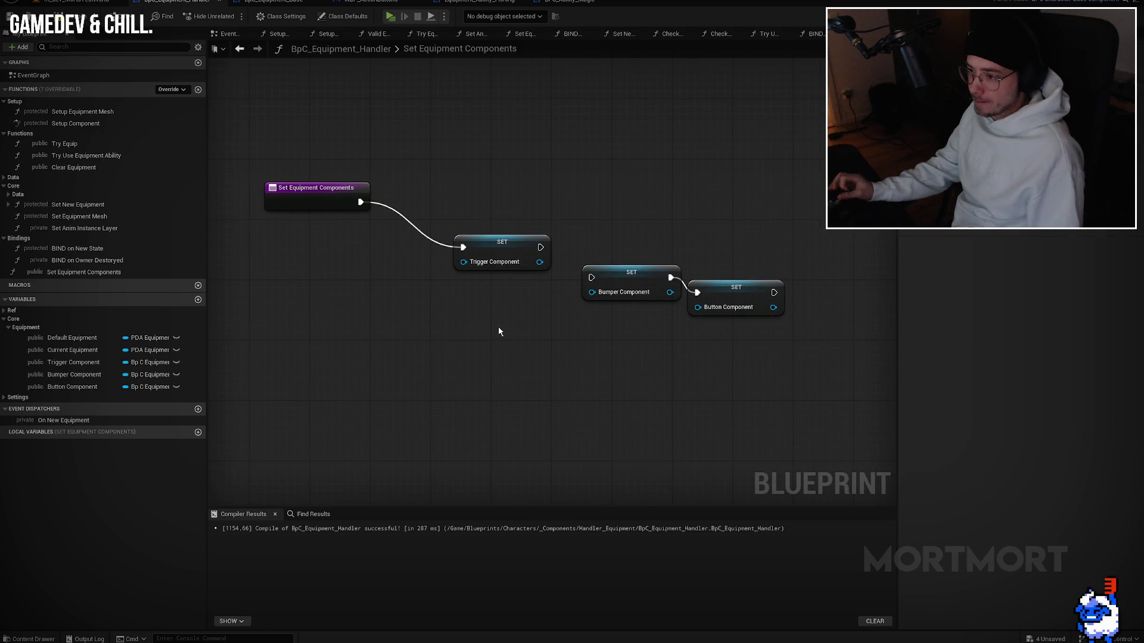
# Step: Detach the Trigger Component setter from the entry node and move it lower
pyautogui.keyDown('alt'); pyautogui.click(463, 247); pyautogui.keyUp('alt')
pyautogui.moveTo(470, 250); pyautogui.dragTo(463, 333)
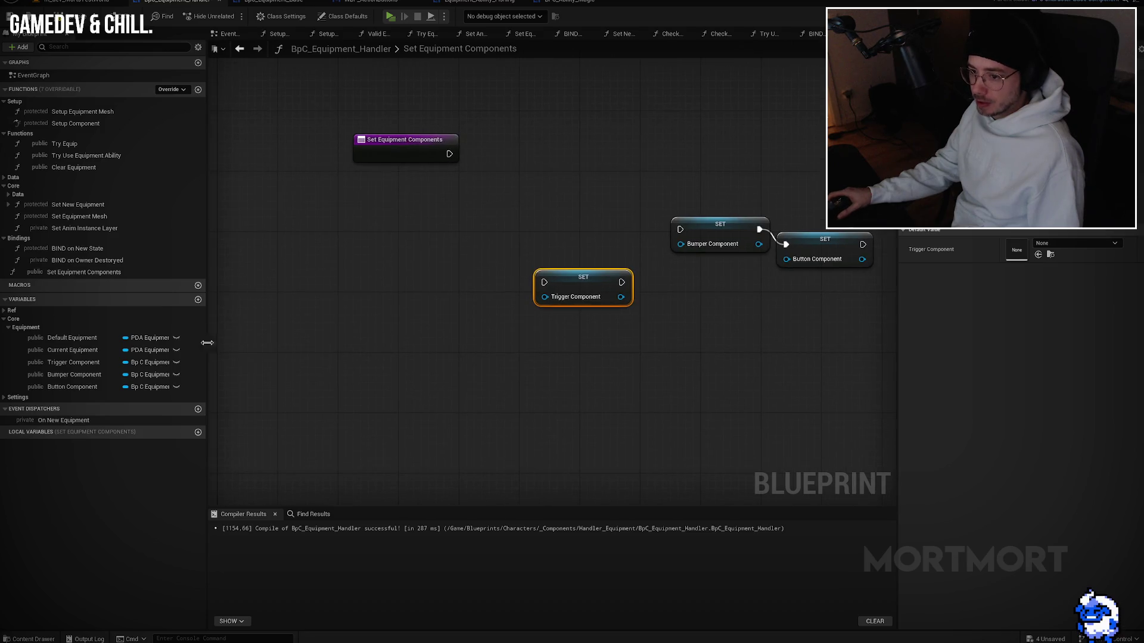
pyautogui.doubleClick(78, 205)
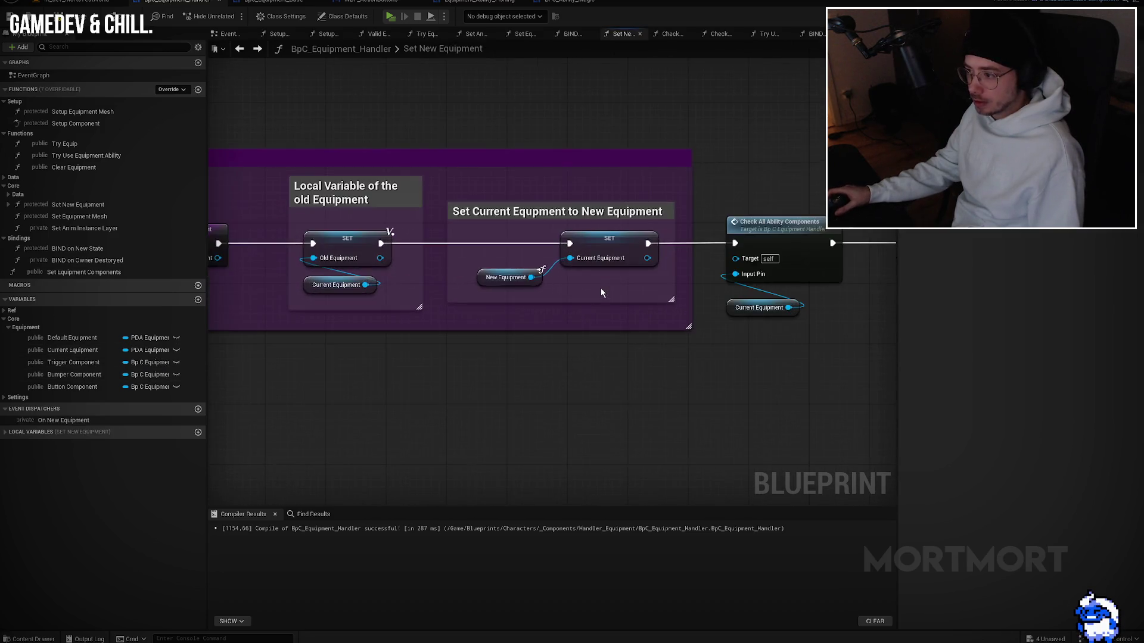
pyautogui.hotkey('alt', 'Left')
# Step: Add a Current Equipment getter, a Trigger Component lookup, and a Get Owner node
pyautogui.moveTo(71, 350)
pyautogui.mouseDown()
pyautogui.moveTo(340, 327)
pyautogui.moveTo(441, 380)
pyautogui.mouseUp()
pyautogui.click(375, 374)
pyautogui.write('get compo')
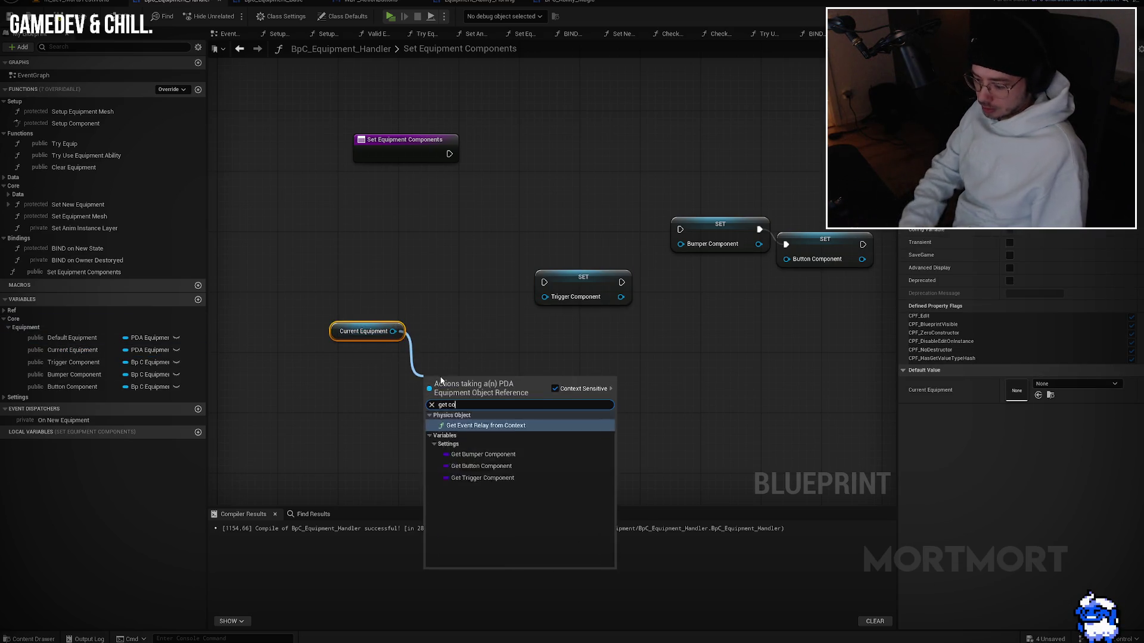
pyautogui.click(483, 458)
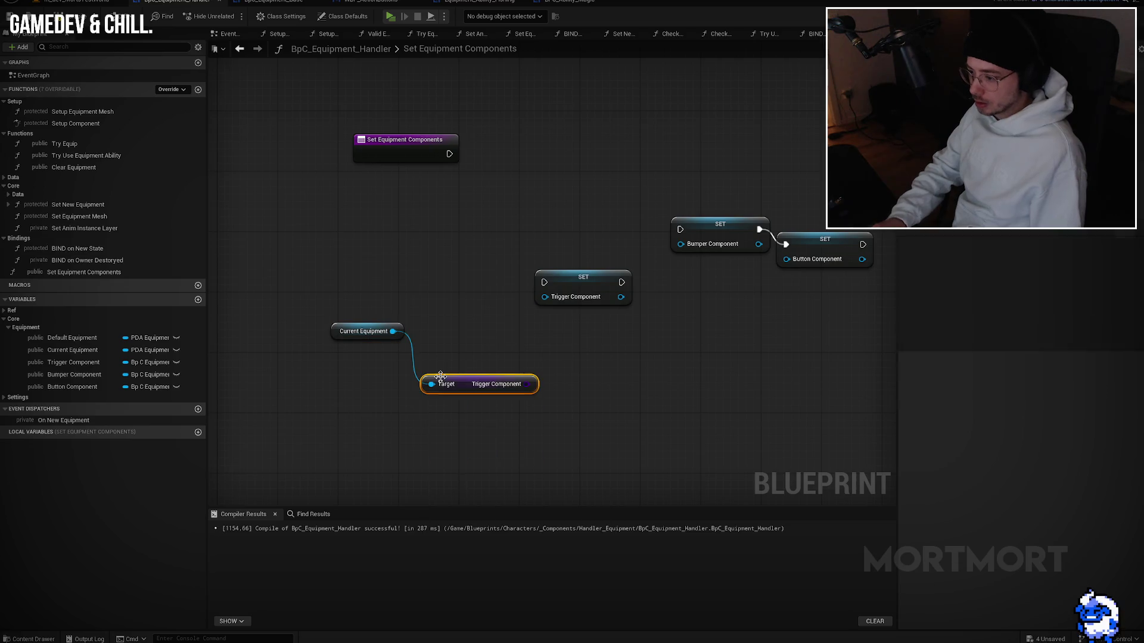
pyautogui.rightClick(513, 462)
pyautogui.write('set trigger')
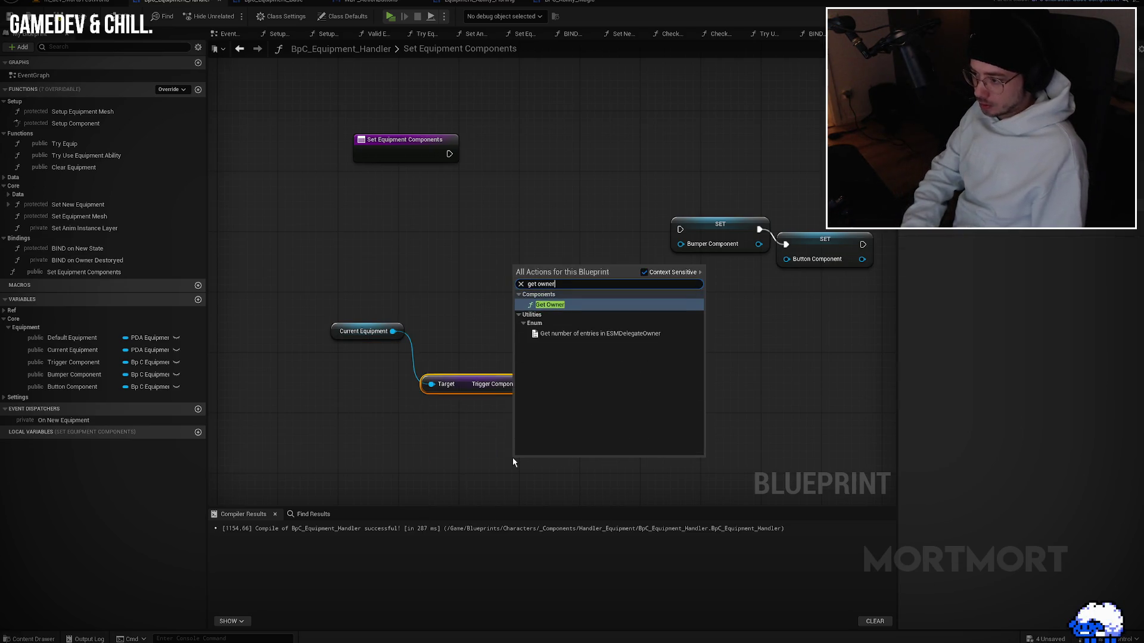
pyautogui.press('Return')
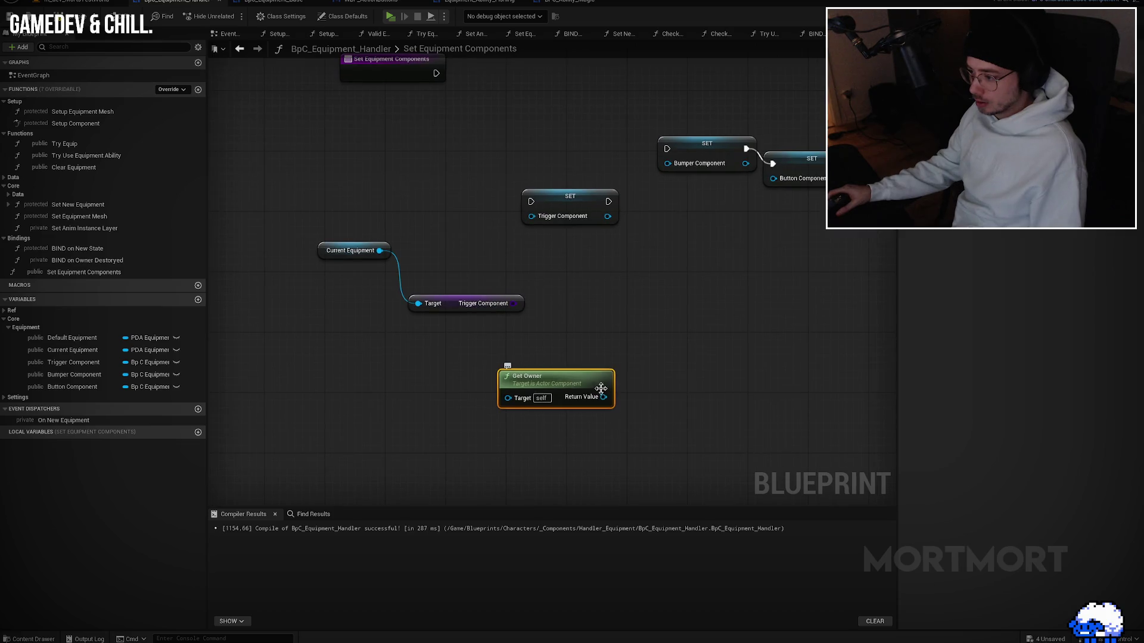
# Step: Add a Get Component by Class node fed by Get Owner
pyautogui.moveTo(604, 397); pyautogui.dragTo(685, 356)
pyautogui.write('get')
pyautogui.press('BackSpace')
pyautogui.press('BackSpace')
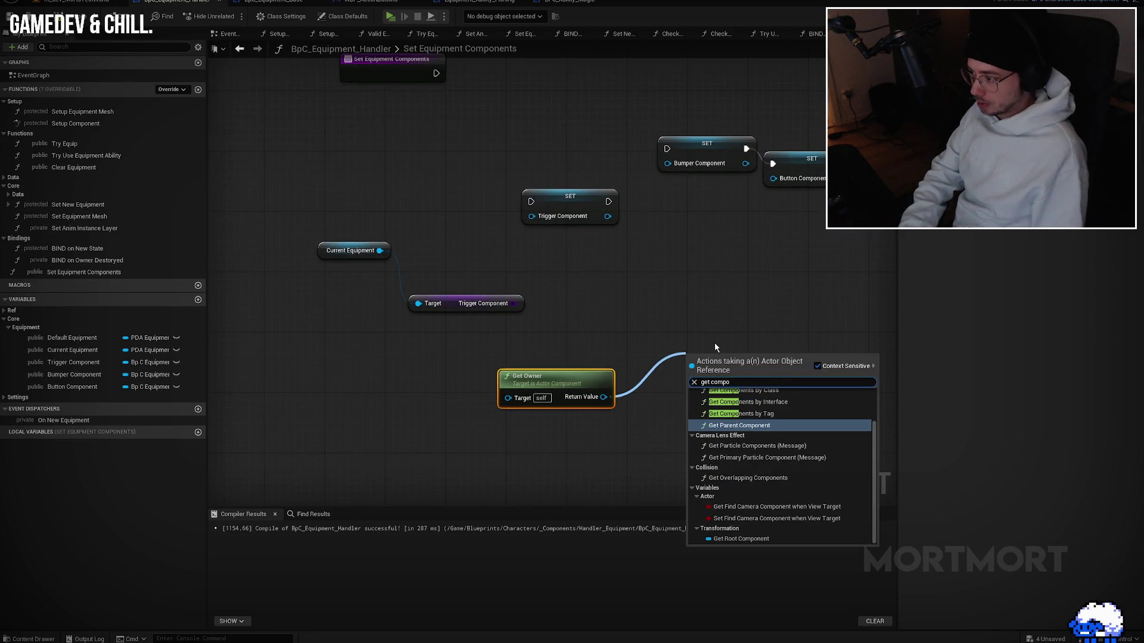
pyautogui.write('et component by class')
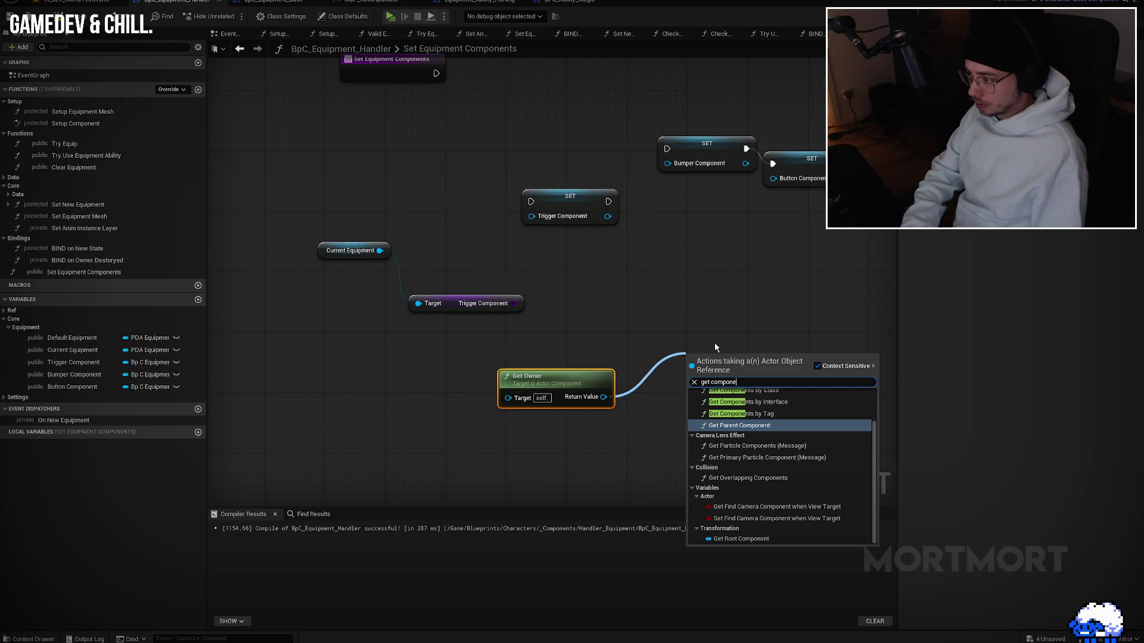
pyautogui.press('Return')
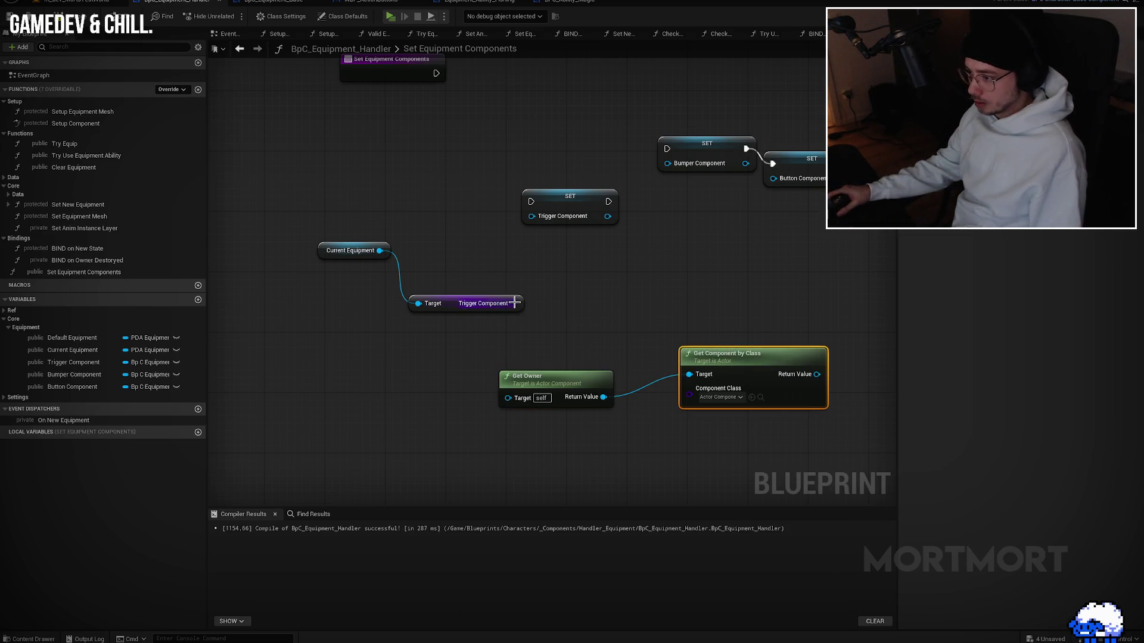
# Step: Set Get Component by Class to the equipment component class and select it with Get Owner
pyautogui.click(739, 398)
pyautogui.write('eq')
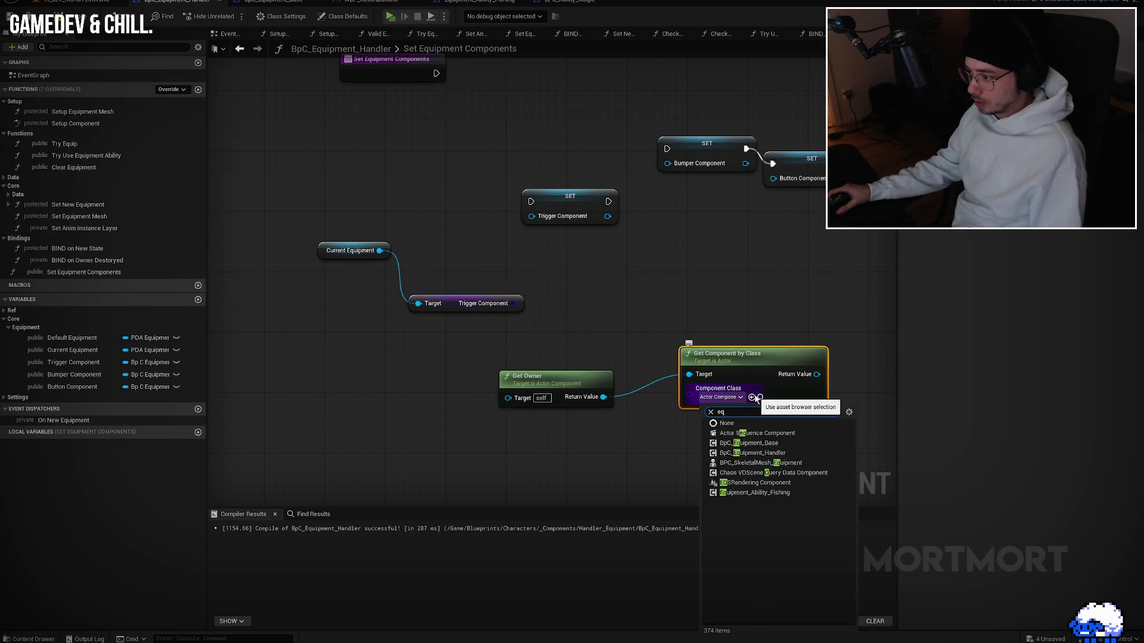
pyautogui.click(799, 444)
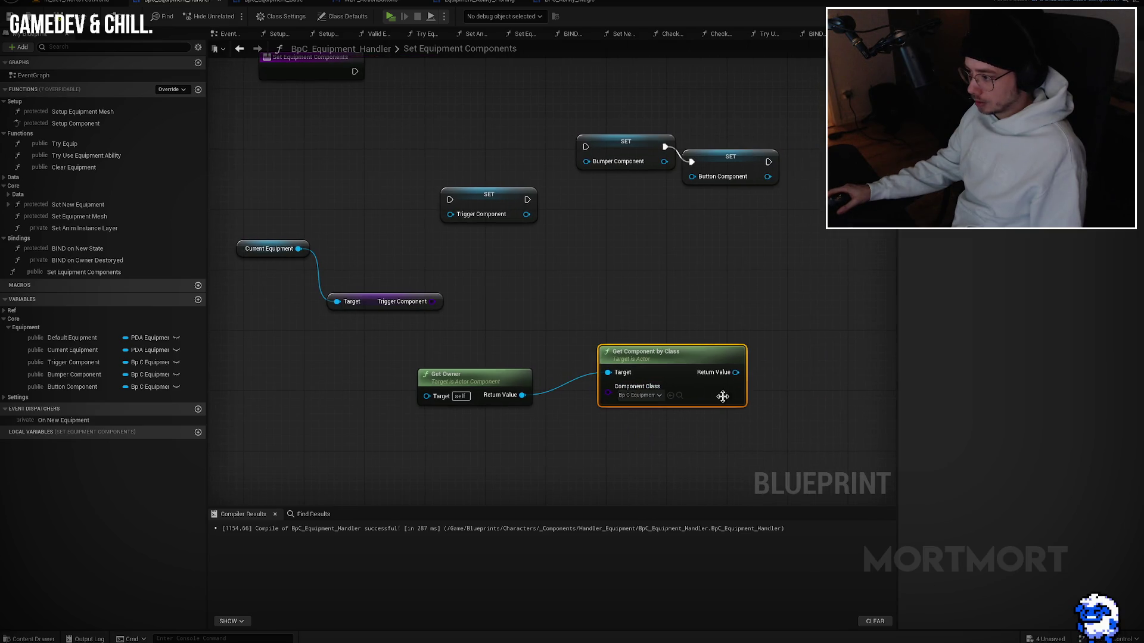
pyautogui.moveTo(753, 372); pyautogui.dragTo(822, 362)
pyautogui.click(846, 381)
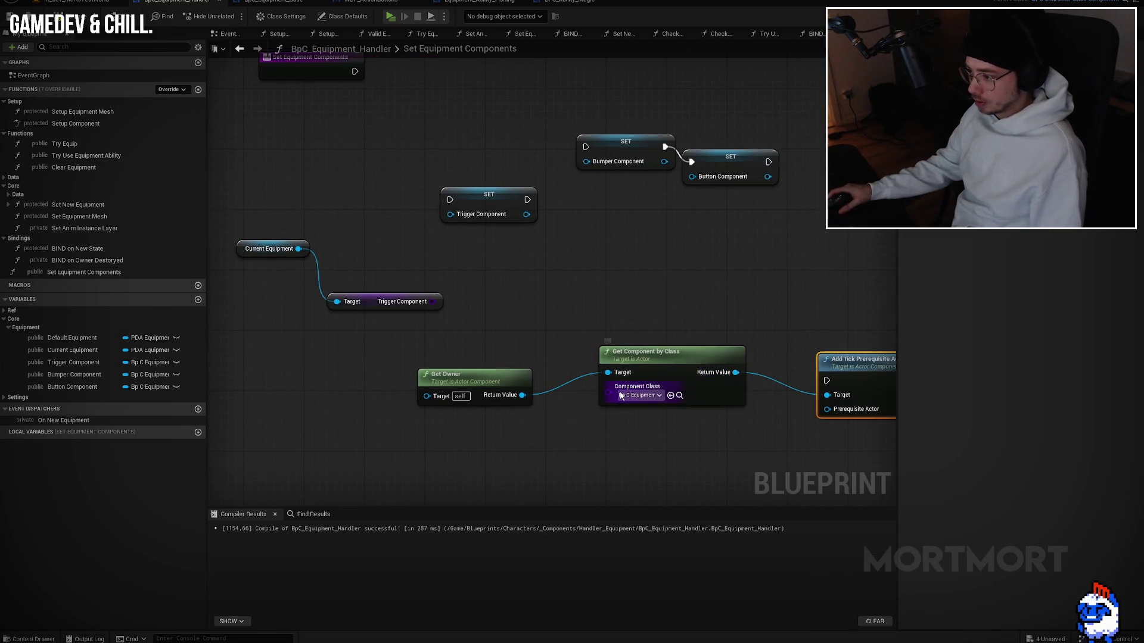
pyautogui.click(639, 395)
pyautogui.write('r')
pyautogui.click(652, 393)
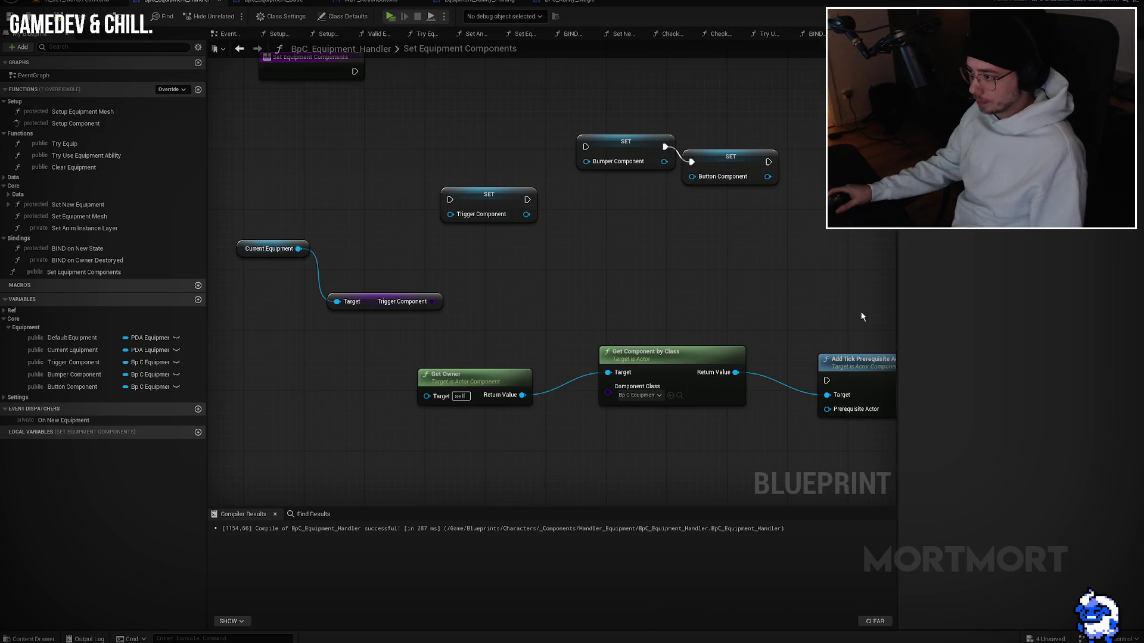
pyautogui.moveTo(858, 311); pyautogui.dragTo(518, 432)
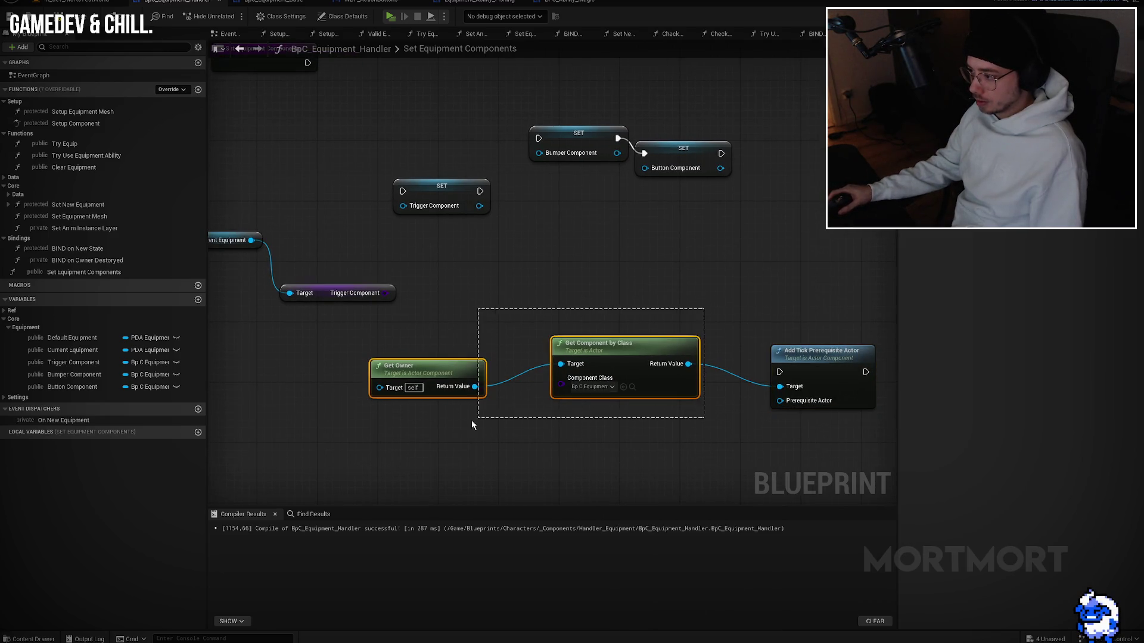
pyautogui.rightClick(621, 362)
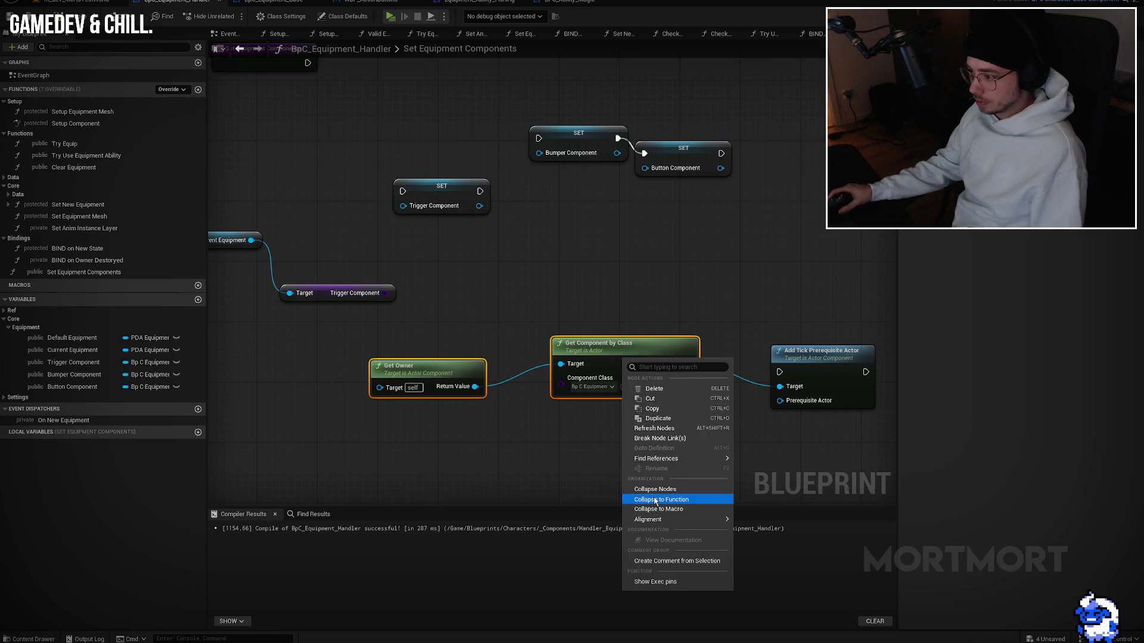
# Step: Collapse Get Owner and Get Component by Class into 'Get Euipment Compoennt' and move it into Data
pyautogui.click(656, 501)
pyautogui.write('Get Equi')
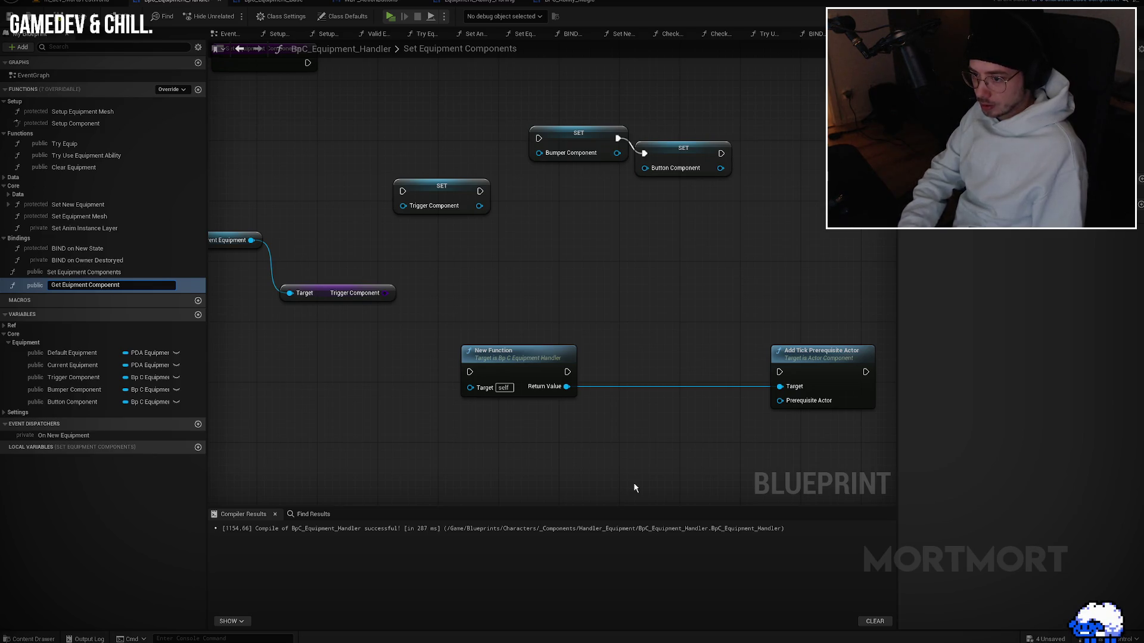
pyautogui.write('t')
pyautogui.press('Return')
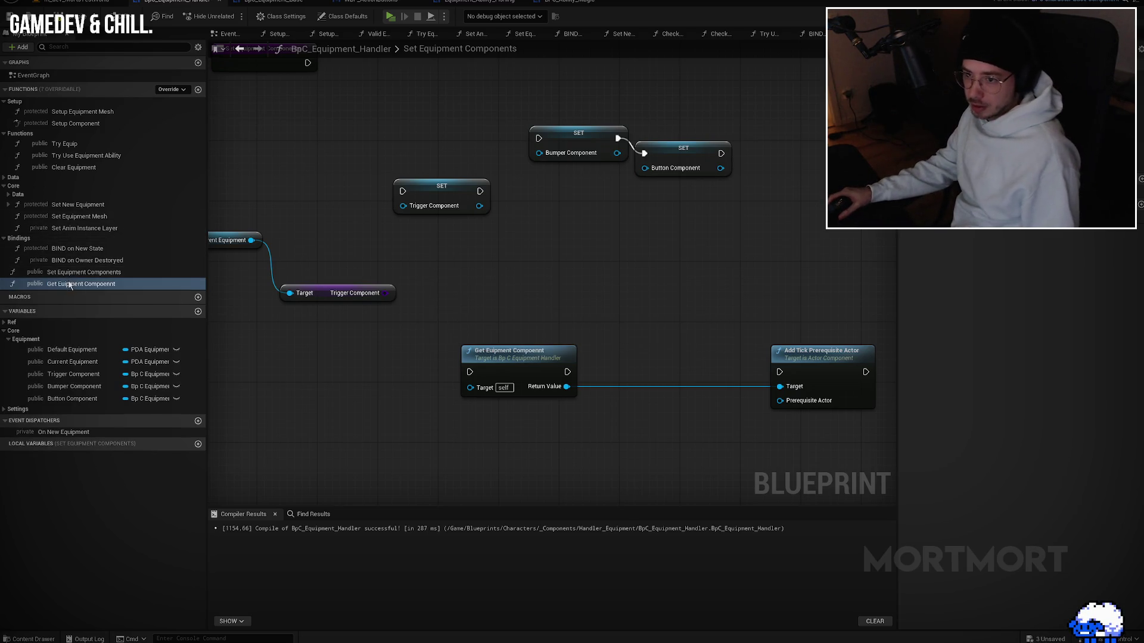
pyautogui.moveTo(69, 284); pyautogui.dragTo(40, 188)
pyautogui.moveTo(25, 235)
pyautogui.mouseDown()
pyautogui.moveTo(27, 151)
pyautogui.moveTo(16, 179)
pyautogui.mouseUp()
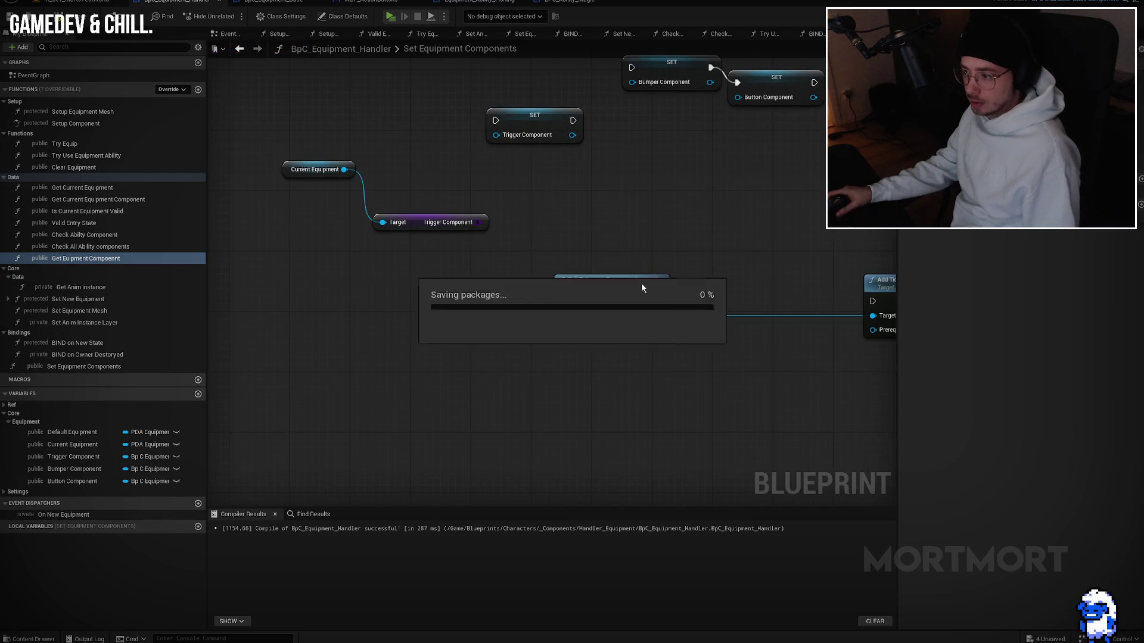
# Step: Expose Component Class as a function input typed Bp C Equipment Base
pyautogui.doubleClick(590, 299)
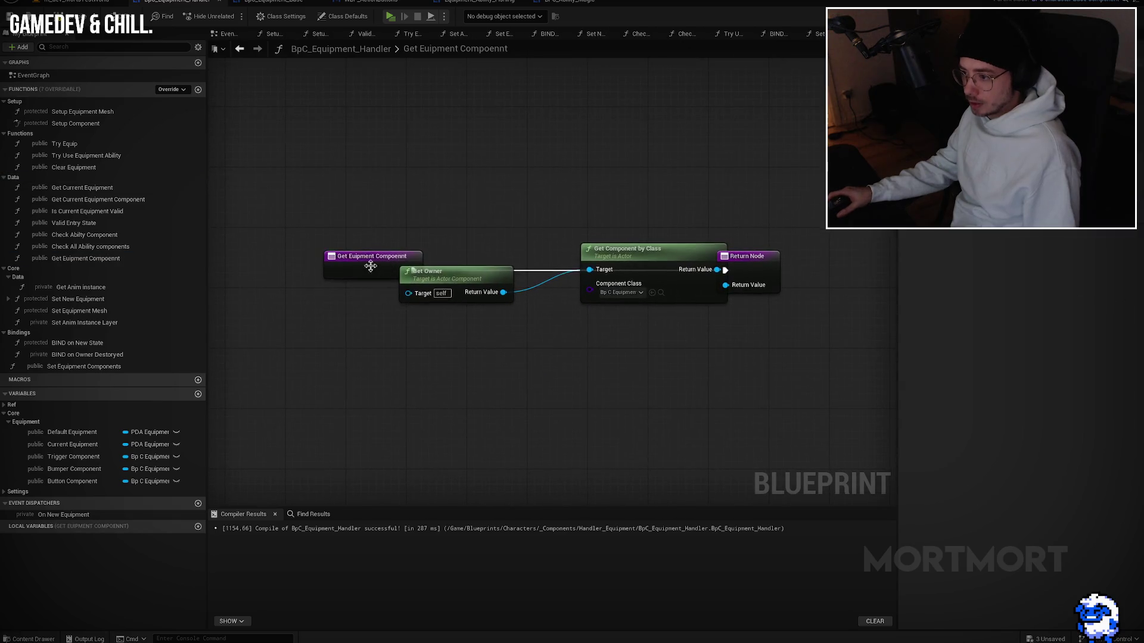
pyautogui.moveTo(777, 241); pyautogui.dragTo(823, 194)
pyautogui.moveTo(589, 285); pyautogui.dragTo(524, 218)
pyautogui.click(481, 193)
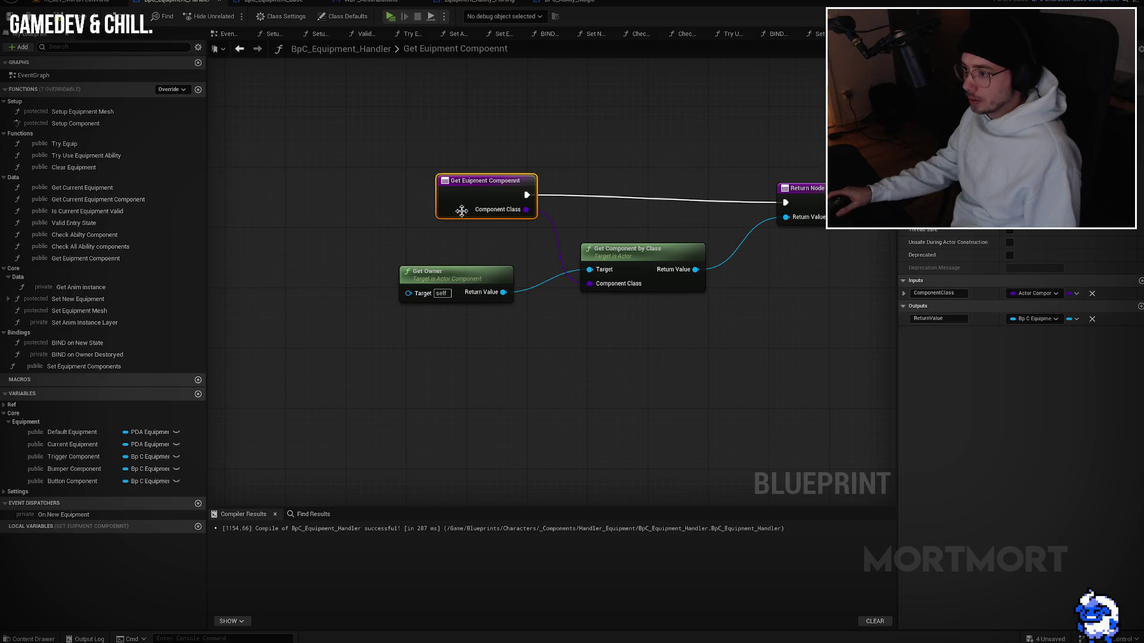
pyautogui.click(1025, 294)
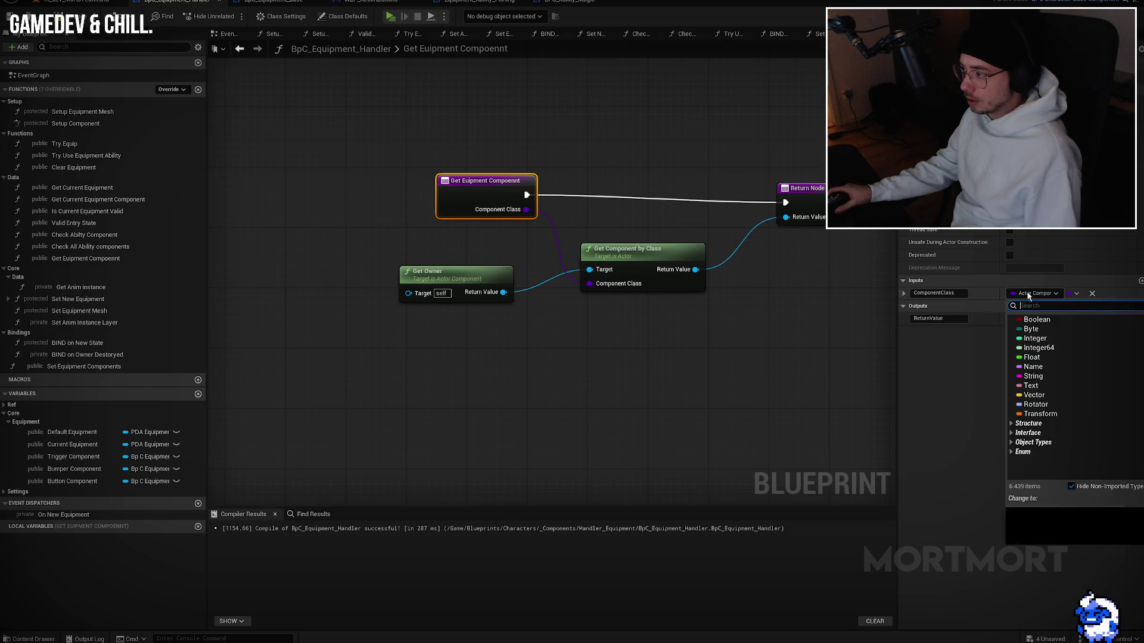
pyautogui.write('equipm')
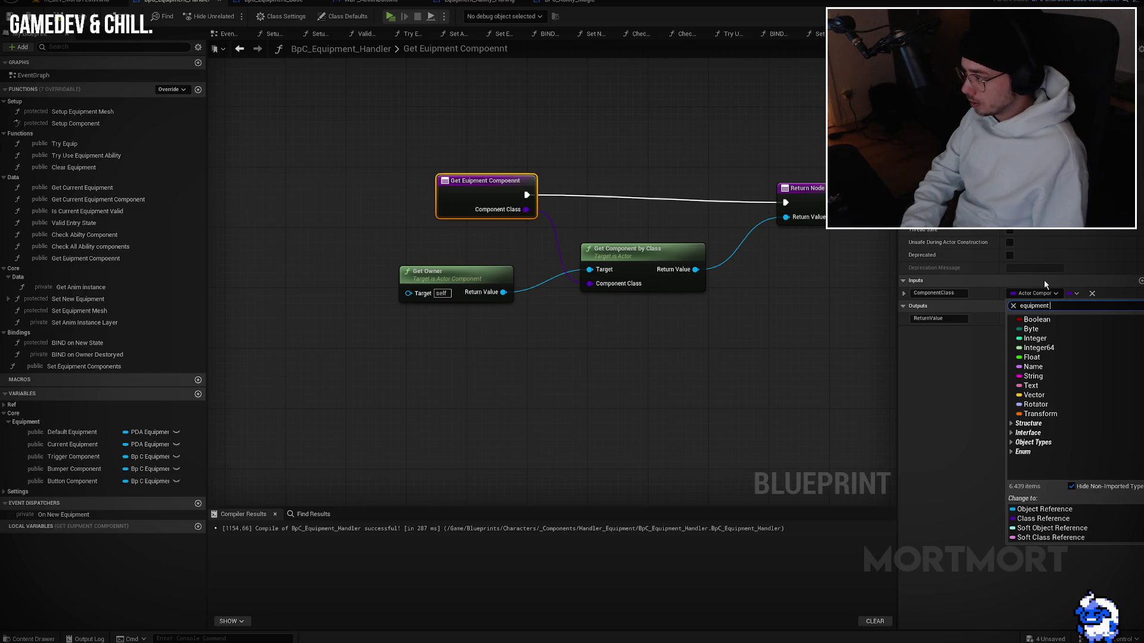
pyautogui.write('ent')
pyautogui.press('Down')
pyautogui.press('Down')
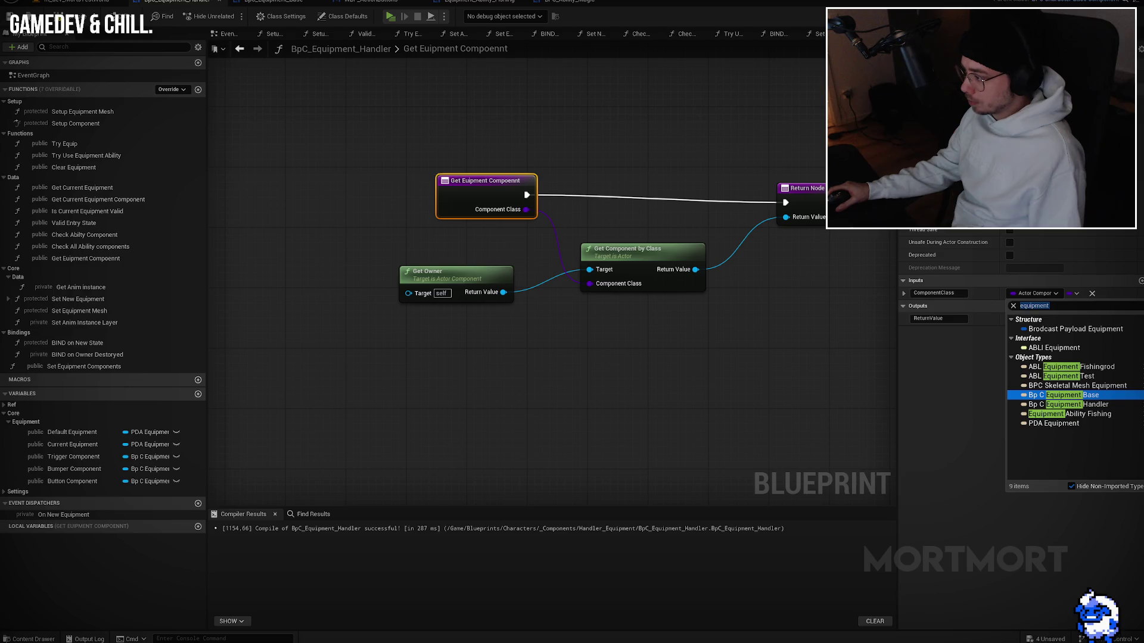
pyautogui.press('Return')
# Step: Add an Is Valid check on the found component before the Return Node, then go back
pyautogui.click(736, 223)
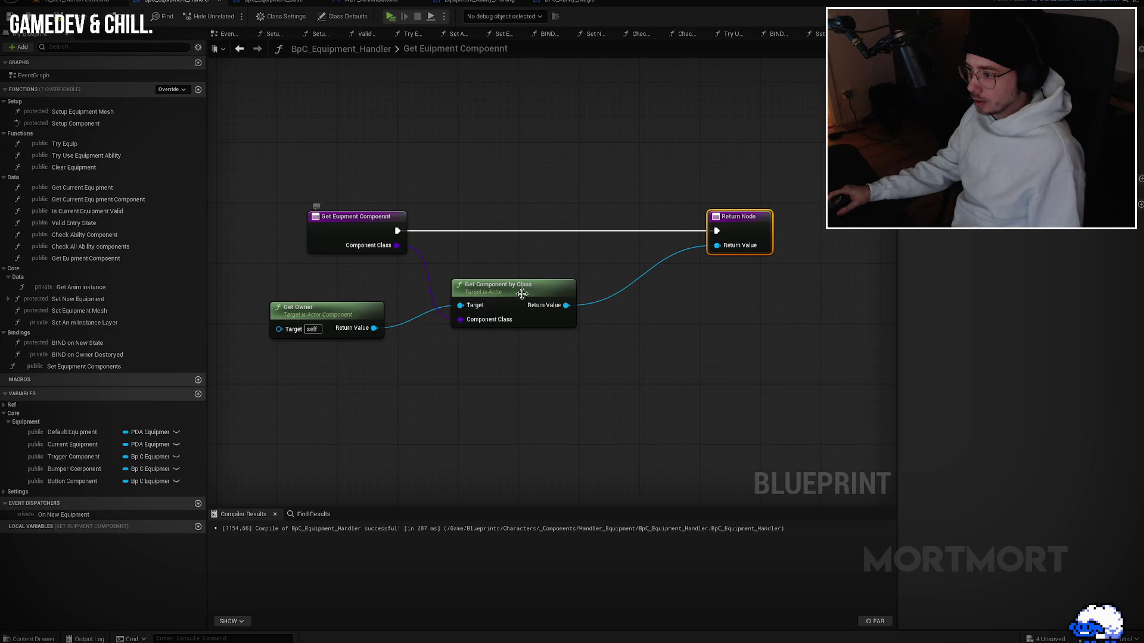
pyautogui.moveTo(566, 305)
pyautogui.mouseDown()
pyautogui.moveTo(611, 260)
pyautogui.moveTo(549, 263)
pyautogui.moveTo(397, 231)
pyautogui.mouseUp()
pyautogui.write('isvalid')
pyautogui.press('Return')
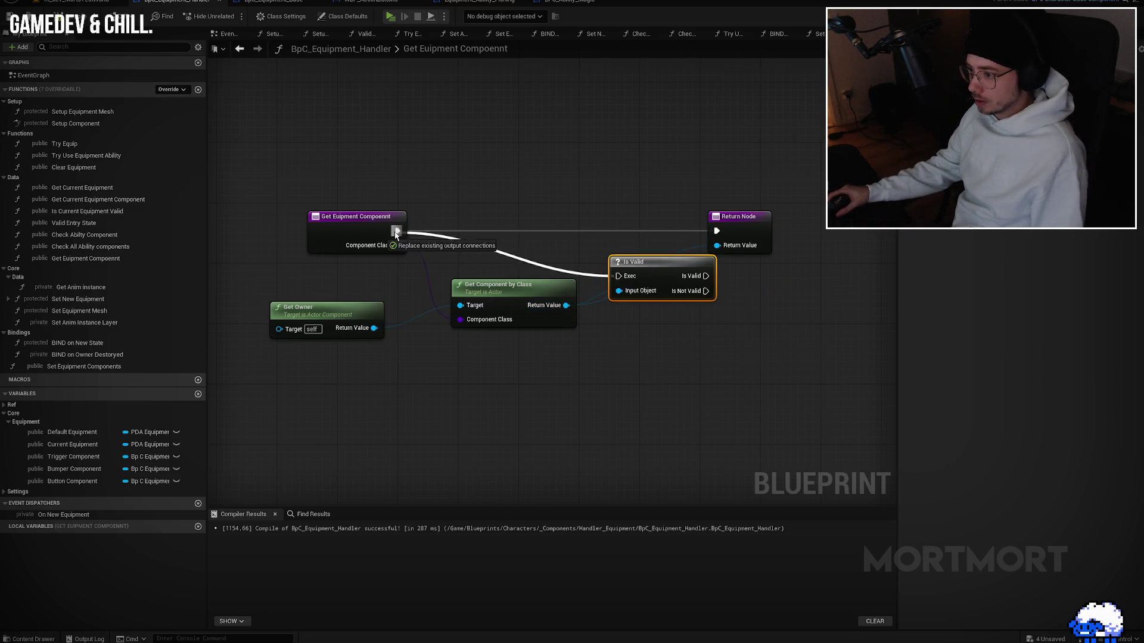
pyautogui.moveTo(629, 258)
pyautogui.mouseDown()
pyautogui.moveTo(638, 223)
pyautogui.moveTo(717, 230)
pyautogui.mouseUp()
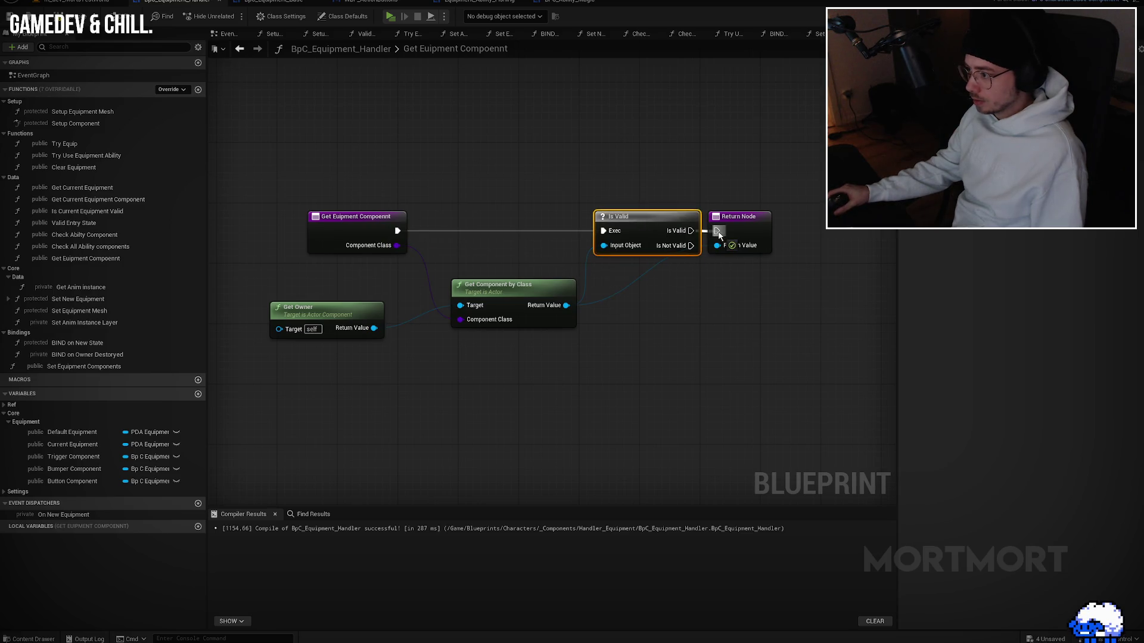
pyautogui.hotkey('alt', 'Left')
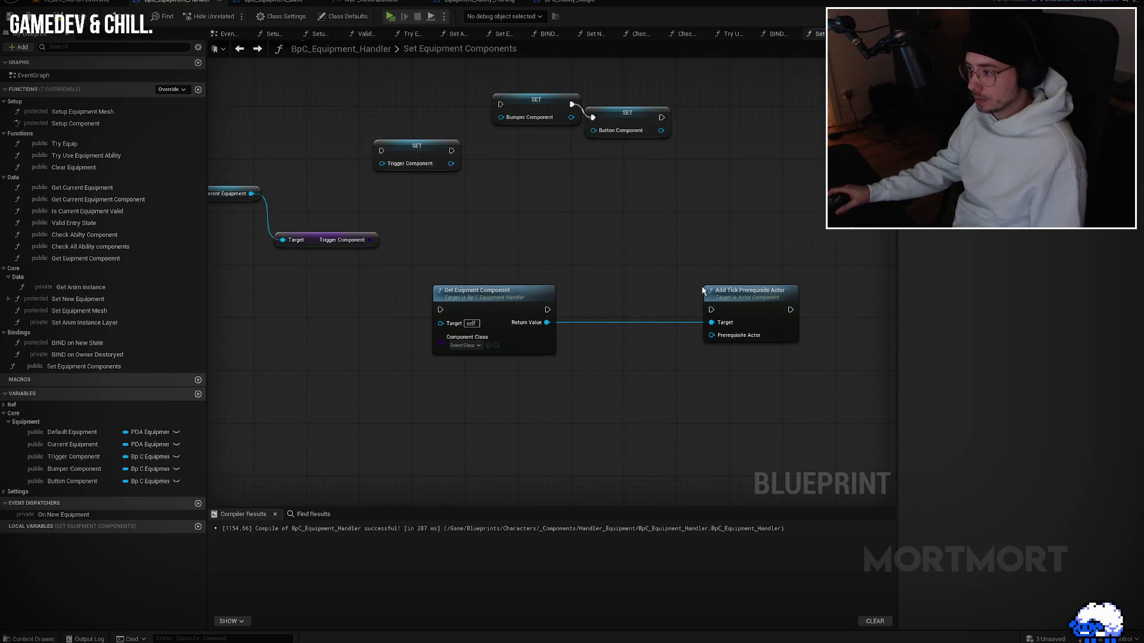
# Step: Make Get Euipment Compoennt a pure function and delete the Add Tick Prerequisite Actor node
pyautogui.click(472, 339)
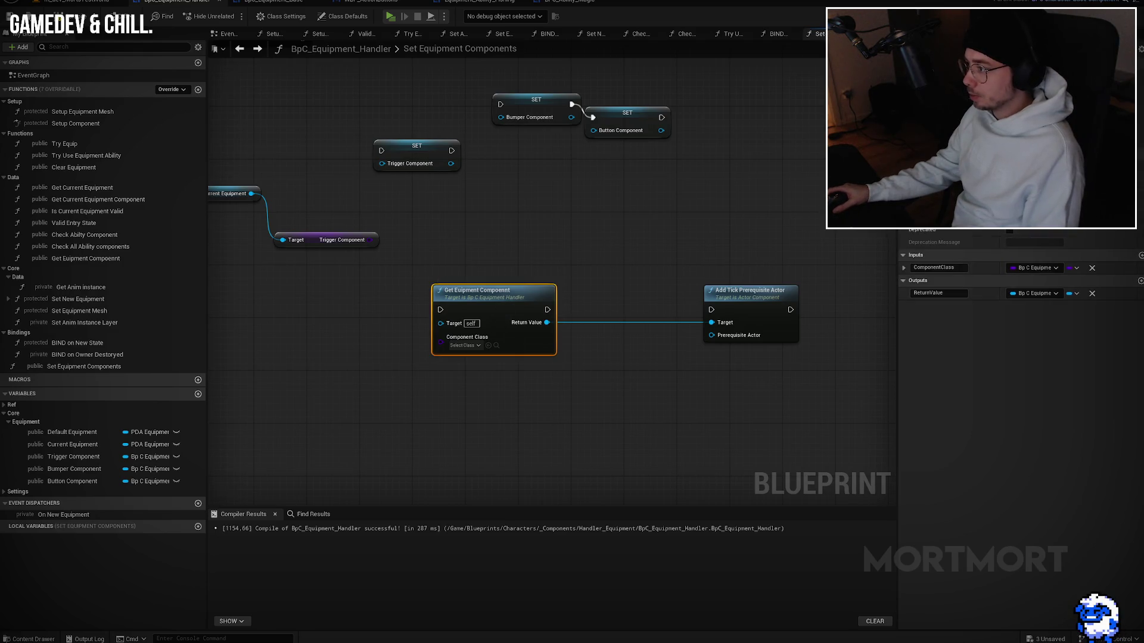
pyautogui.click(1008, 192)
pyautogui.click(738, 344)
pyautogui.press('Delete')
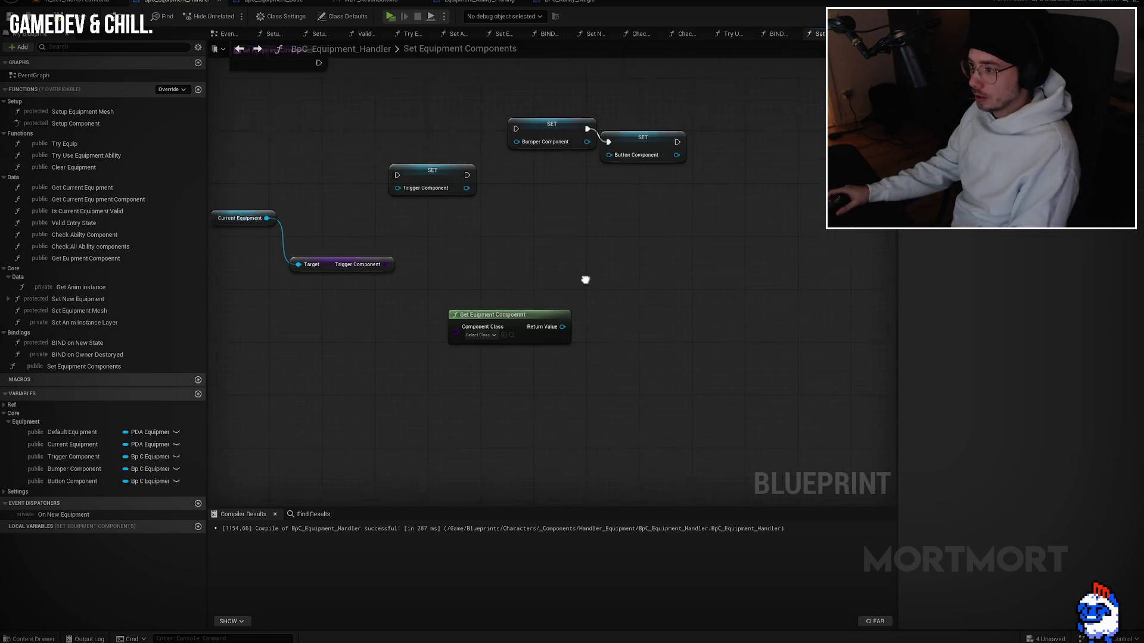
# Step: Wire the Trigger Component getter into the Component Class input and realign the nodes
pyautogui.moveTo(569, 361); pyautogui.dragTo(509, 328)
pyautogui.moveTo(441, 306); pyautogui.dragTo(456, 335)
pyautogui.moveTo(394, 305); pyautogui.dragTo(366, 325)
pyautogui.press('q')
pyautogui.moveTo(464, 366); pyautogui.dragTo(509, 342)
pyautogui.click(530, 310)
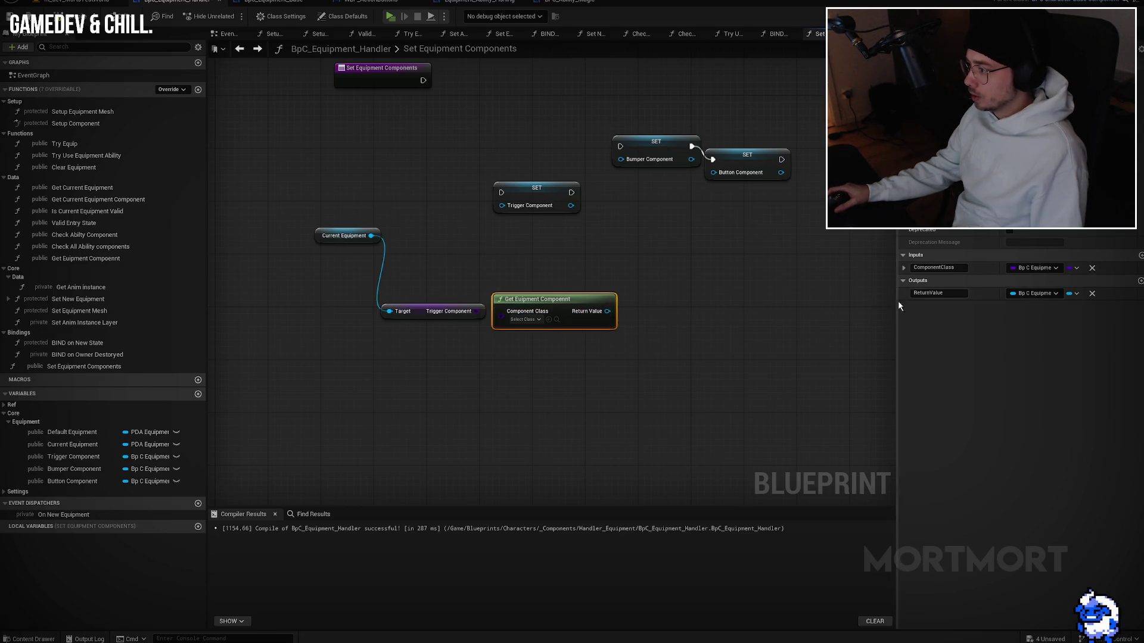
# Step: Change the ComponentClass input to Enum Action Type and delete the Current Equipment and Trigger Component getters
pyautogui.click(1049, 267)
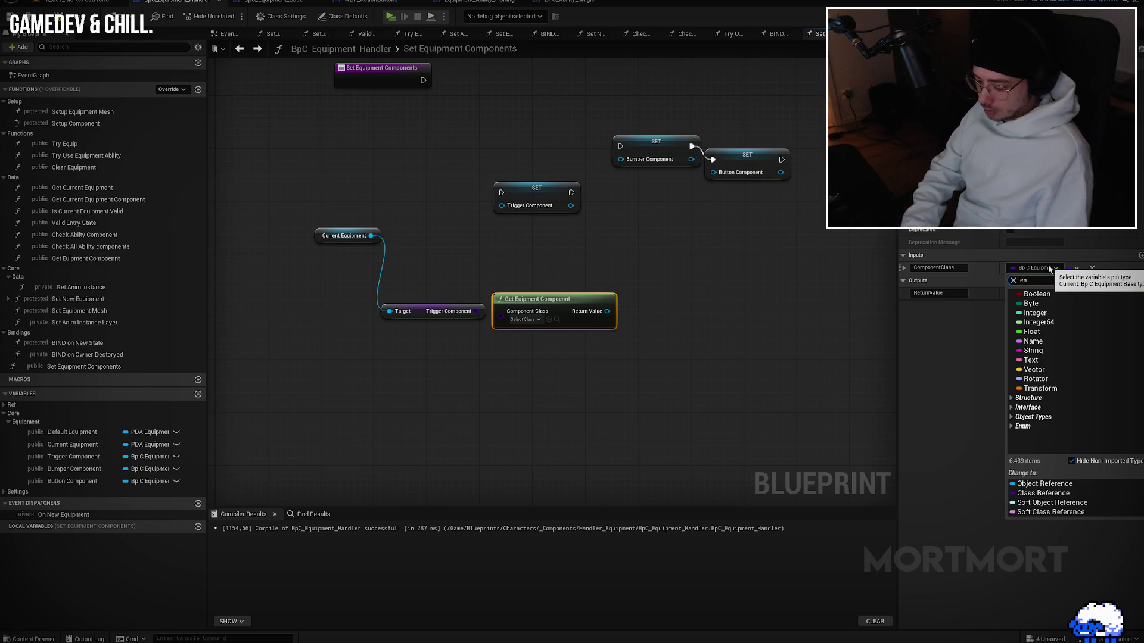
pyautogui.write('enum type ac')
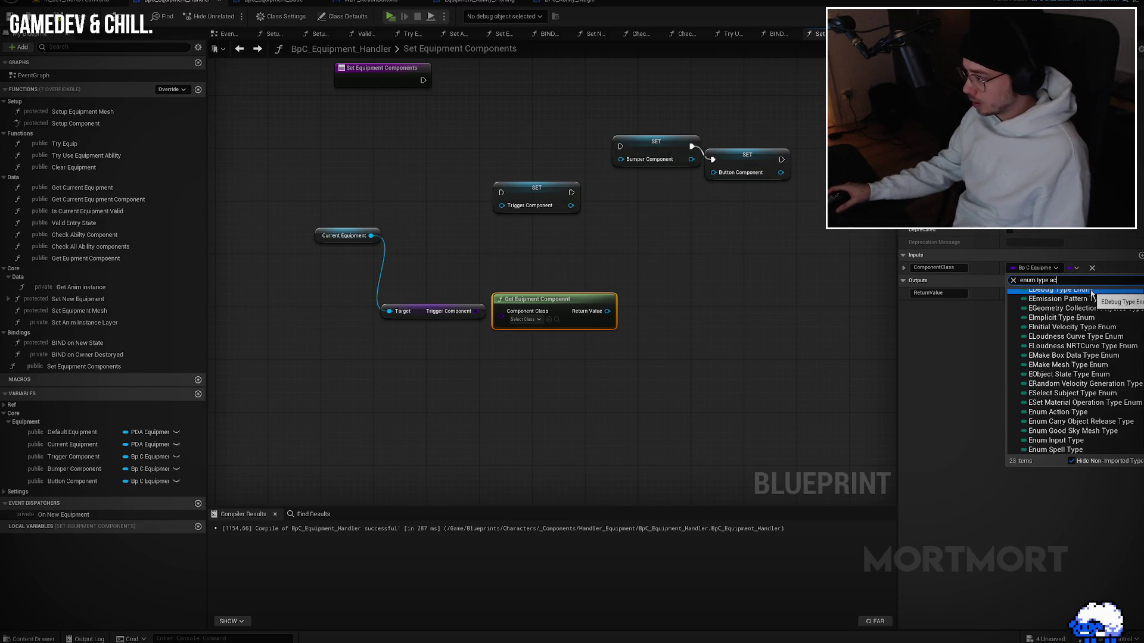
pyautogui.click(1055, 299)
pyautogui.click(546, 319)
pyautogui.click(662, 360)
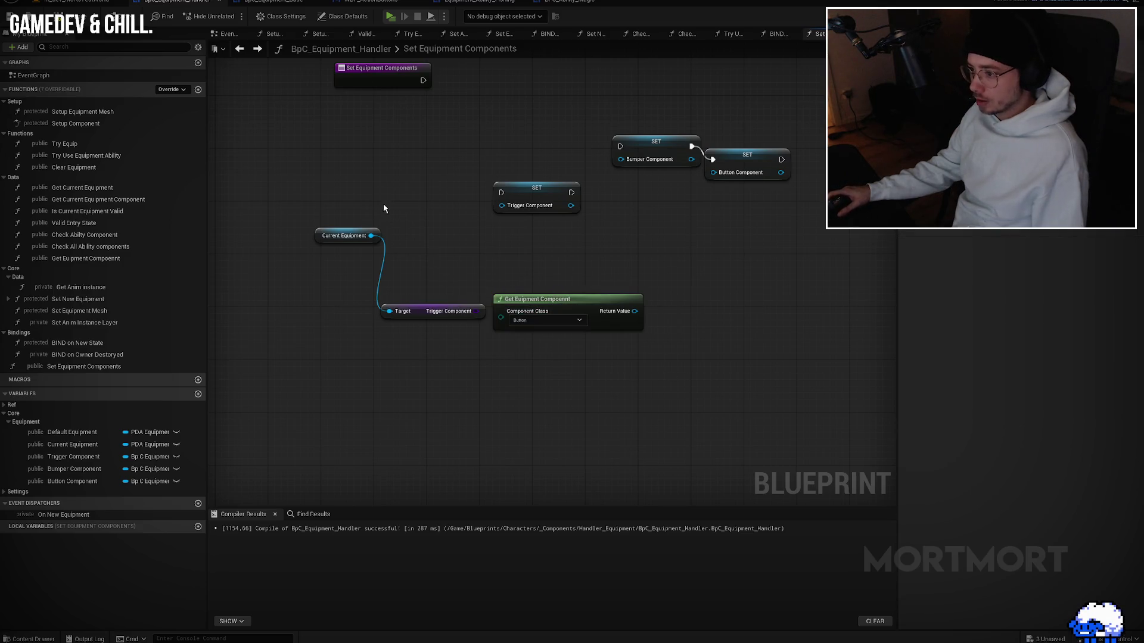
pyautogui.moveTo(376, 205); pyautogui.dragTo(485, 342)
pyautogui.press('Delete')
# Step: In the Get Euipment Compoennt graph, add a Select node feeding Component Class, with its index driven by Component Class
pyautogui.doubleClick(555, 311)
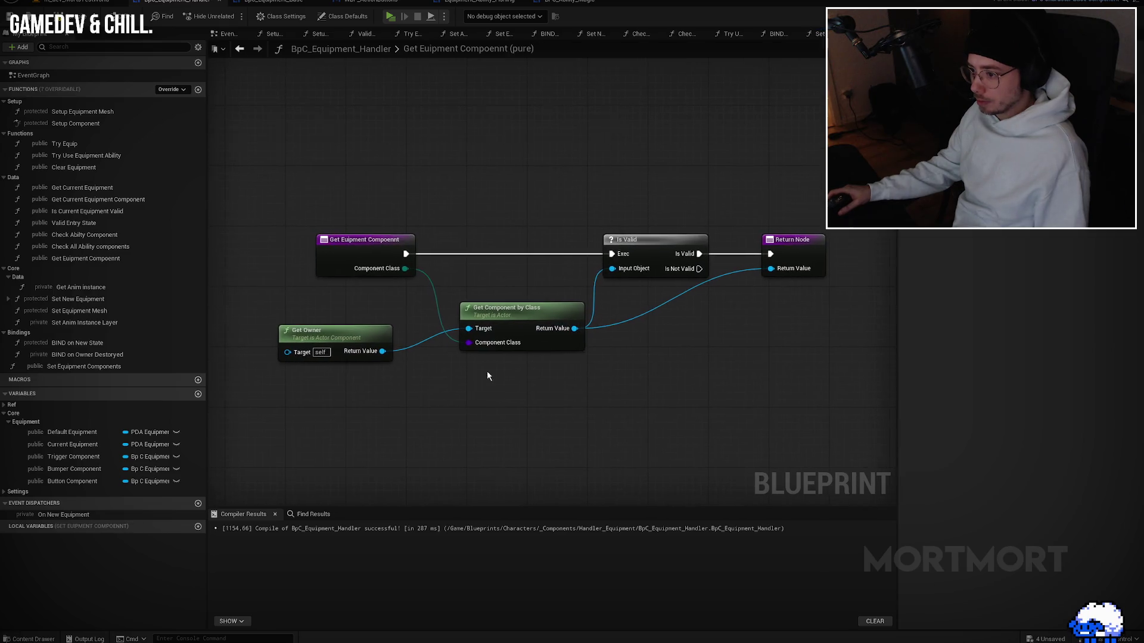
pyautogui.keyDown('alt'); pyautogui.click(469, 343); pyautogui.keyUp('alt')
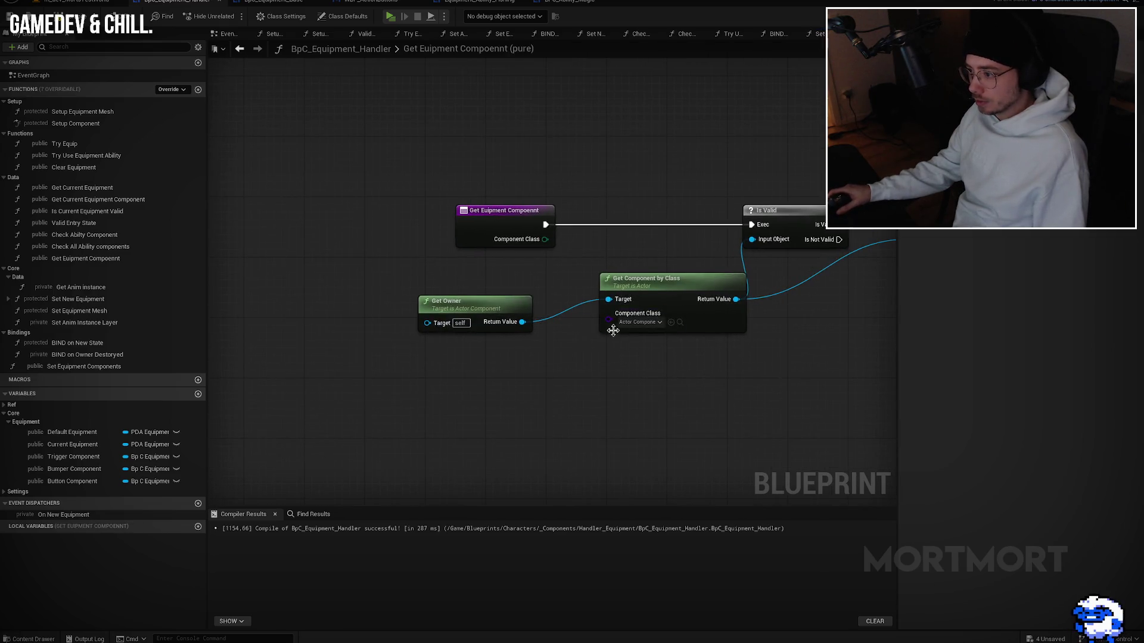
pyautogui.moveTo(609, 319); pyautogui.dragTo(581, 374)
pyautogui.write('select')
pyautogui.press('Return')
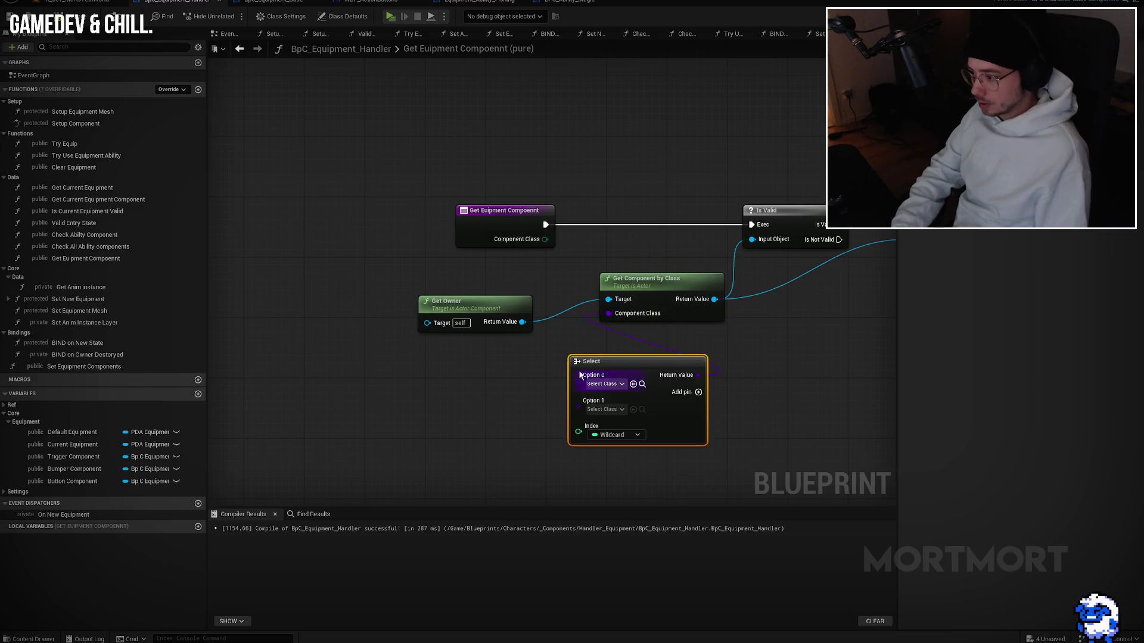
pyautogui.moveTo(583, 435)
pyautogui.mouseDown()
pyautogui.moveTo(544, 240)
pyautogui.moveTo(373, 216)
pyautogui.mouseUp()
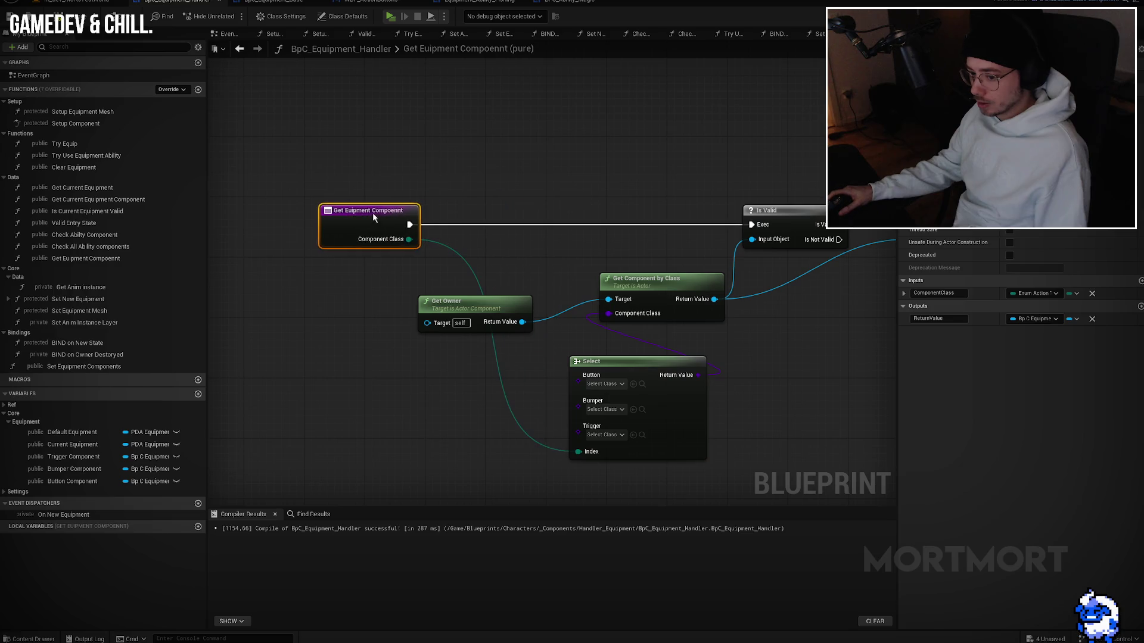
# Step: Rearrange Get Component by Class, Get Owner and the Select node into a neat line
pyautogui.moveTo(643, 281); pyautogui.dragTo(644, 257)
pyautogui.moveTo(464, 314); pyautogui.dragTo(516, 267)
pyautogui.moveTo(578, 380); pyautogui.dragTo(511, 342)
pyautogui.press('Escape')
pyautogui.moveTo(616, 367)
pyautogui.mouseDown()
pyautogui.moveTo(472, 306)
pyautogui.moveTo(499, 315)
pyautogui.mouseUp()
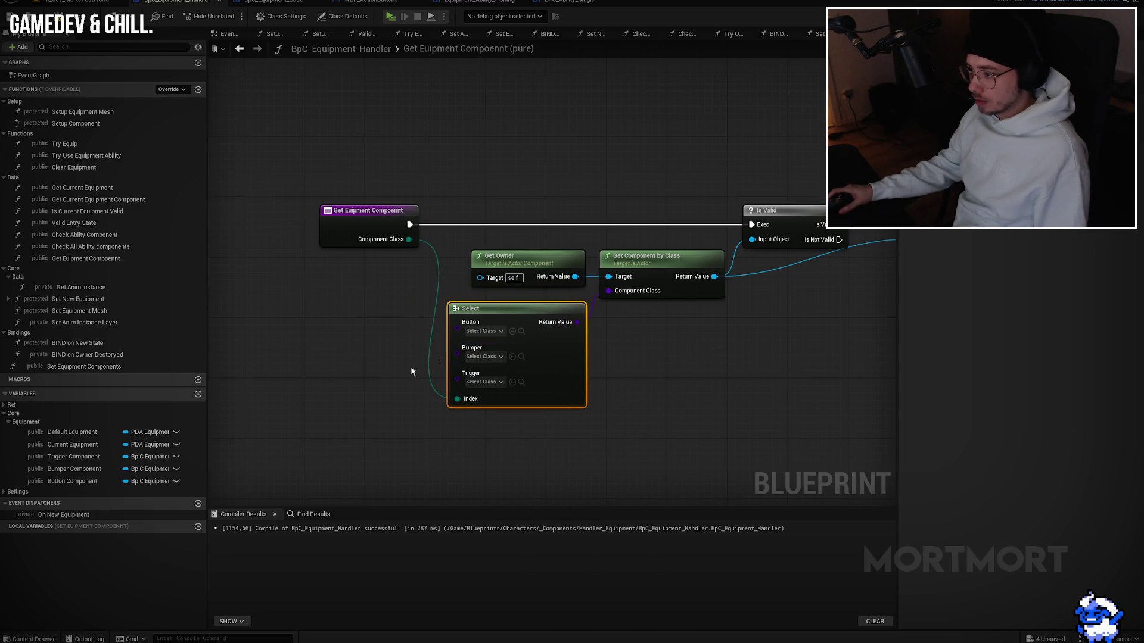
pyautogui.moveTo(434, 358); pyautogui.dragTo(581, 369)
# Step: Paste Current Equipment, add Get Button and Get Bumper Component getters, and wire Button, Bumper, Trigger into the Select
pyautogui.hotkey('ctrl', 'v')
pyautogui.moveTo(401, 314); pyautogui.dragTo(498, 327)
pyautogui.write('button')
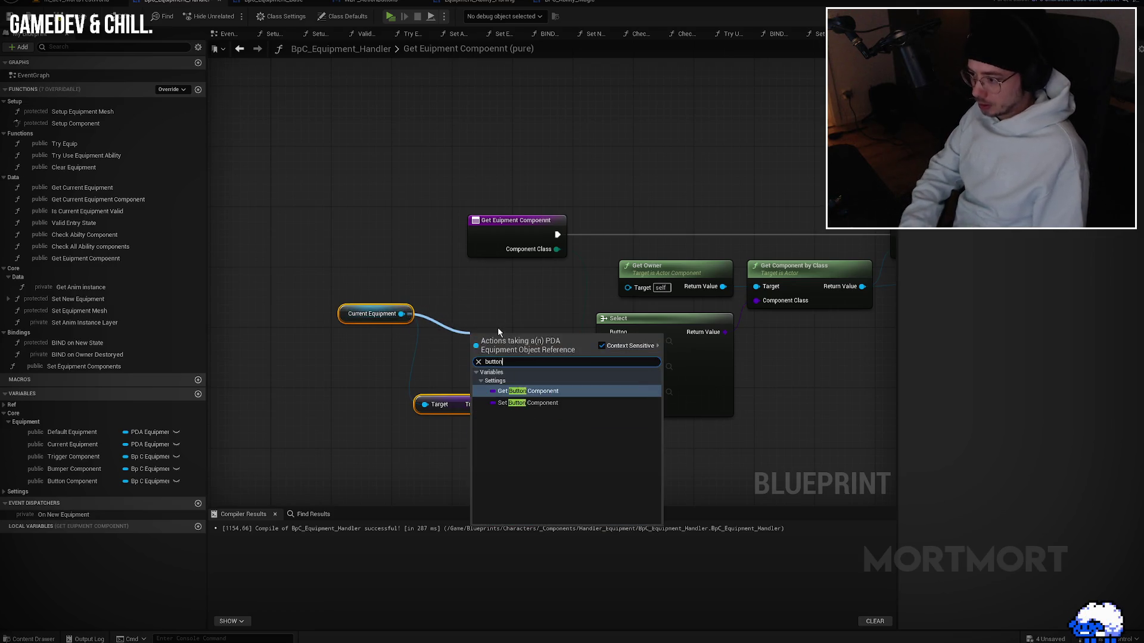
pyautogui.press('Return')
pyautogui.moveTo(401, 314); pyautogui.dragTo(483, 295)
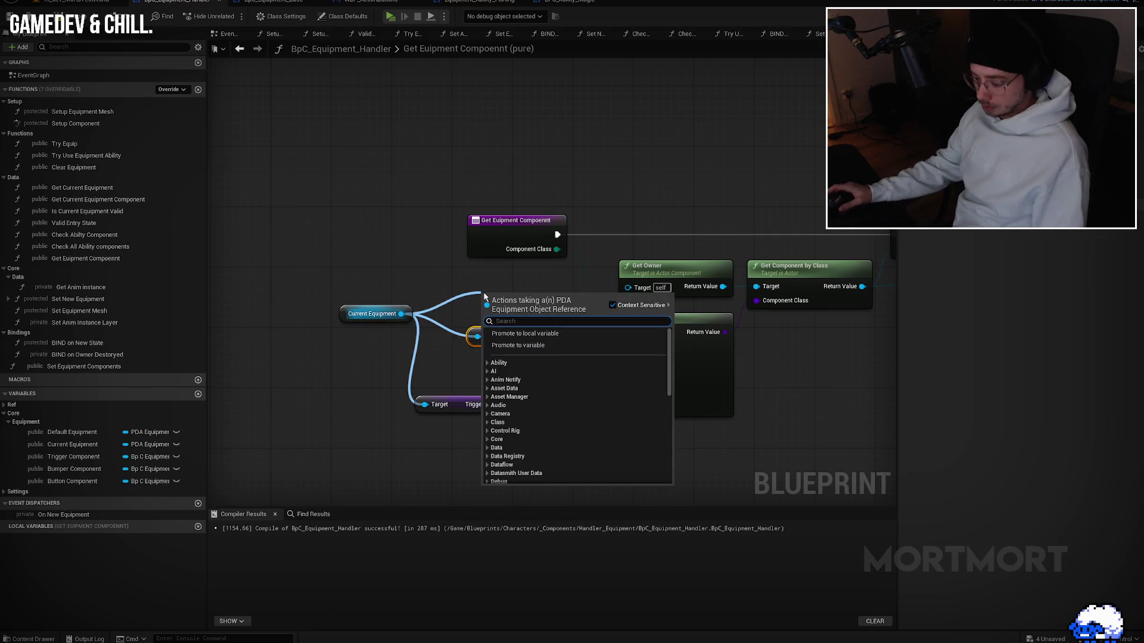
pyautogui.write('bumper')
pyautogui.press('Return')
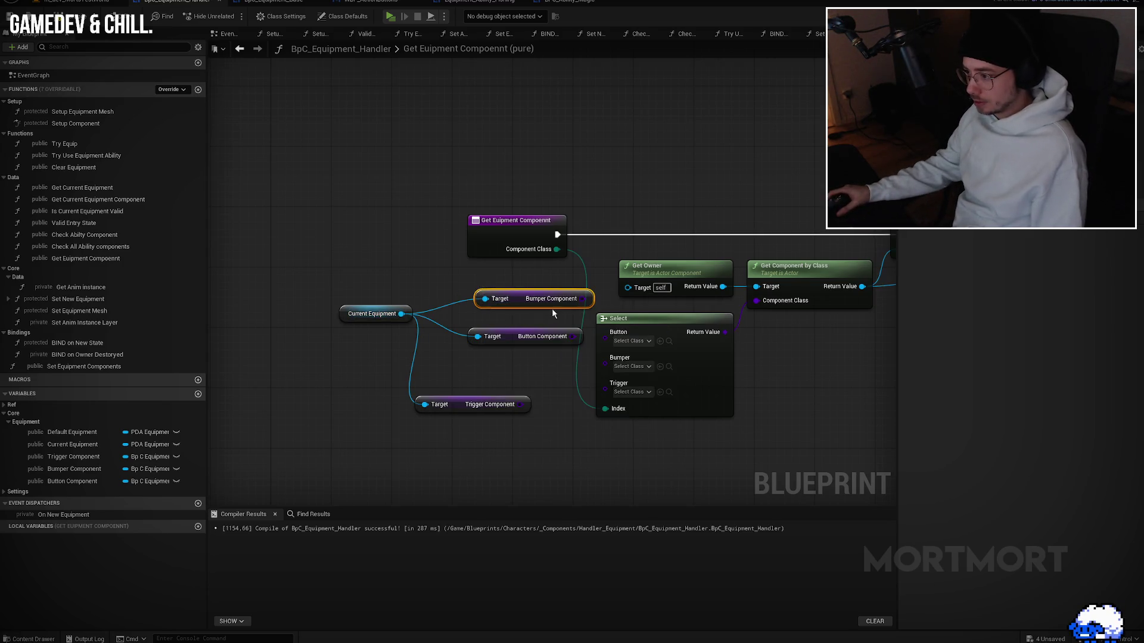
pyautogui.moveTo(581, 299)
pyautogui.mouseDown()
pyautogui.moveTo(606, 366)
pyautogui.moveTo(612, 337)
pyautogui.moveTo(554, 338)
pyautogui.moveTo(612, 340)
pyautogui.moveTo(506, 409)
pyautogui.moveTo(520, 405)
pyautogui.mouseUp()
pyautogui.moveTo(601, 429); pyautogui.dragTo(453, 286)
pyautogui.hotkey('shift', 'd')
# Step: Tidy the component getters and Current Equipment, then select them together with the Select node
pyautogui.click(545, 354)
pyautogui.press('f')
pyautogui.hotkey('ctrl', 'z')
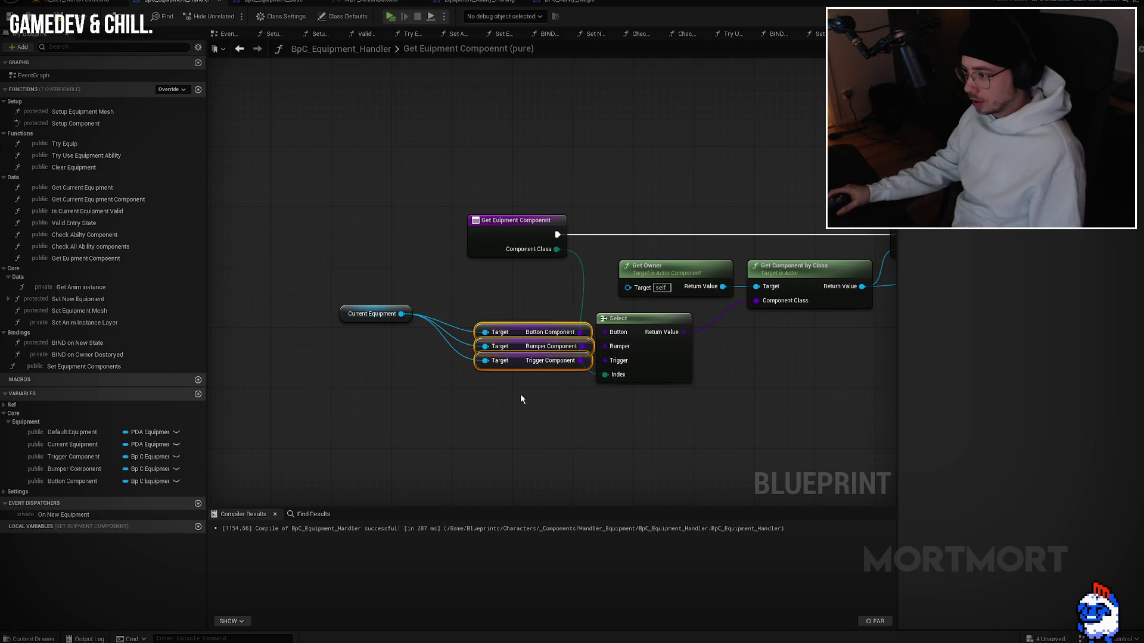
pyautogui.moveTo(528, 420)
pyautogui.mouseDown()
pyautogui.moveTo(525, 353)
pyautogui.moveTo(526, 382)
pyautogui.mouseUp()
pyautogui.click(526, 425)
pyautogui.click(492, 410)
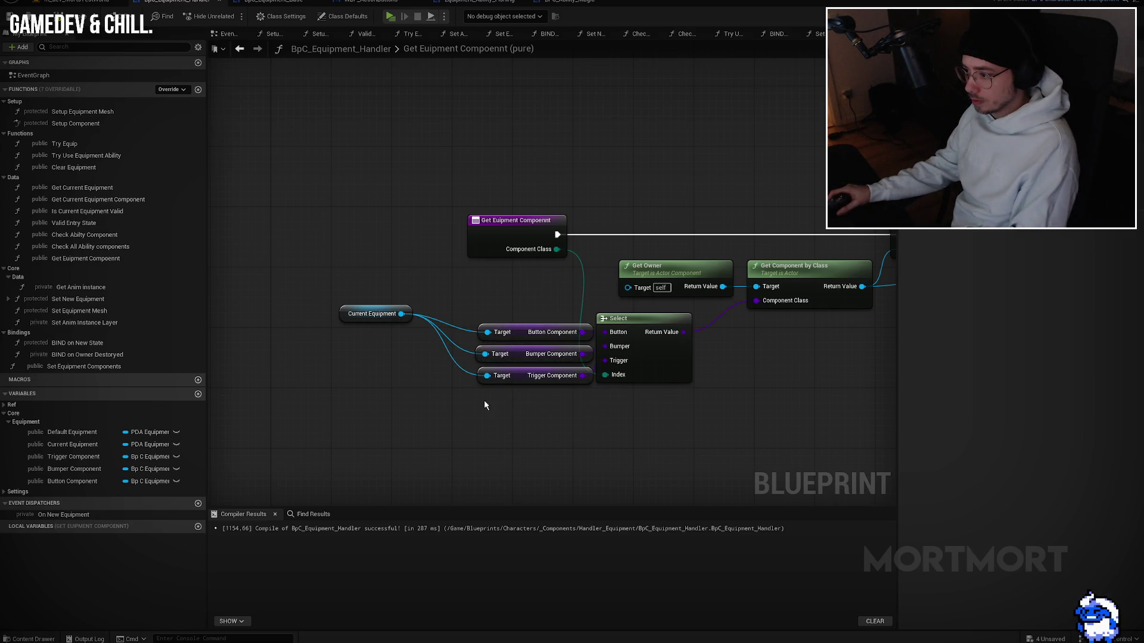
pyautogui.moveTo(356, 323); pyautogui.dragTo(394, 361)
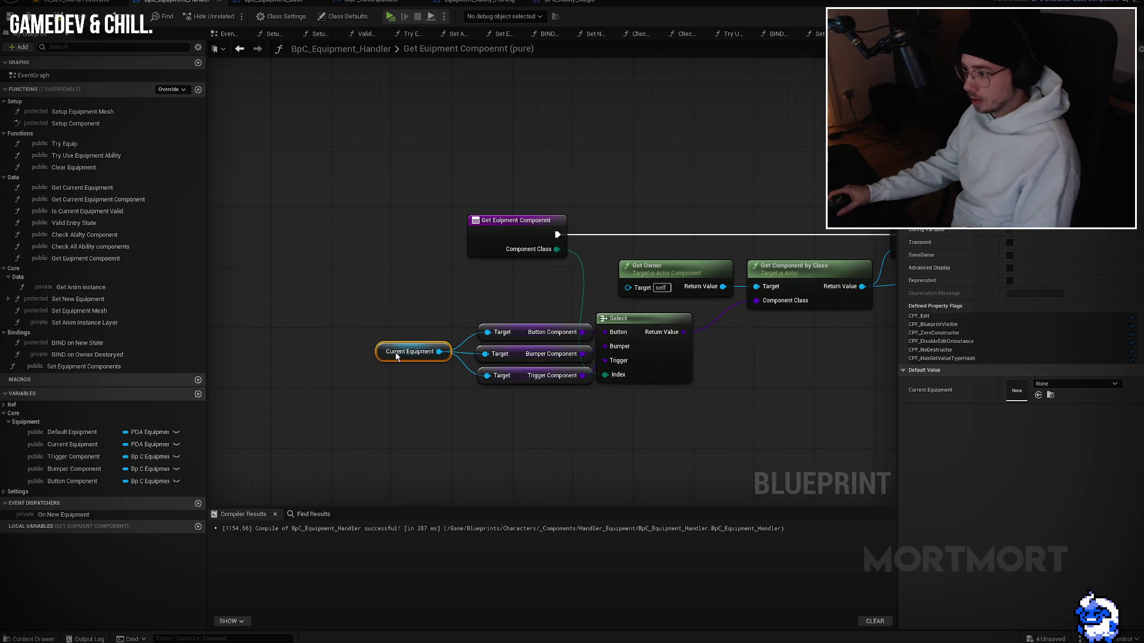
pyautogui.click(422, 398)
pyautogui.press('Home')
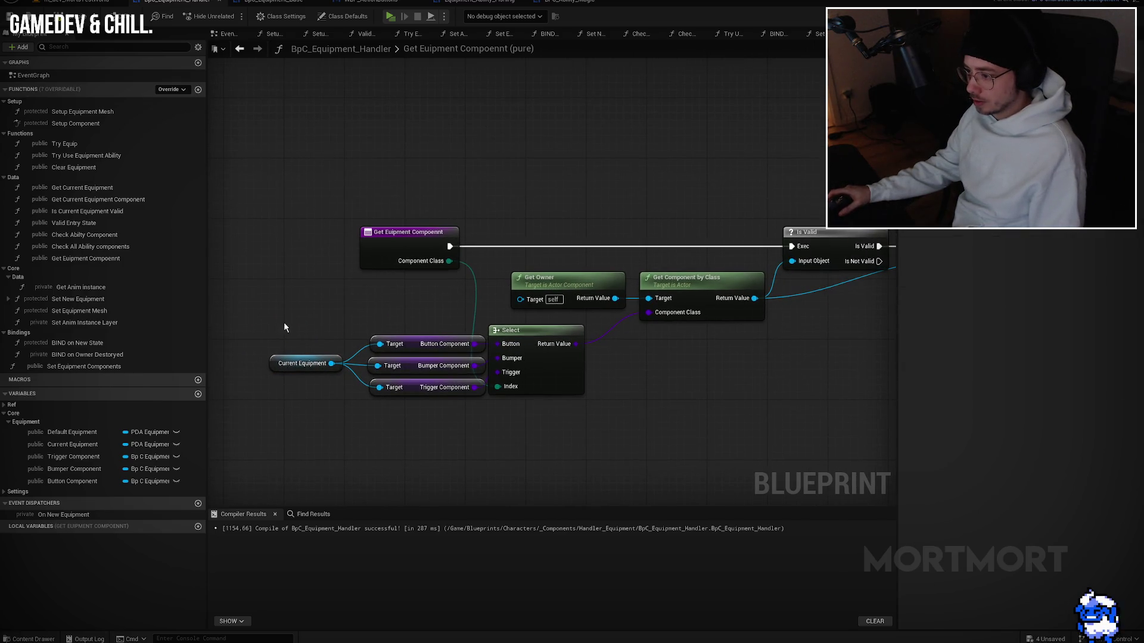
pyautogui.moveTo(276, 320); pyautogui.dragTo(526, 410)
# Step: Collapse the selected nodes into a function named 'Get current Equipment Clas' with its input renamed Type
pyautogui.rightClick(550, 373)
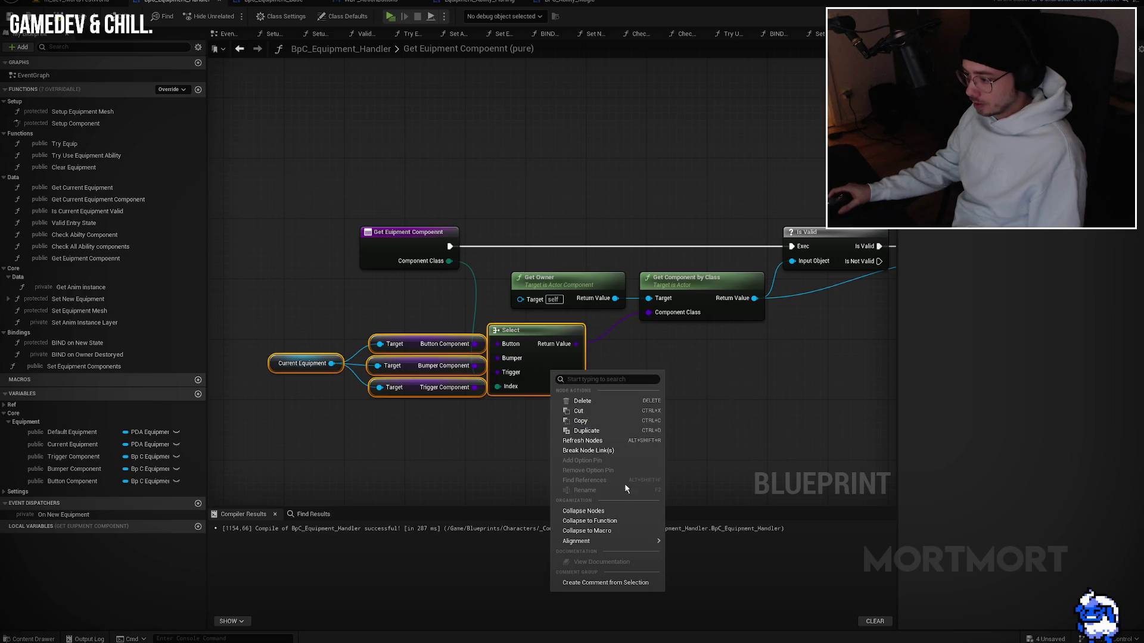
pyautogui.click(616, 521)
pyautogui.write('Get current Equipment Cla')
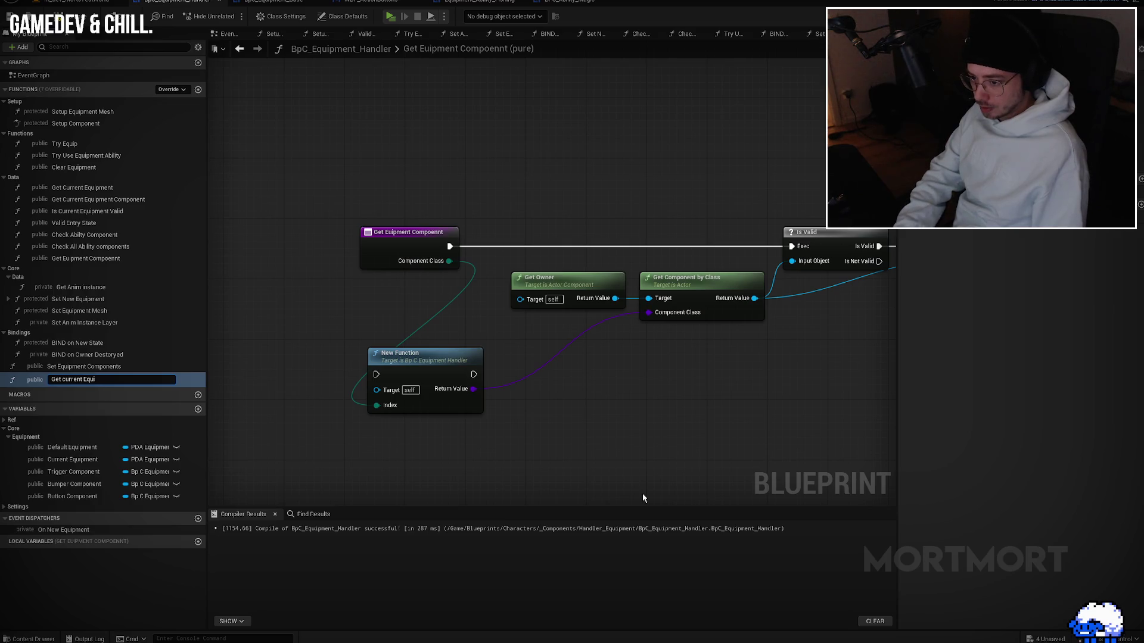
pyautogui.write('s')
pyautogui.press('Return')
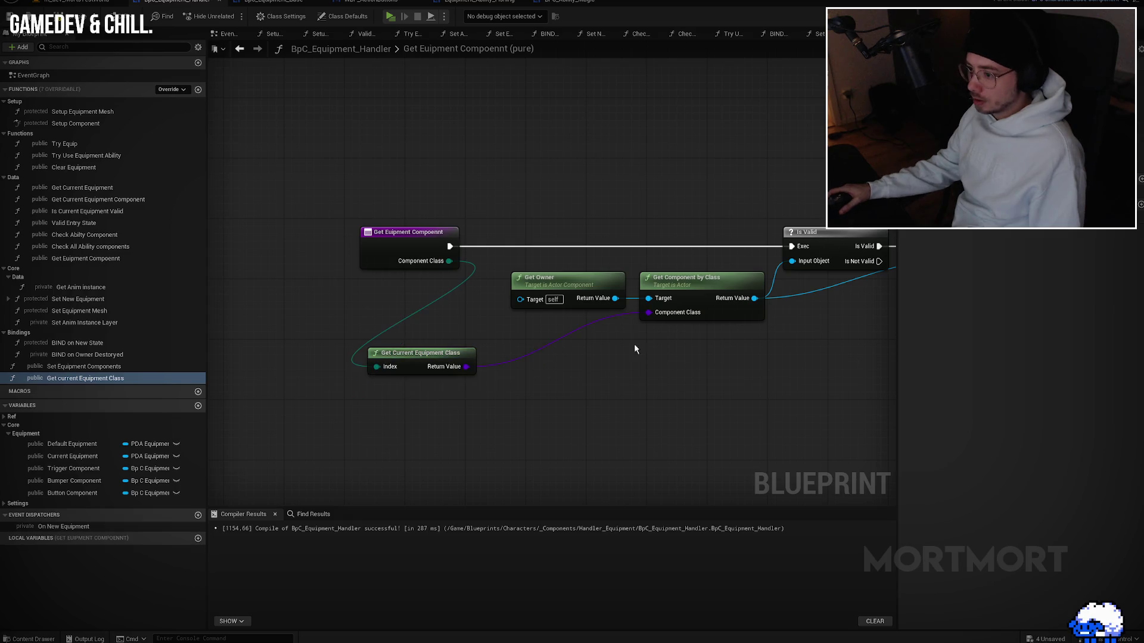
pyautogui.moveTo(418, 361); pyautogui.dragTo(463, 338)
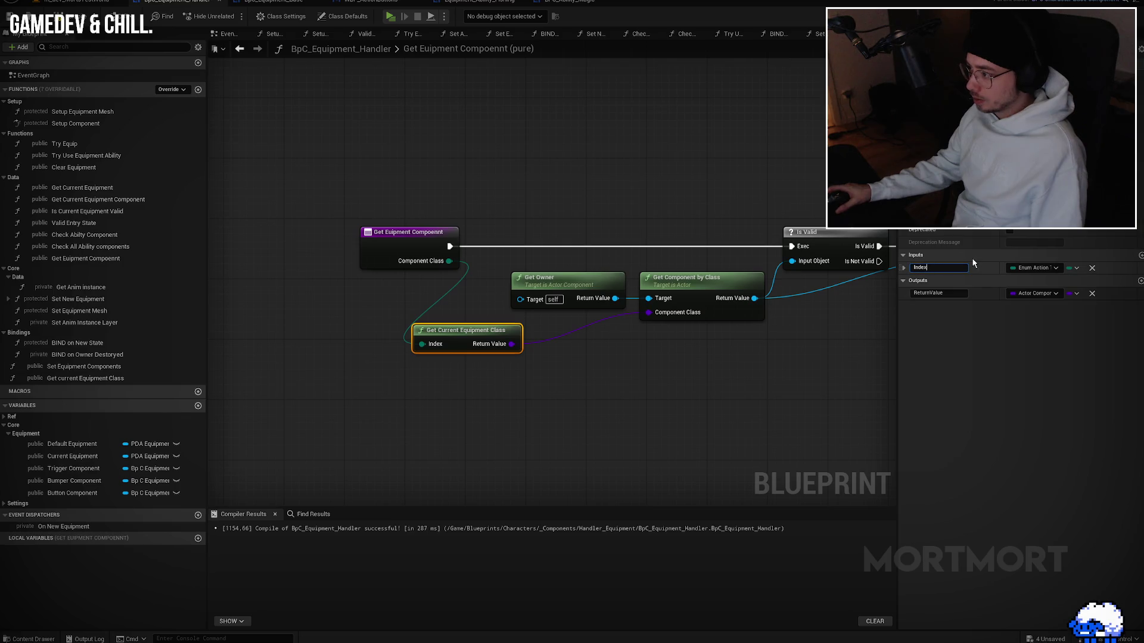
pyautogui.write('Type')
pyautogui.press('Return')
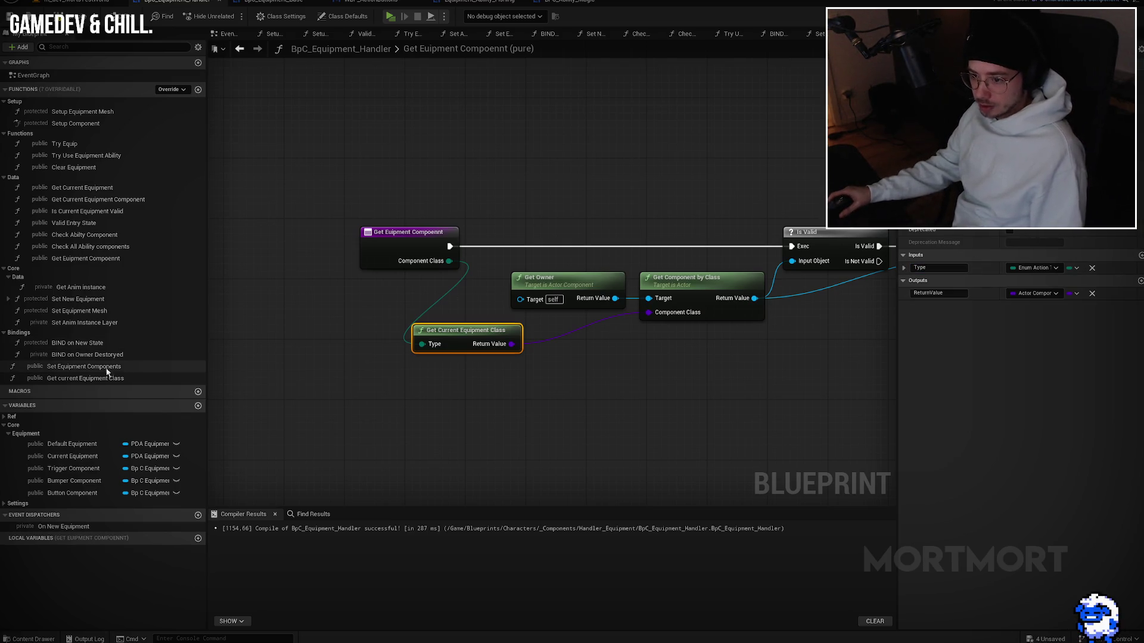
# Step: File Set Equipment Components under Core and Get current Equipment Class under Data
pyautogui.moveTo(103, 369)
pyautogui.mouseDown()
pyautogui.moveTo(26, 149)
pyautogui.moveTo(14, 269)
pyautogui.mouseUp()
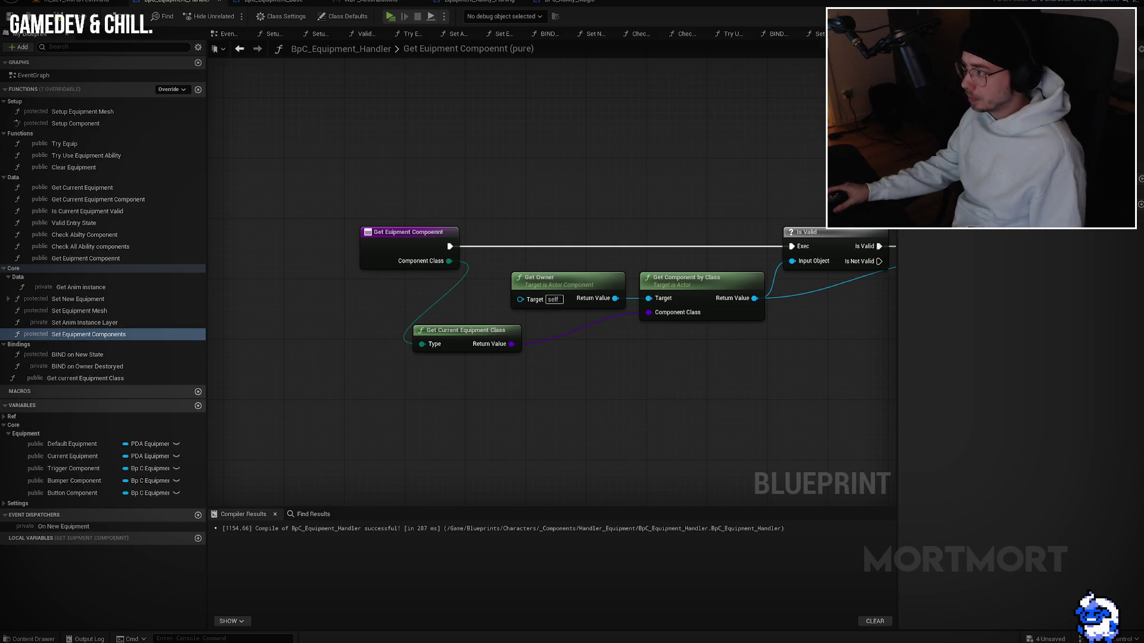
pyautogui.moveTo(44, 377)
pyautogui.mouseDown()
pyautogui.moveTo(56, 233)
pyautogui.moveTo(31, 186)
pyautogui.moveTo(29, 149)
pyautogui.moveTo(24, 319)
pyautogui.moveTo(19, 179)
pyautogui.mouseUp()
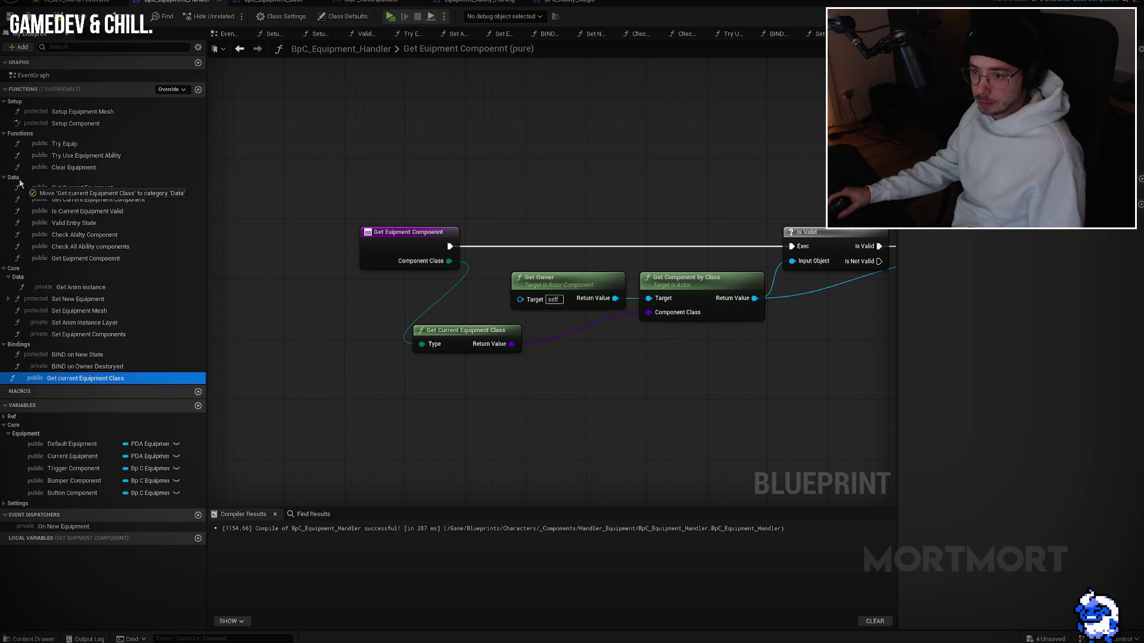
pyautogui.moveTo(300, 235); pyautogui.dragTo(263, 235)
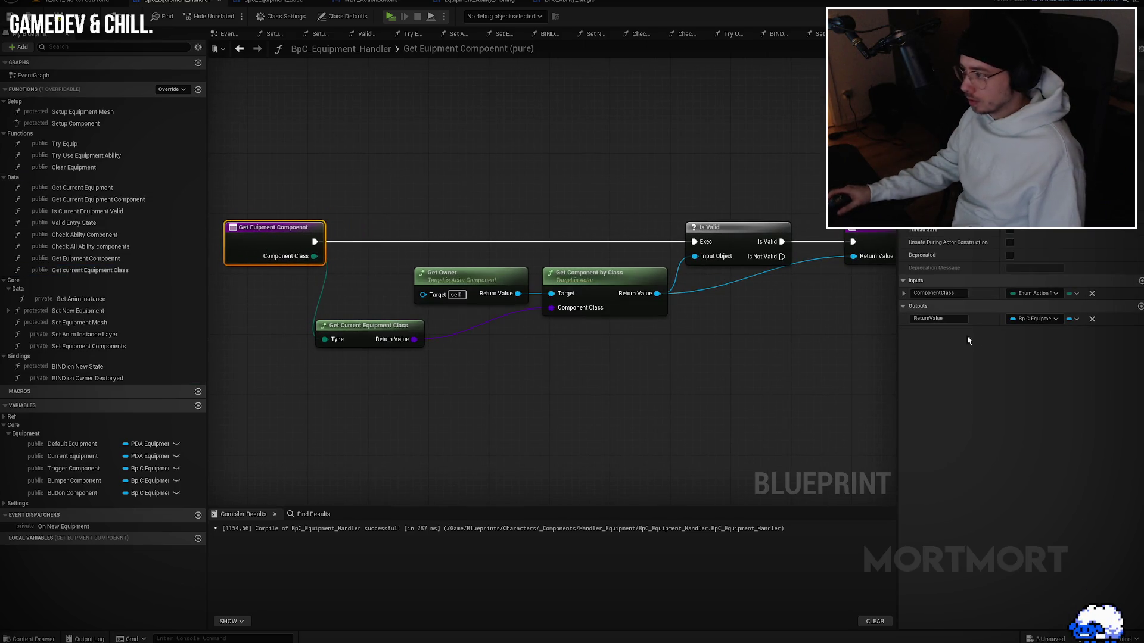
# Step: Rename the getter's ComponentClass input to Type, save, and return to Set Equipment Components
pyautogui.doubleClick(940, 293)
pyautogui.press('BackSpace')
pyautogui.write('Type')
pyautogui.press('Return')
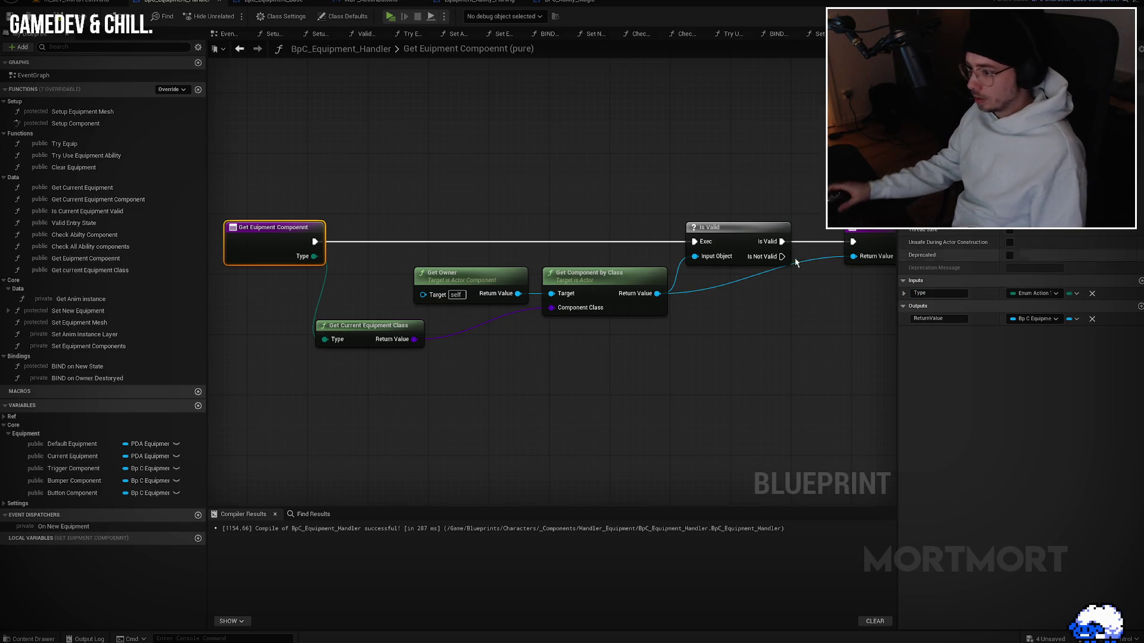
pyautogui.hotkey('ctrl', 's')
pyautogui.hotkey('alt', 'Left')
pyautogui.moveTo(572, 356)
pyautogui.mouseDown()
pyautogui.moveTo(454, 327)
pyautogui.moveTo(393, 284)
pyautogui.mouseUp()
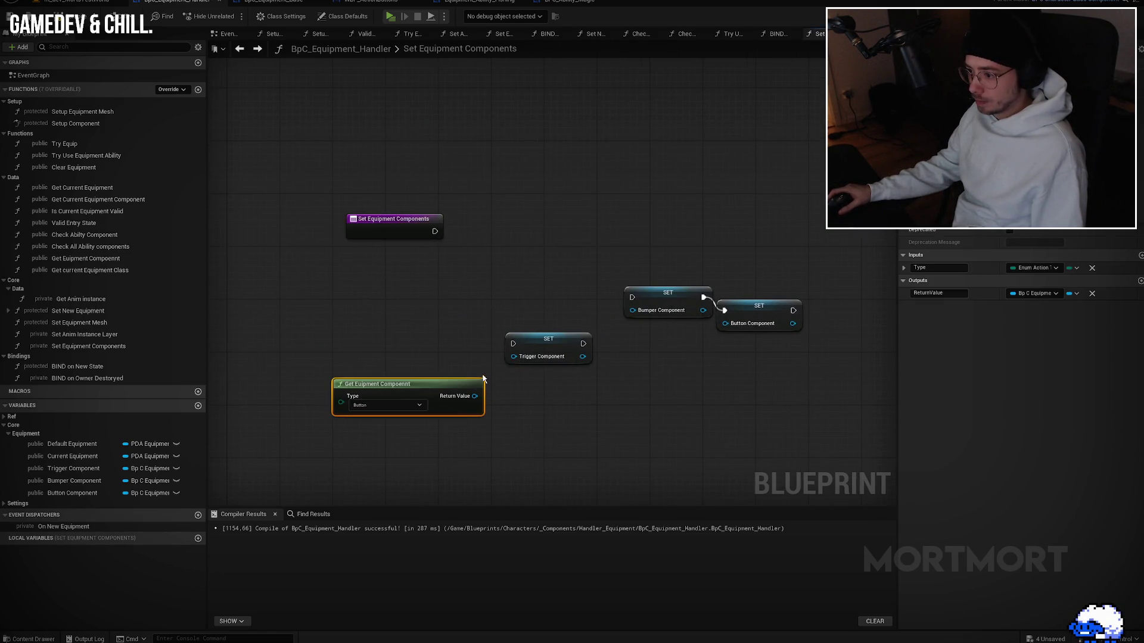
# Step: Set the first Get Equipment Component call to Trigger and paste a second one set to Bumper
pyautogui.click(386, 405)
pyautogui.click(364, 436)
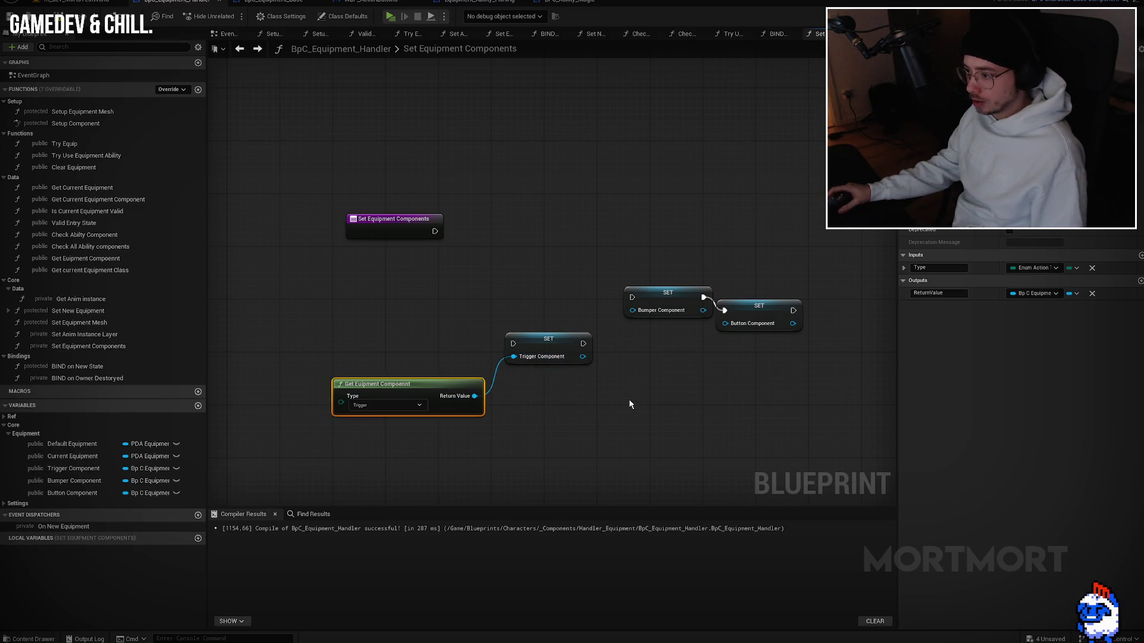
pyautogui.hotkey('ctrl', 'v')
pyautogui.click(658, 448)
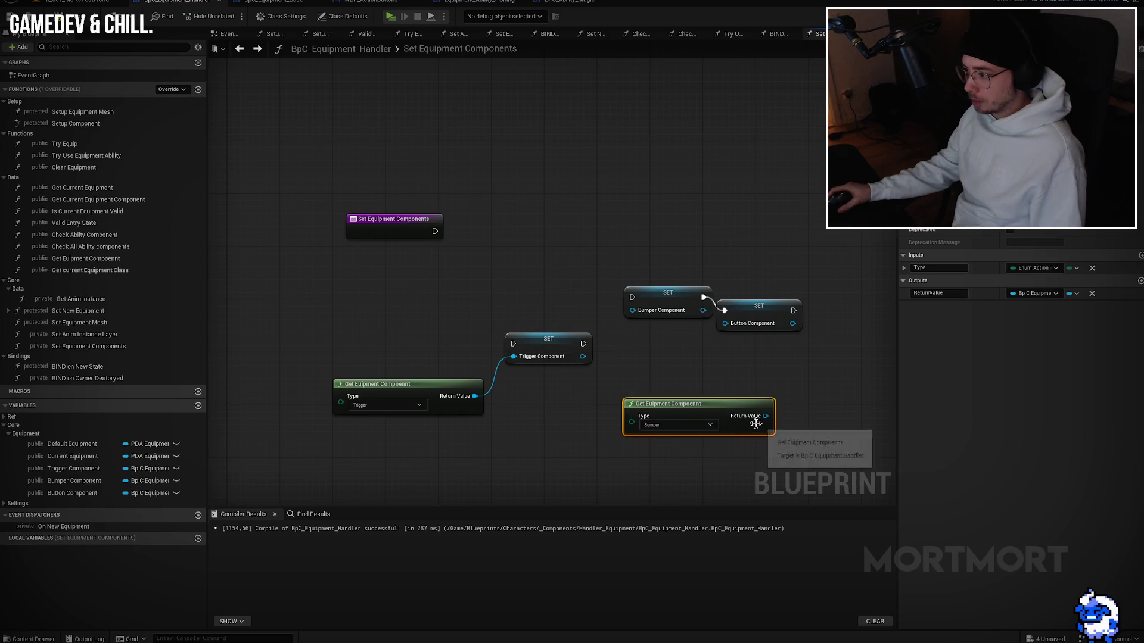
pyautogui.moveTo(766, 416); pyautogui.dragTo(729, 324)
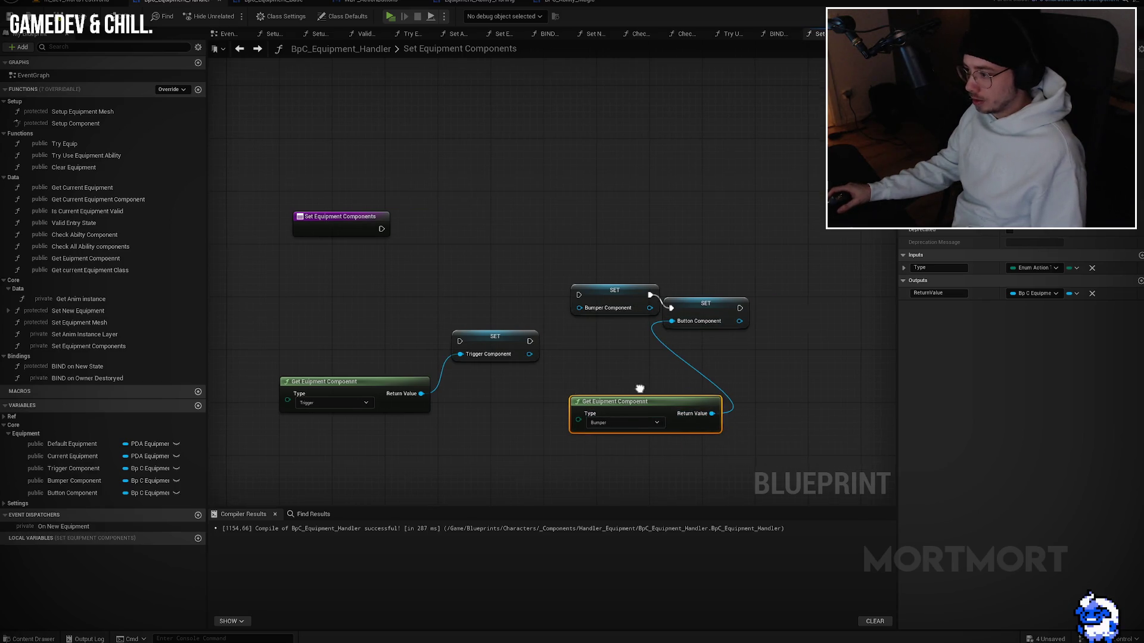
pyautogui.moveTo(652, 281); pyautogui.dragTo(751, 275)
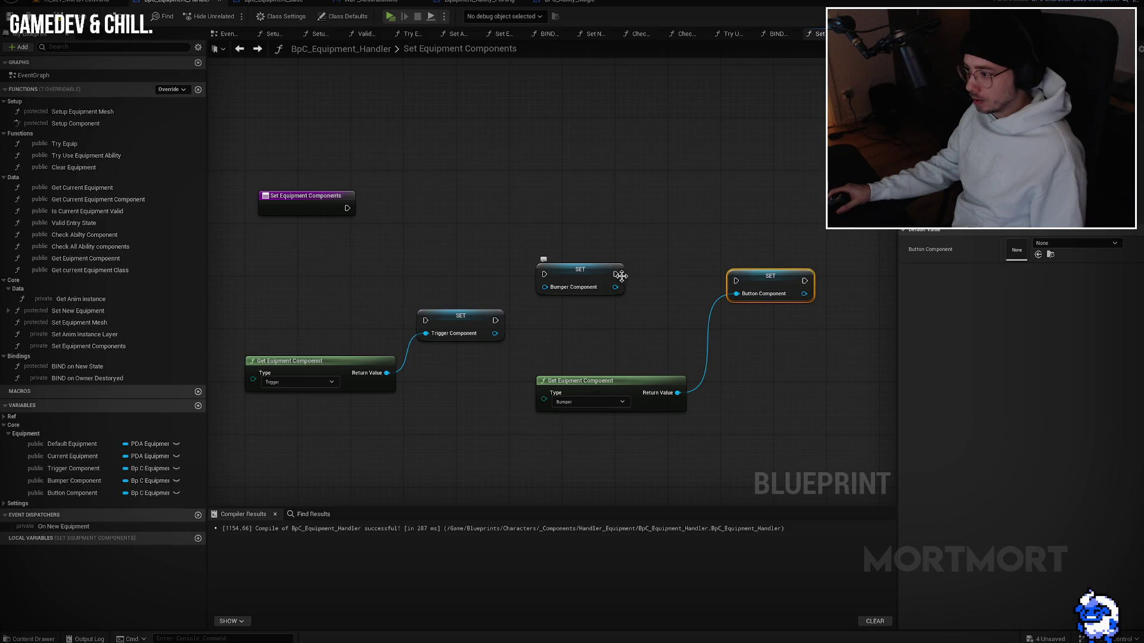
# Step: Duplicate the lookup, wire the Bumper lookup into the Bumper Component setter, and switch the other call to Button
pyautogui.click(601, 379)
pyautogui.hotkey('ctrl', 'c')
pyautogui.hotkey('ctrl', 'v')
pyautogui.click(619, 356)
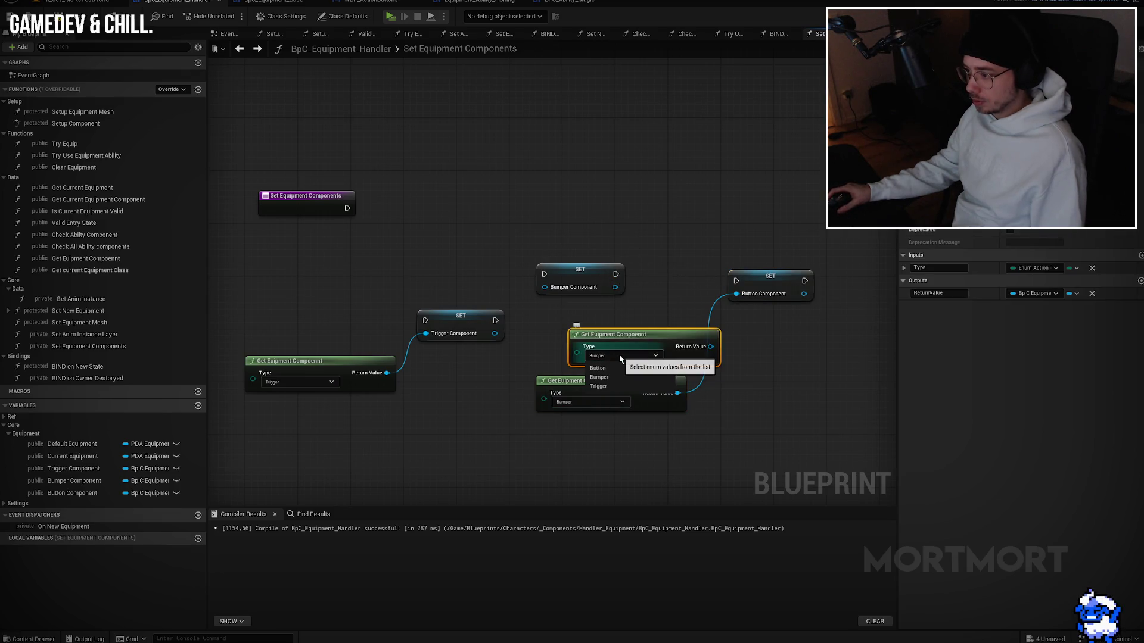
pyautogui.click(607, 377)
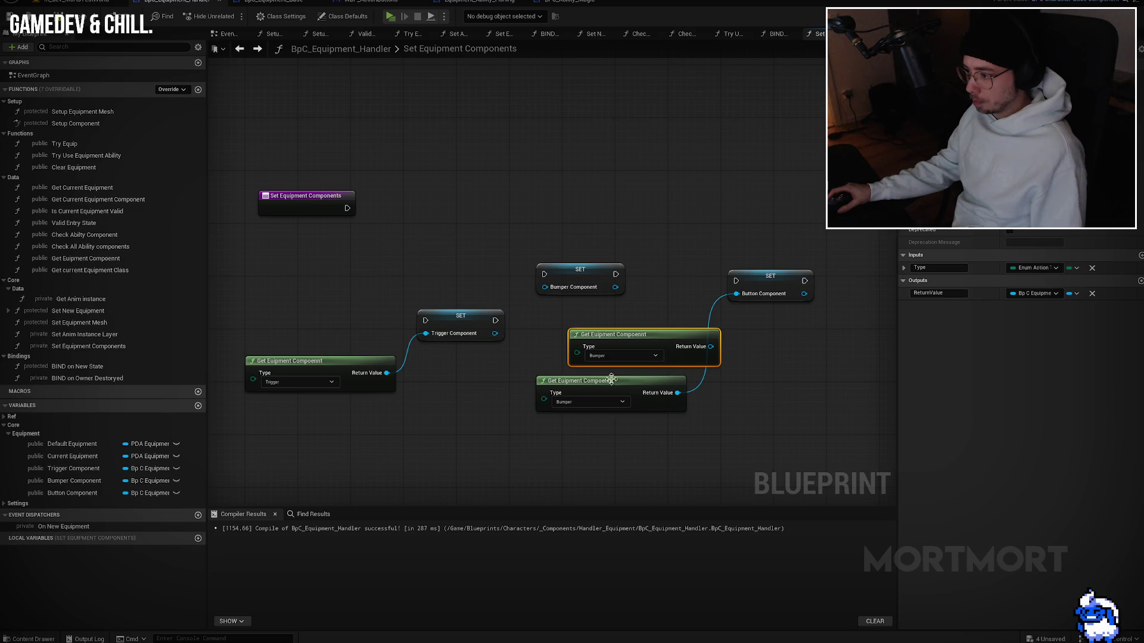
pyautogui.moveTo(701, 352); pyautogui.dragTo(544, 287)
pyautogui.click(620, 402)
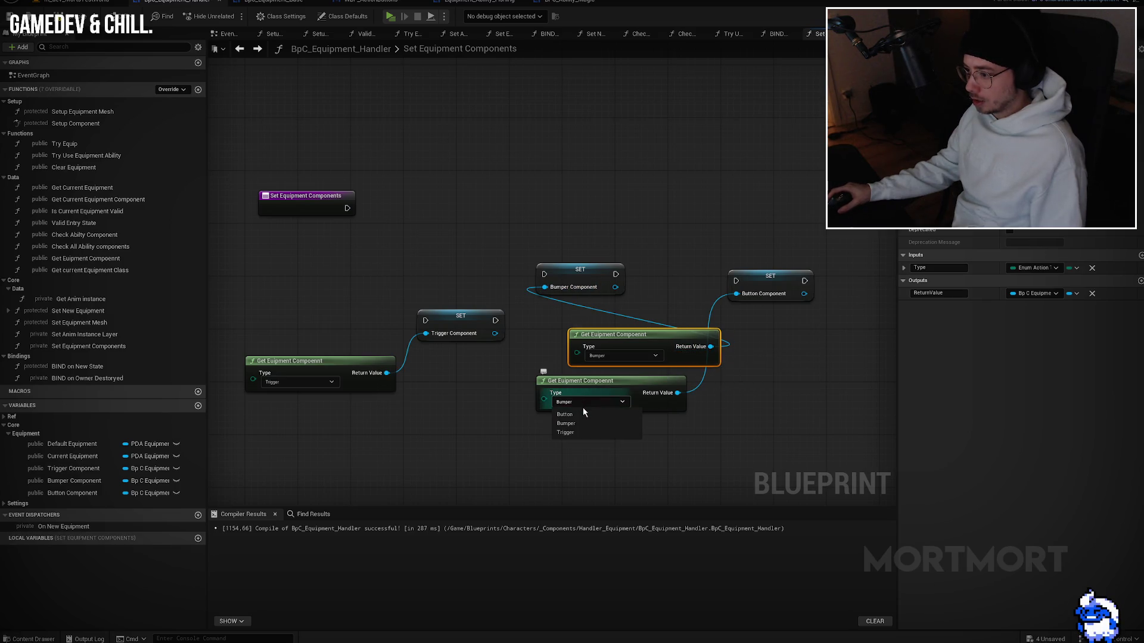
pyautogui.click(574, 420)
pyautogui.moveTo(645, 331); pyautogui.dragTo(586, 305)
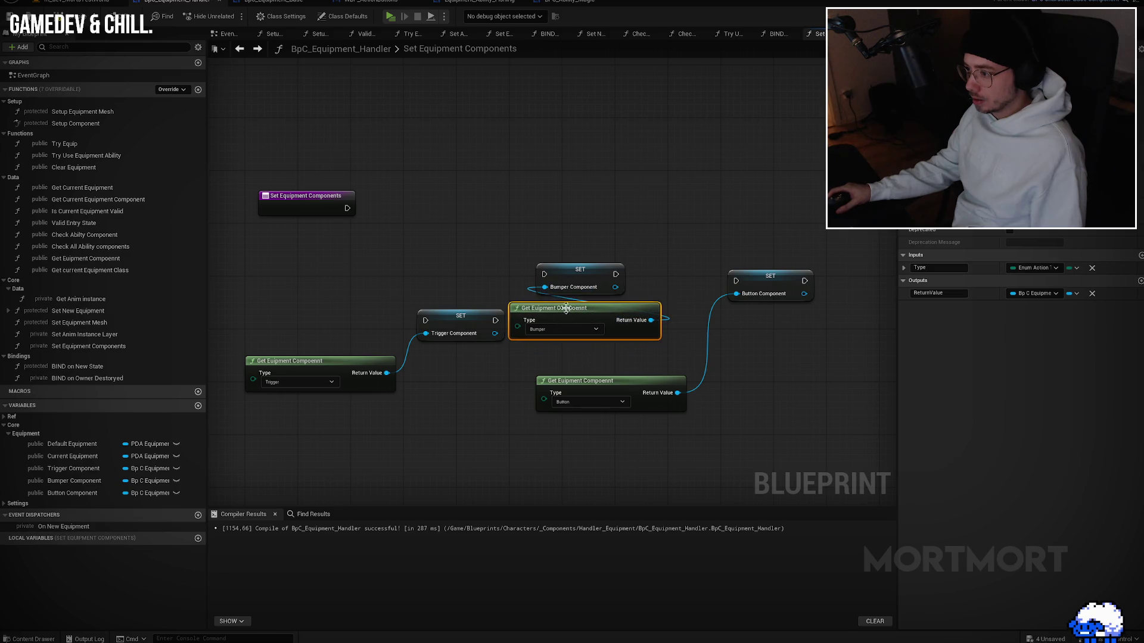
# Step: Chain the Trigger, Bumper and Button setters from the entry, each with its lookup beneath, and compile
pyautogui.moveTo(451, 324); pyautogui.dragTo(398, 245)
pyautogui.moveTo(348, 208)
pyautogui.mouseDown()
pyautogui.moveTo(374, 241)
pyautogui.moveTo(404, 209)
pyautogui.mouseUp()
pyautogui.moveTo(342, 358)
pyautogui.mouseDown()
pyautogui.moveTo(441, 253)
pyautogui.moveTo(473, 240)
pyautogui.mouseUp()
pyautogui.moveTo(586, 274); pyautogui.dragTo(620, 216)
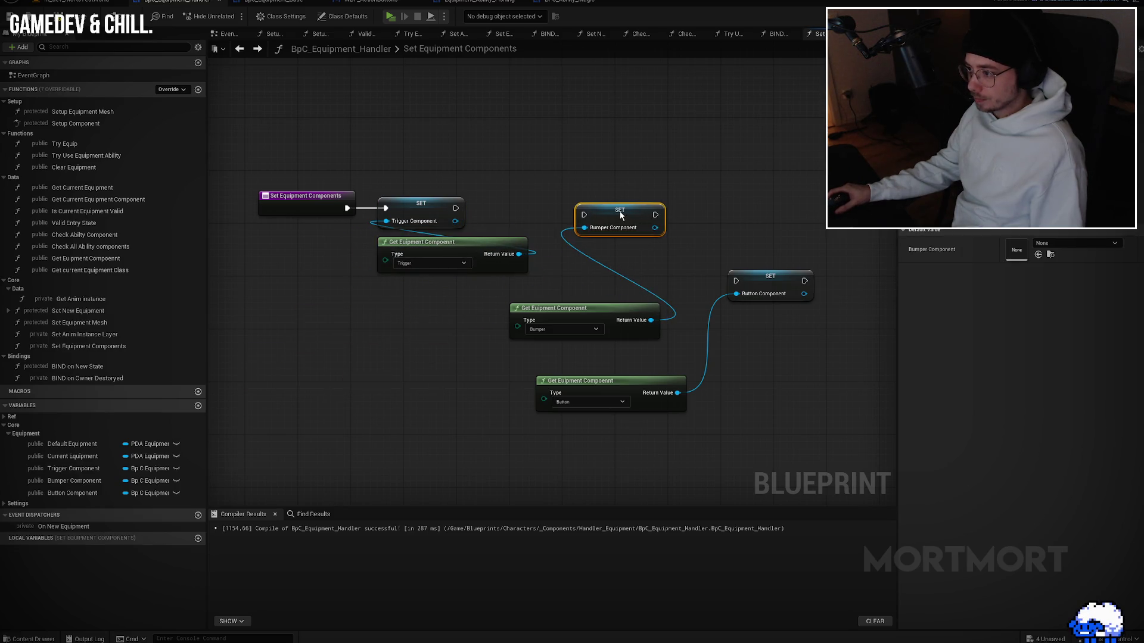
pyautogui.moveTo(456, 208); pyautogui.dragTo(584, 208)
pyautogui.moveTo(587, 308); pyautogui.dragTo(651, 234)
pyautogui.moveTo(644, 313); pyautogui.dragTo(729, 258)
pyautogui.moveTo(501, 247)
pyautogui.mouseDown()
pyautogui.moveTo(675, 261)
pyautogui.moveTo(702, 249)
pyautogui.mouseUp()
pyautogui.moveTo(465, 420); pyautogui.dragTo(750, 281)
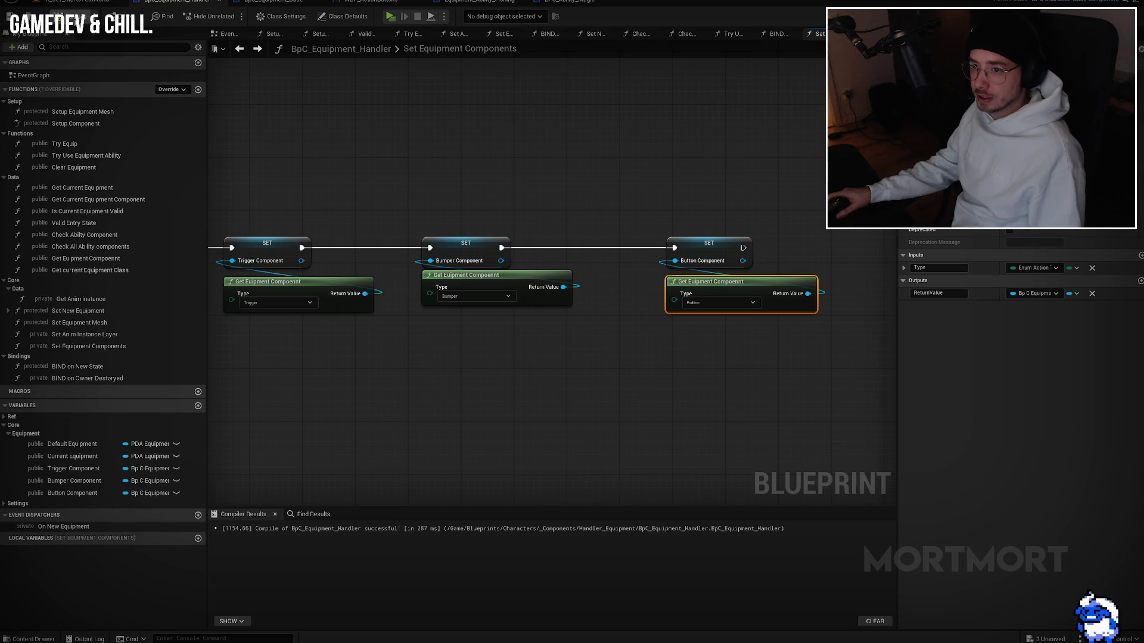
pyautogui.click(21, 16)
pyautogui.click(356, 539)
# Step: Jump to the first compile error and break the bad Component Class and Get Component by Class result links
pyautogui.click(382, 530)
pyautogui.click(546, 360)
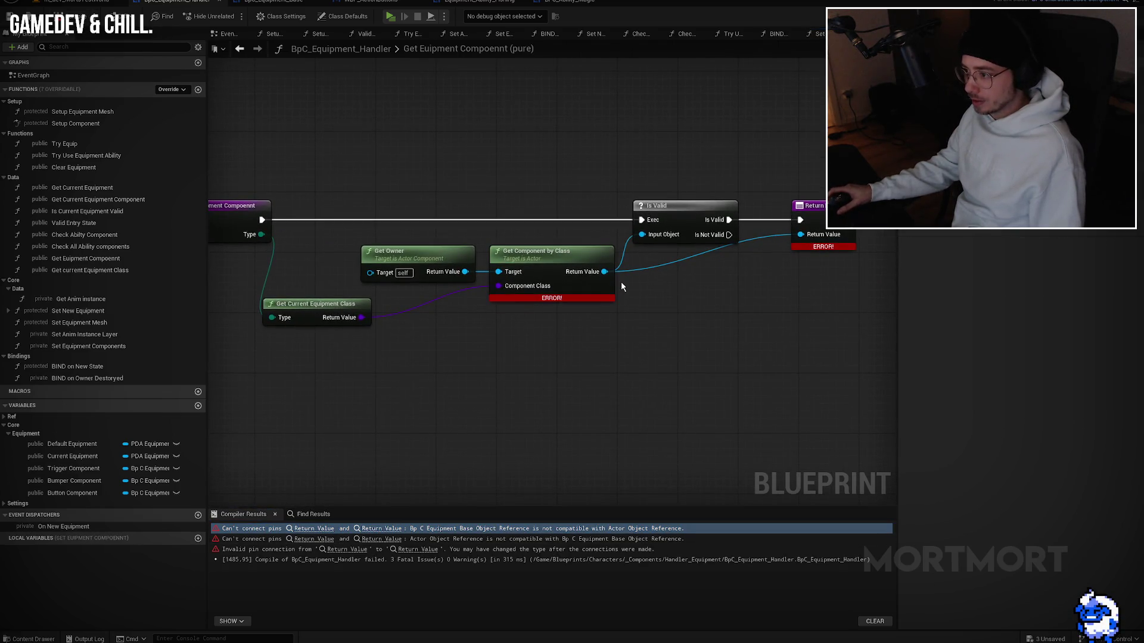
pyautogui.keyDown('alt'); pyautogui.click(496, 291); pyautogui.keyUp('alt')
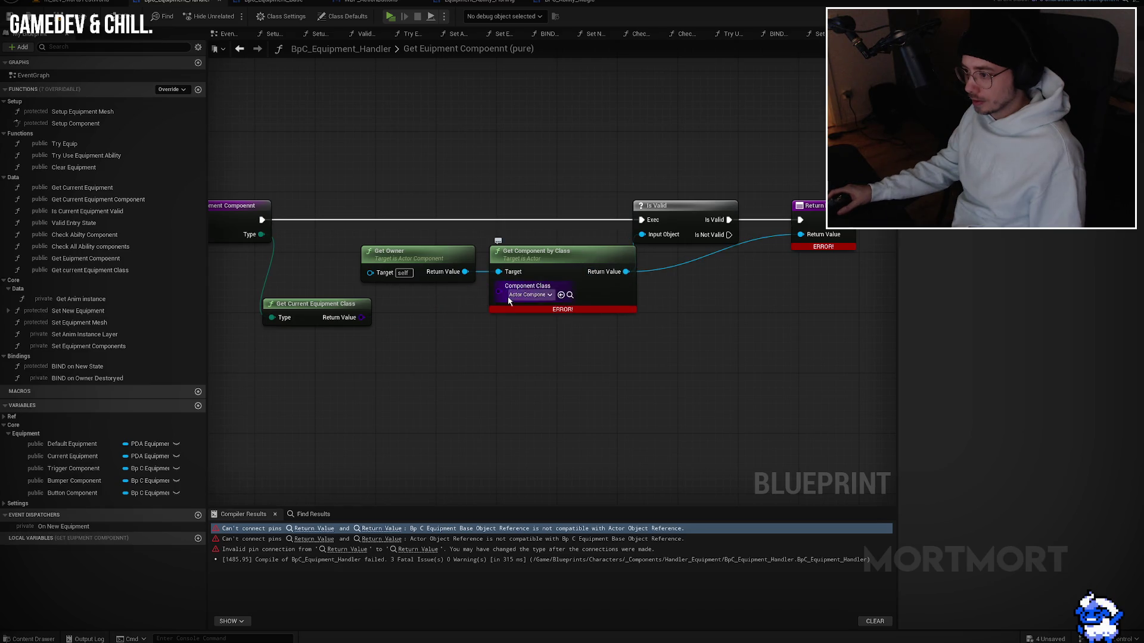
pyautogui.keyDown('alt'); pyautogui.click(626, 272); pyautogui.keyUp('alt')
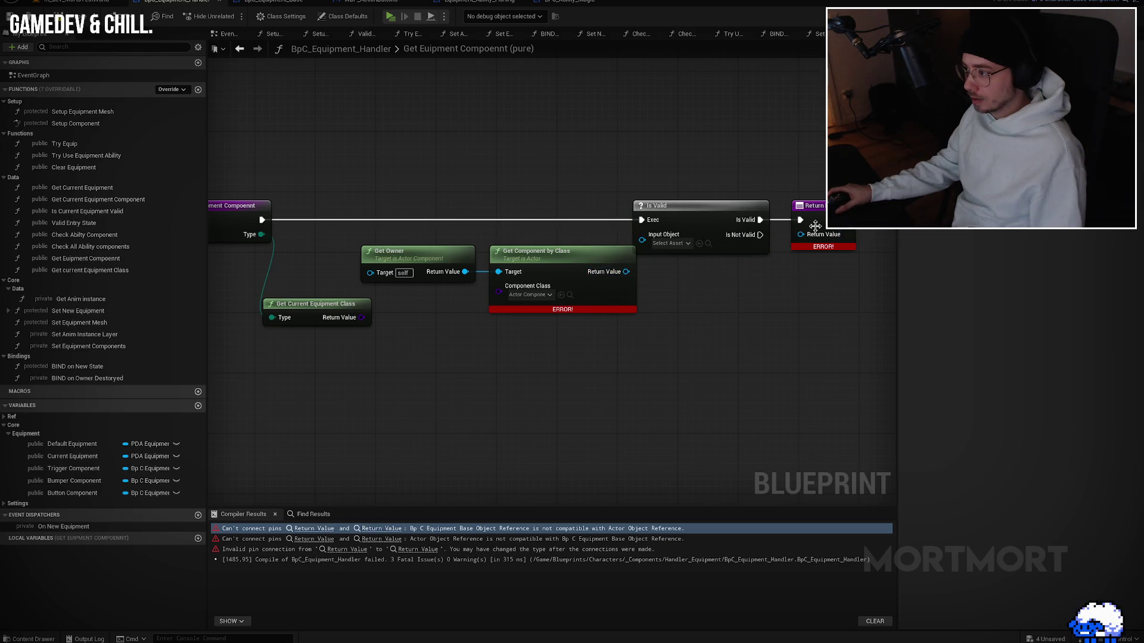
pyautogui.moveTo(626, 271); pyautogui.dragTo(642, 235)
pyautogui.hotkey('ctrl', 'z')
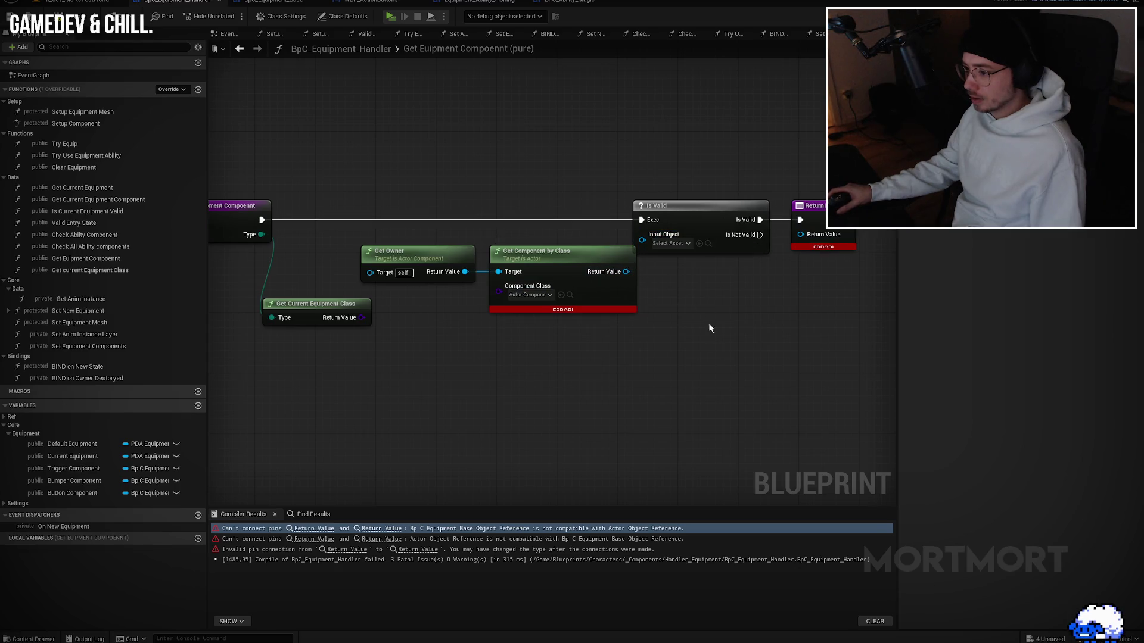
# Step: In Get current Equipment Class, tidy the entry and Return Node and search 'equipment base' as the return type
pyautogui.doubleClick(352, 306)
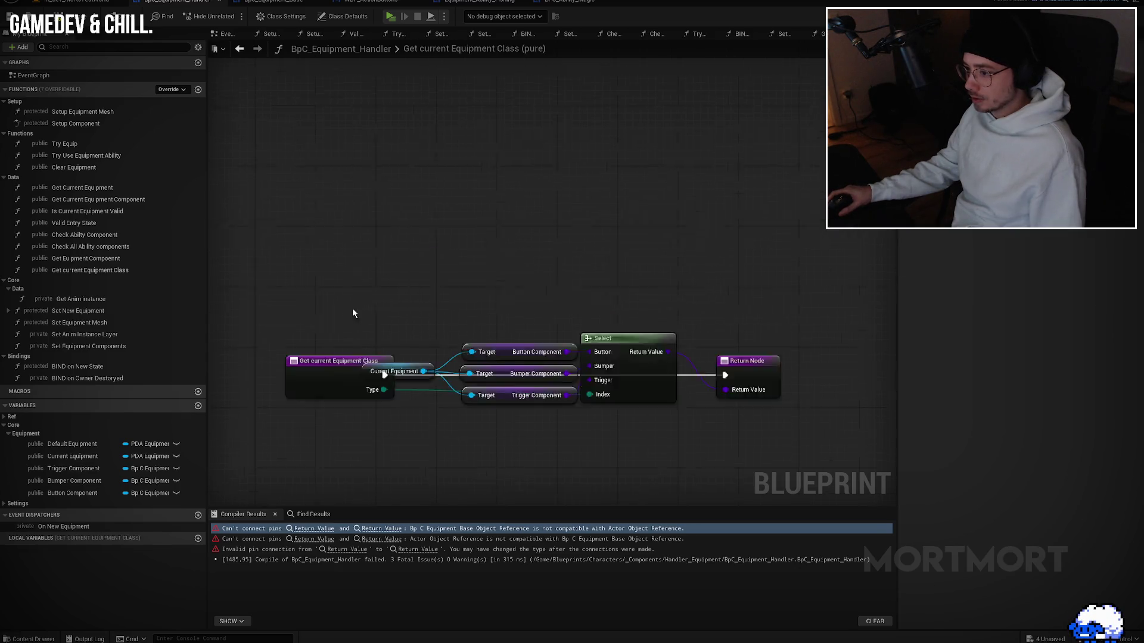
pyautogui.moveTo(348, 273)
pyautogui.mouseDown()
pyautogui.moveTo(357, 335)
pyautogui.moveTo(537, 402)
pyautogui.moveTo(406, 136)
pyautogui.mouseUp()
pyautogui.moveTo(769, 270); pyautogui.dragTo(761, 134)
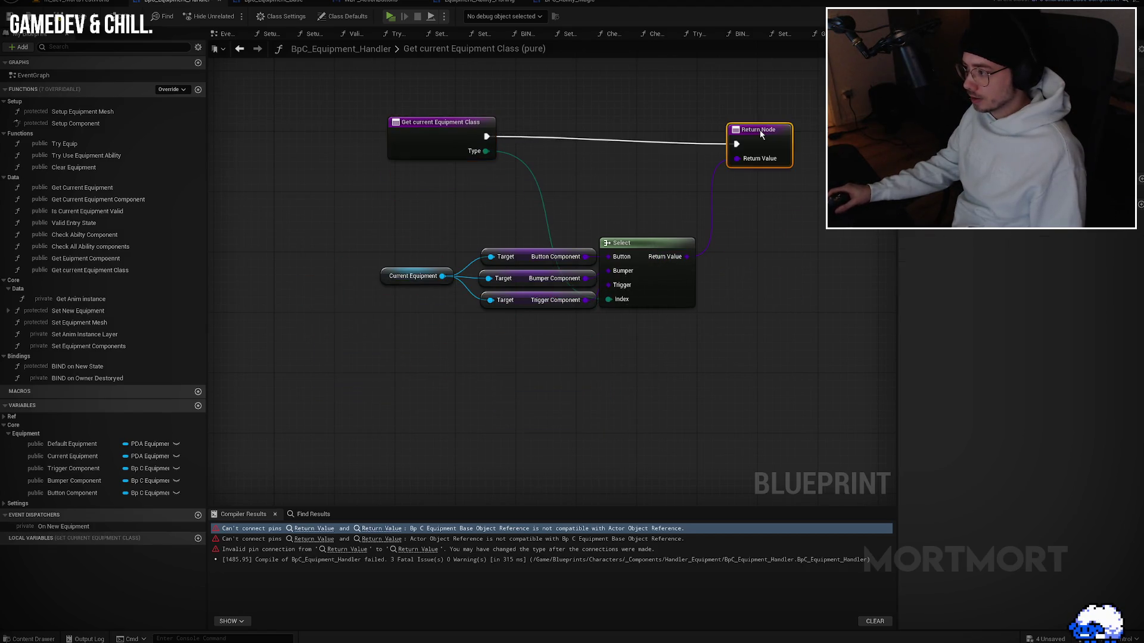
pyautogui.click(1049, 220)
pyautogui.write('equipment')
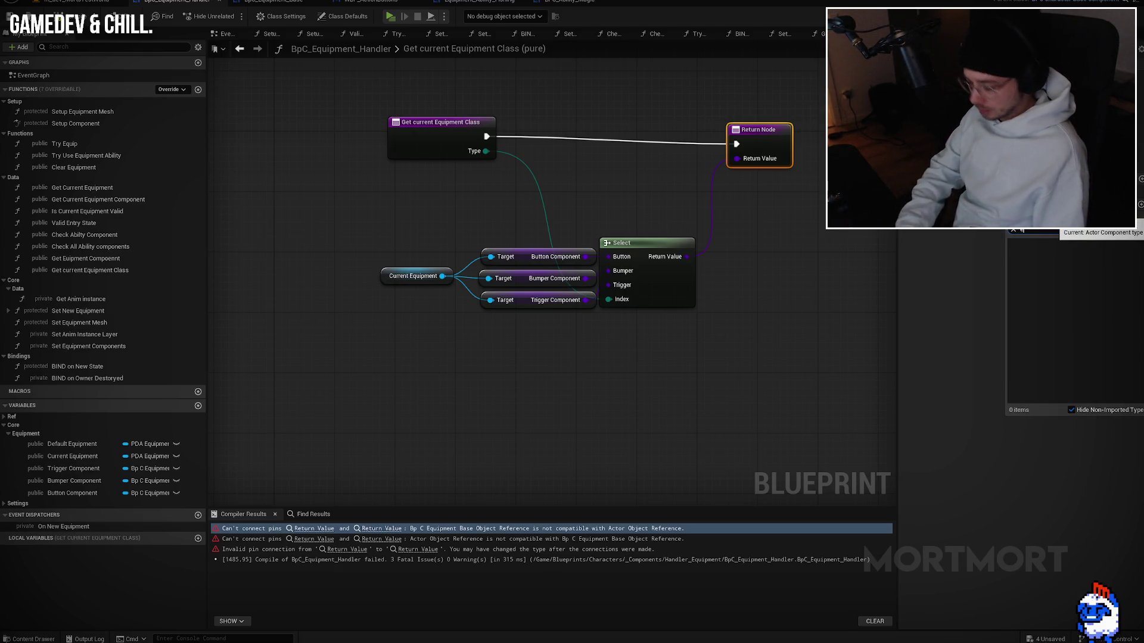
pyautogui.write('nt base')
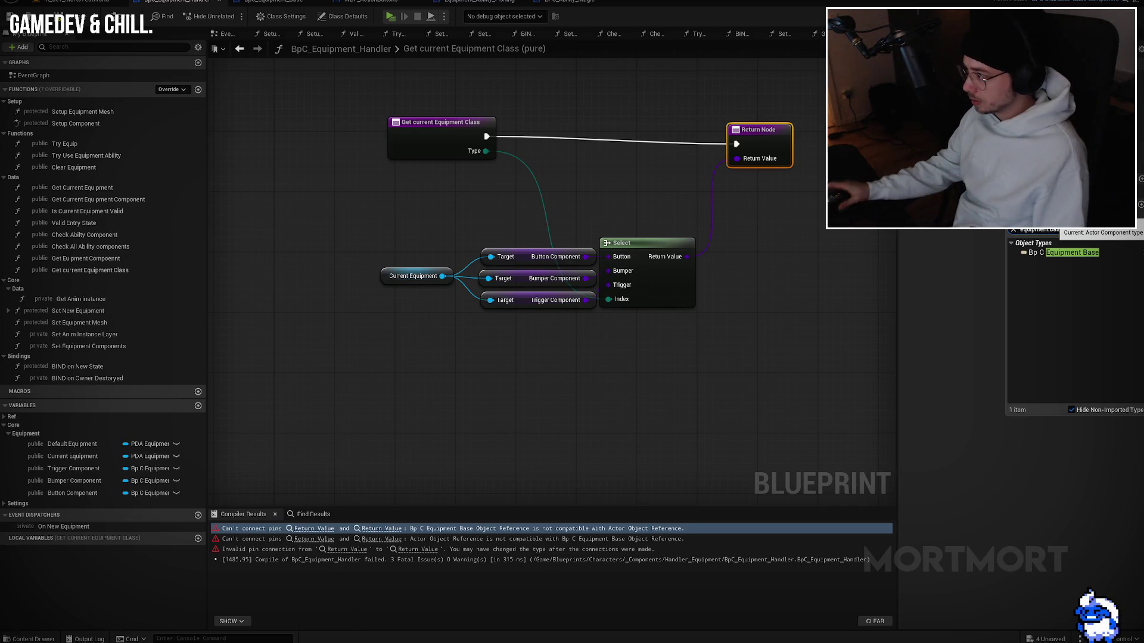
pyautogui.press('Return')
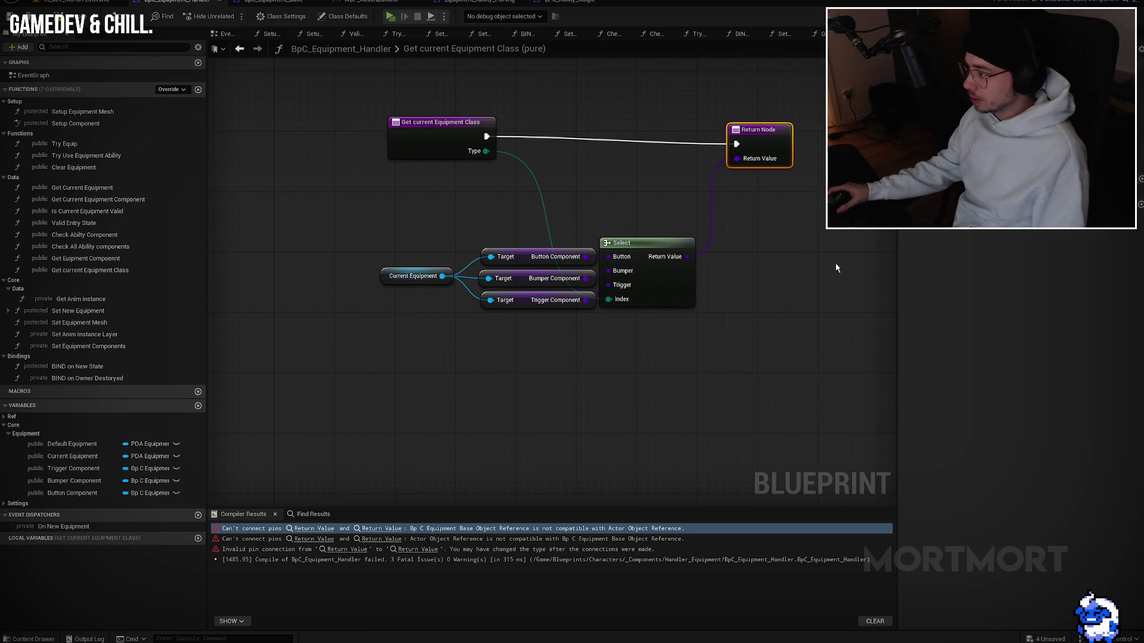
pyautogui.hotkey('alt', 'Left')
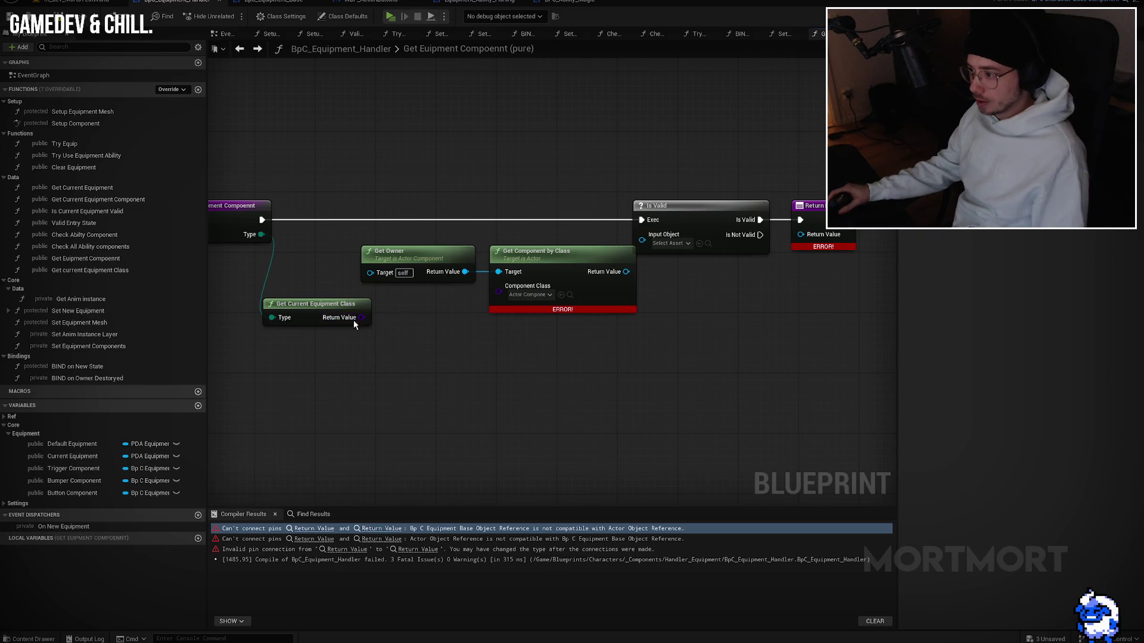
# Step: Feed the current equipment class into Component Class, pass the found component to Is Valid and the return, then recompile
pyautogui.moveTo(360, 318); pyautogui.dragTo(509, 294)
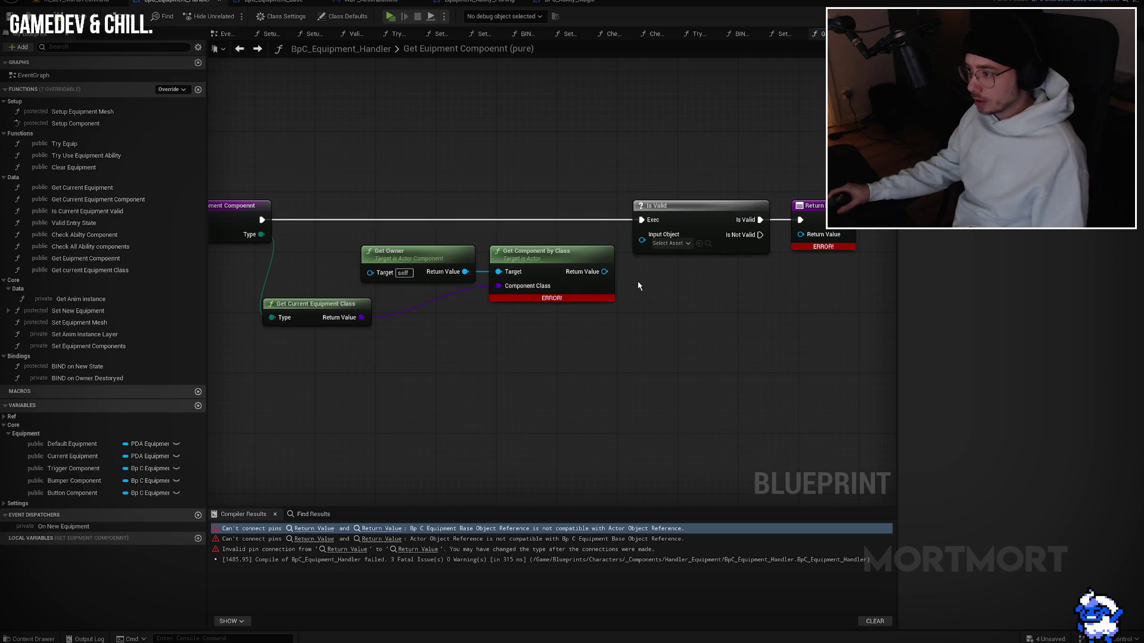
pyautogui.moveTo(604, 273); pyautogui.dragTo(655, 244)
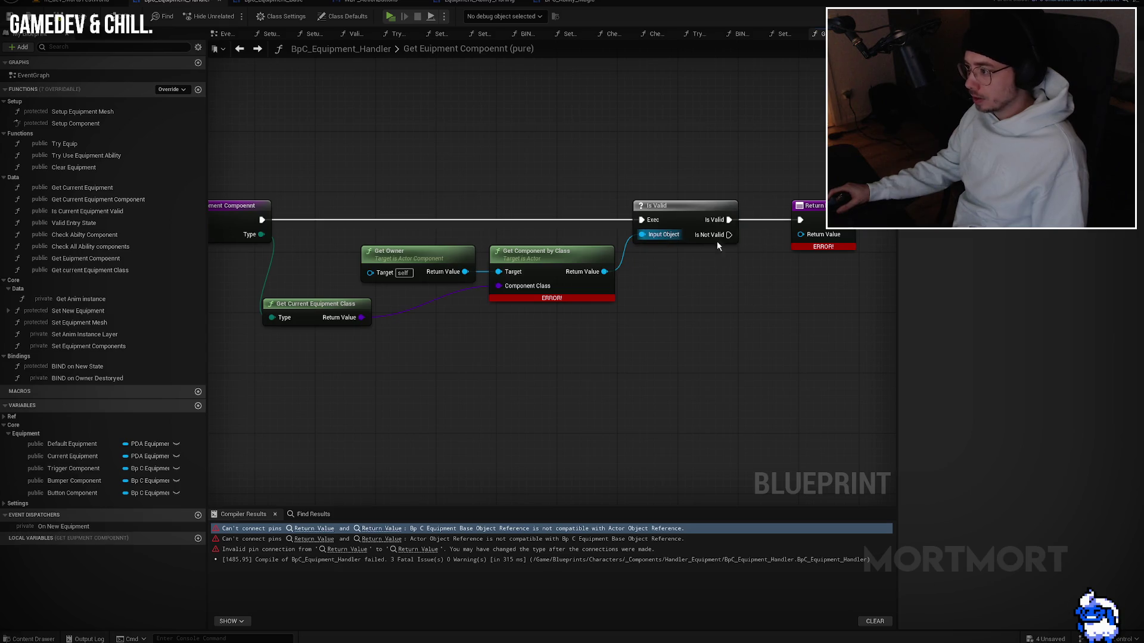
pyautogui.moveTo(604, 271)
pyautogui.mouseDown()
pyautogui.moveTo(785, 248)
pyautogui.moveTo(801, 234)
pyautogui.moveTo(828, 261)
pyautogui.mouseUp()
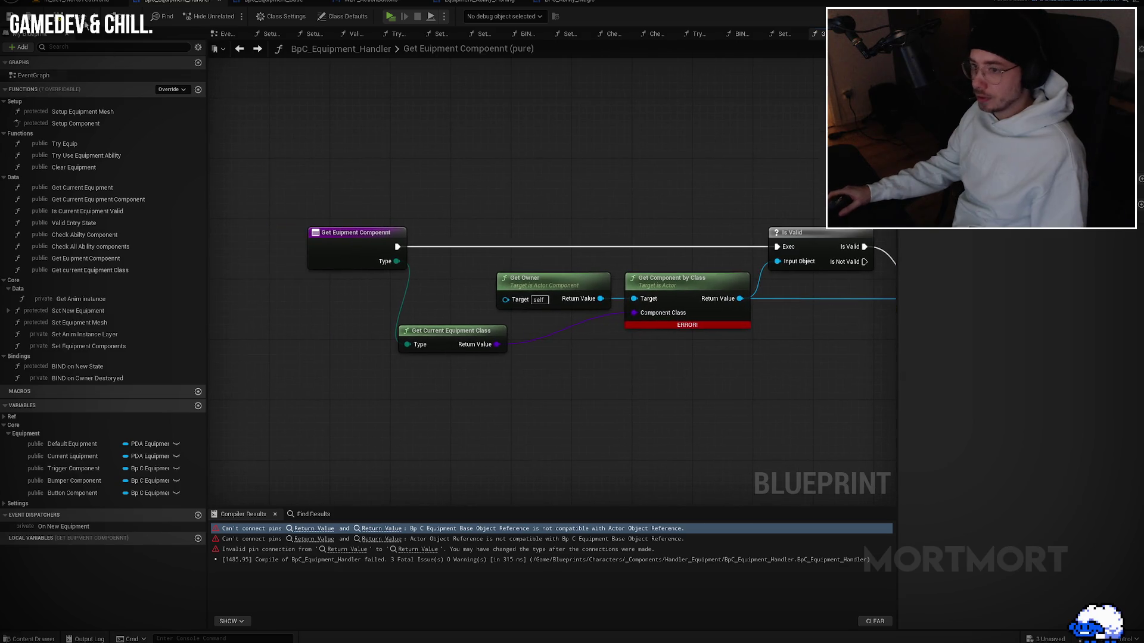
pyautogui.click(76, 1)
pyautogui.click(176, 1)
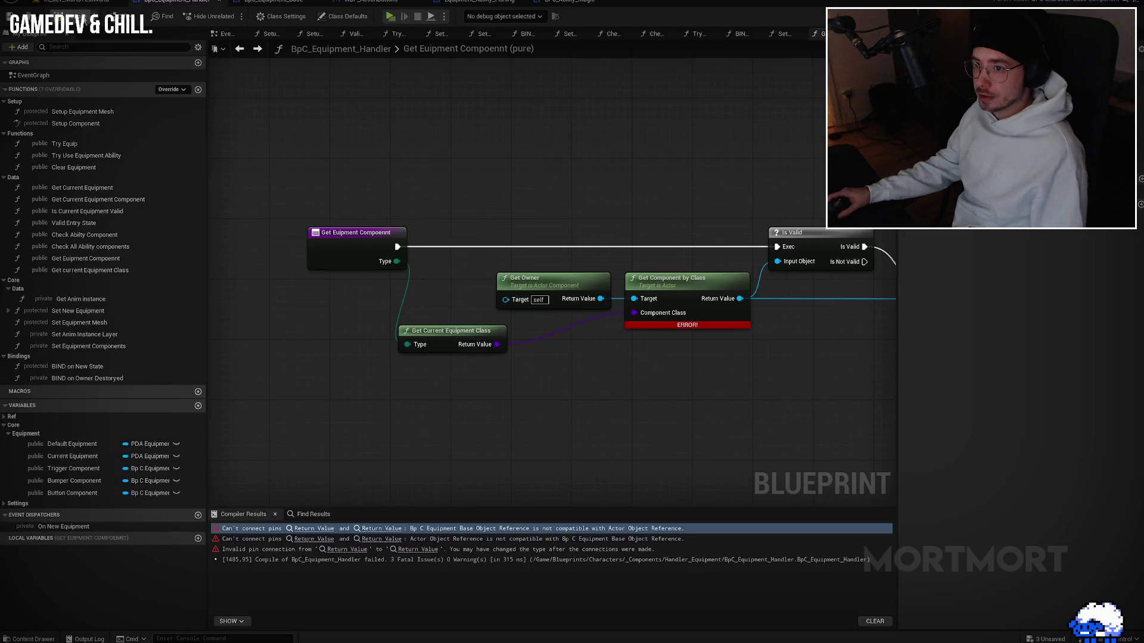
pyautogui.click(13, 17)
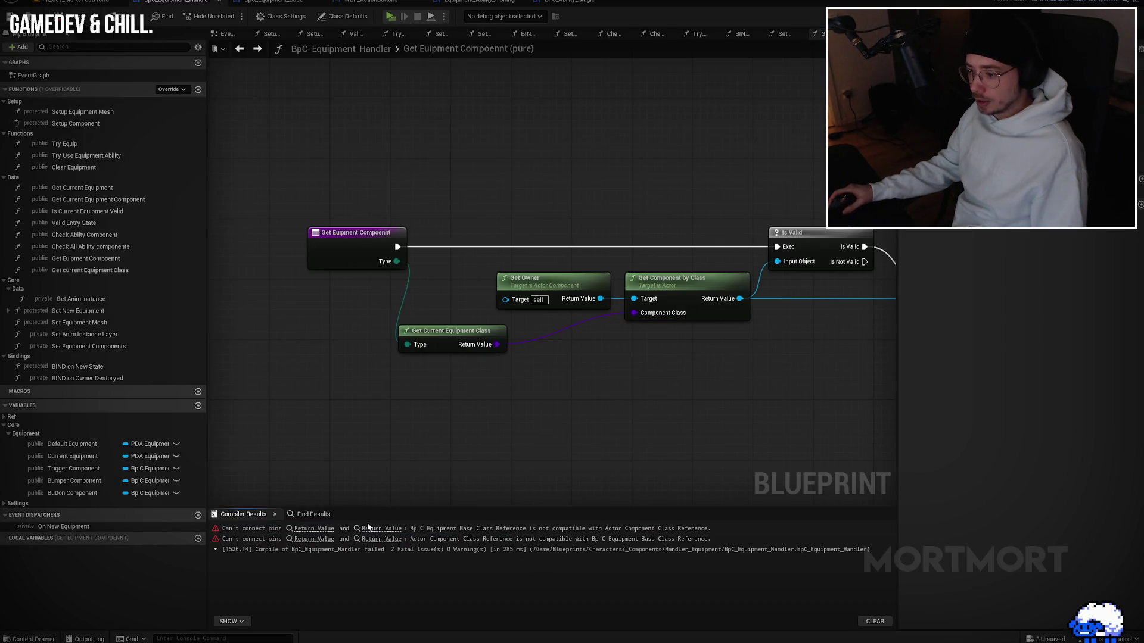
# Step: Reset the Select node's pins to wildcard, wire Button component and Type index, return its result, and compile
pyautogui.click(377, 529)
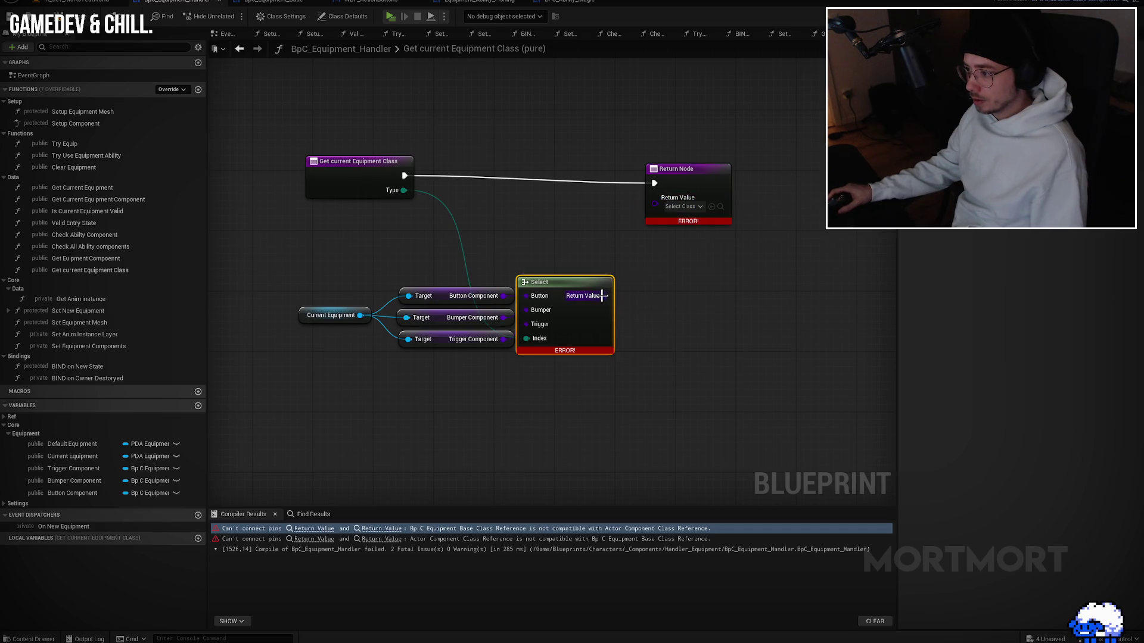
pyautogui.rightClick(539, 310)
pyautogui.click(533, 348)
pyautogui.moveTo(511, 294); pyautogui.dragTo(526, 296)
pyautogui.moveTo(404, 190)
pyautogui.mouseDown()
pyautogui.moveTo(533, 334)
pyautogui.moveTo(526, 361)
pyautogui.mouseUp()
pyautogui.moveTo(603, 296)
pyautogui.mouseDown()
pyautogui.moveTo(662, 305)
pyautogui.moveTo(655, 198)
pyautogui.mouseUp()
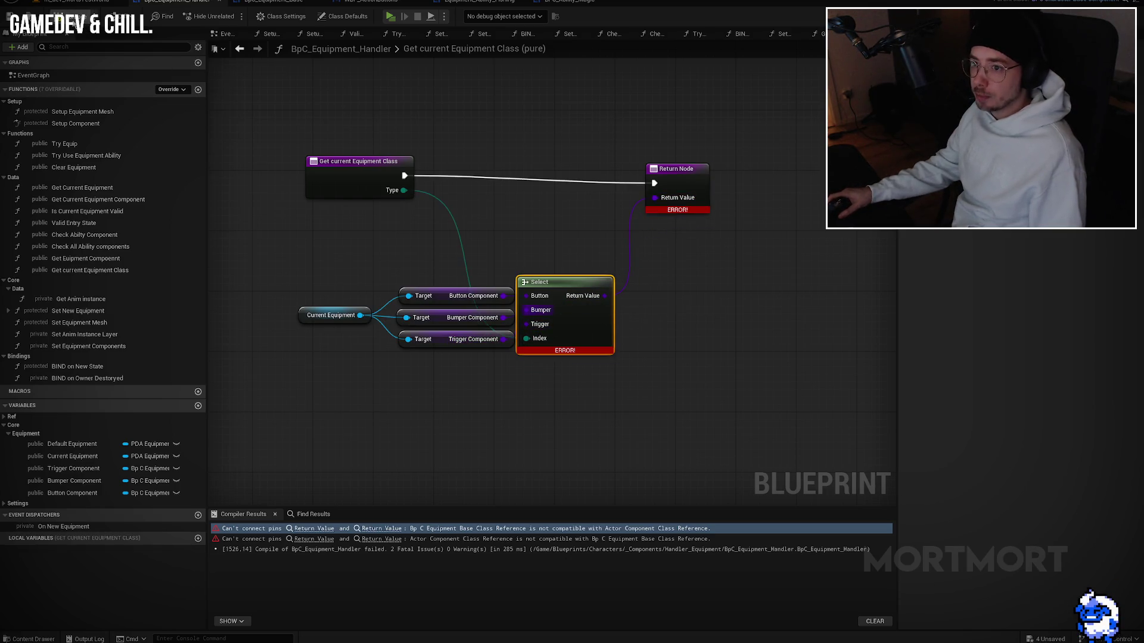
pyautogui.press('F7')
pyautogui.doubleClick(85, 258)
pyautogui.moveTo(568, 377)
pyautogui.mouseDown()
pyautogui.moveTo(451, 375)
pyautogui.moveTo(499, 367)
pyautogui.mouseUp()
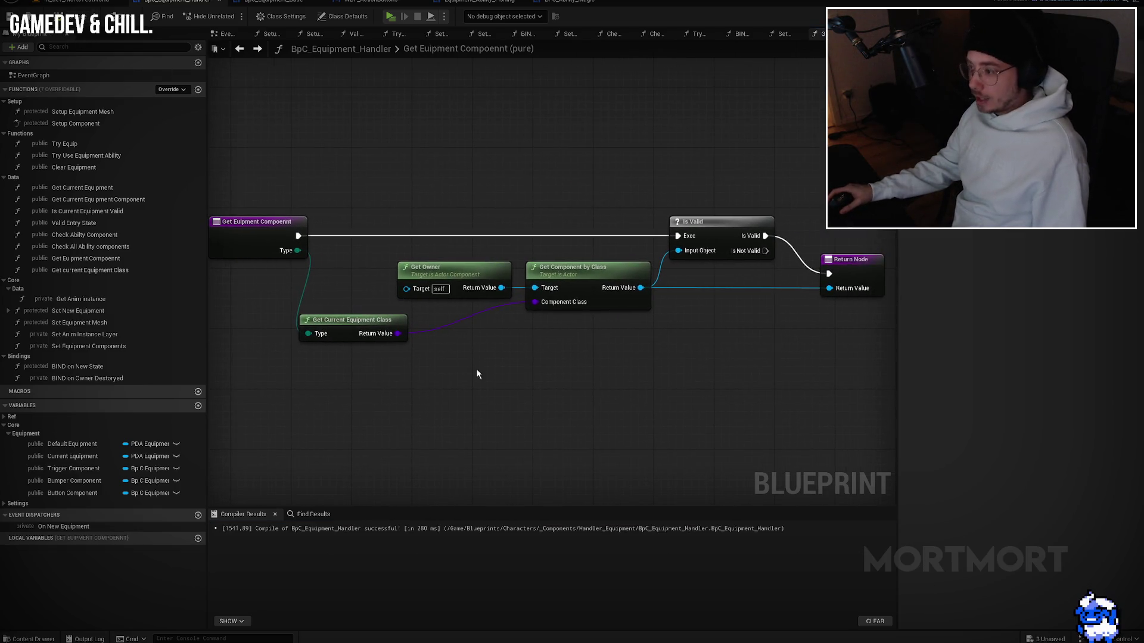
# Step: Rename 'Get current Equipment Class' to 'Get Current Equipment Class'
pyautogui.hotkey('alt', 'Left')
pyautogui.scroll(2, 500, 355)
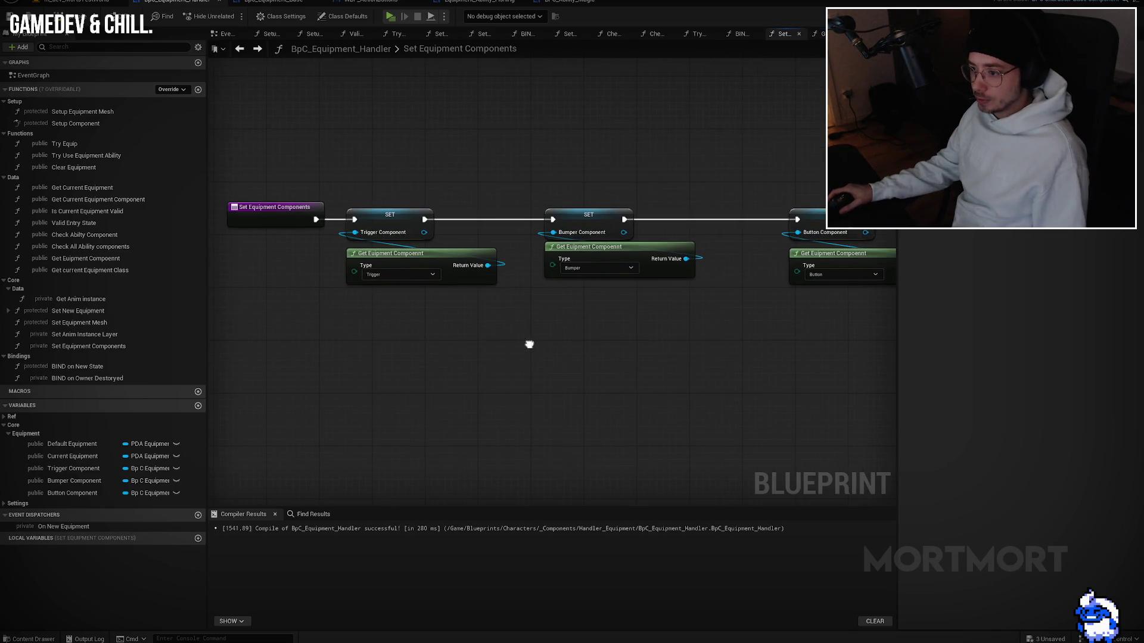
pyautogui.click(462, 277)
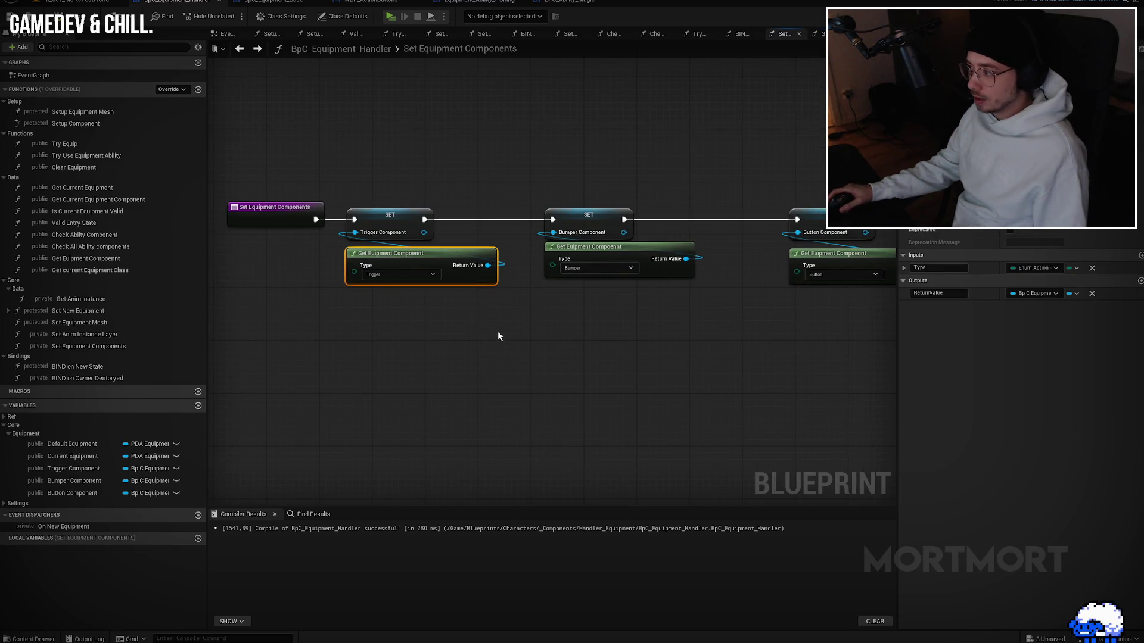
pyautogui.click(87, 273)
pyautogui.press('F2')
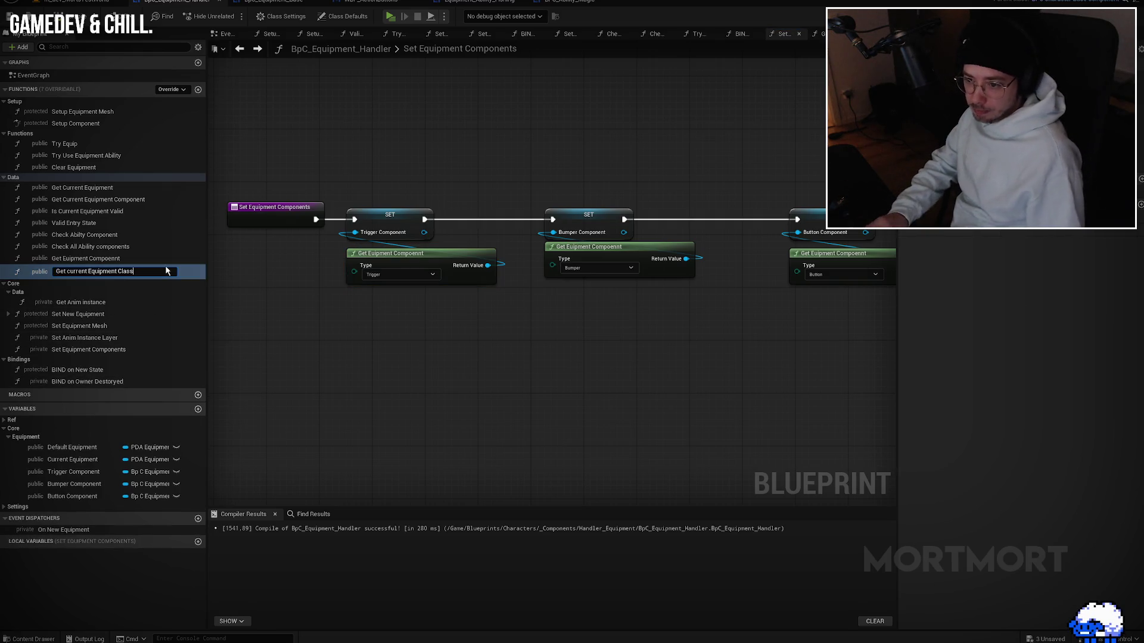
pyautogui.press('Delete')
pyautogui.write('C')
pyautogui.press('Return')
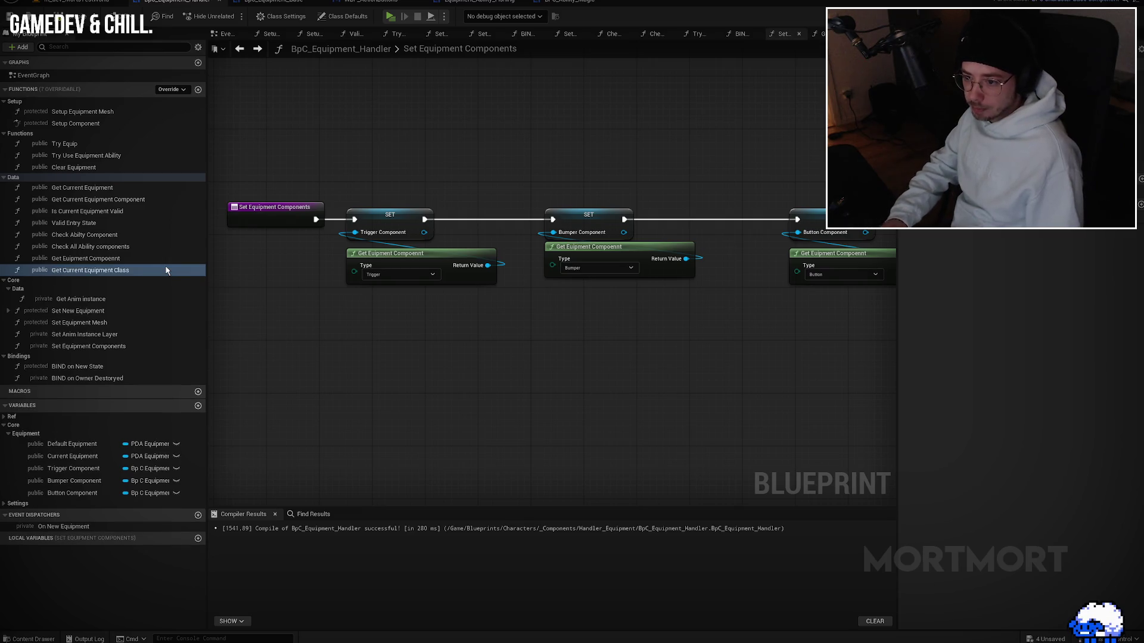
# Step: Rename 'Get Euipment Compoennt' to 'Get Equipment Component'
pyautogui.click(92, 258)
pyautogui.press('F2')
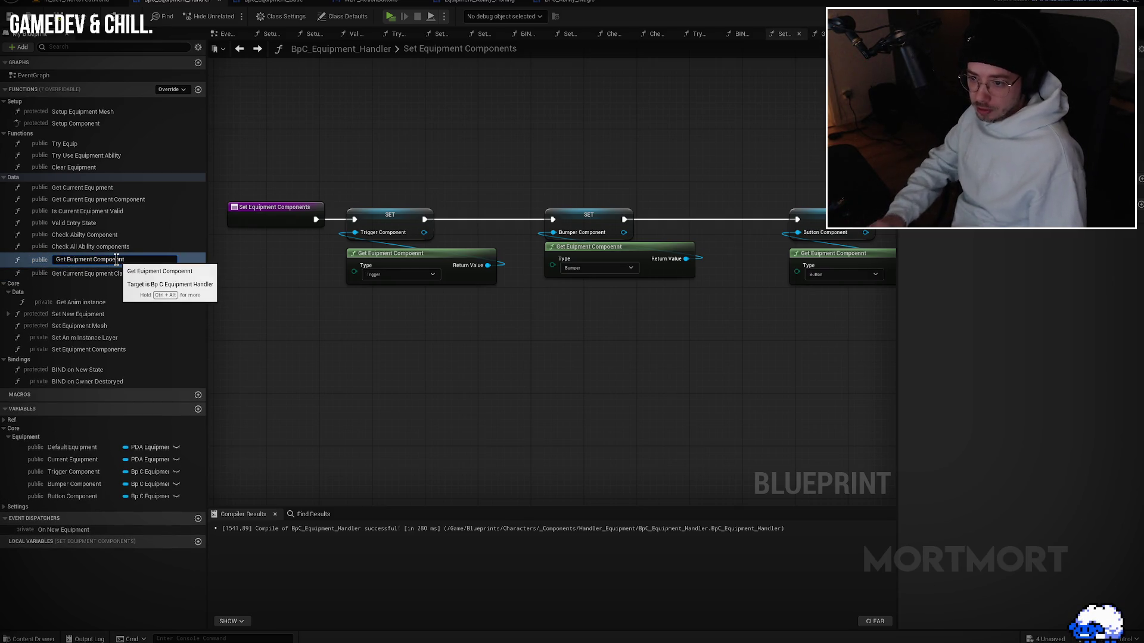
pyautogui.click(116, 259)
pyautogui.write('q')
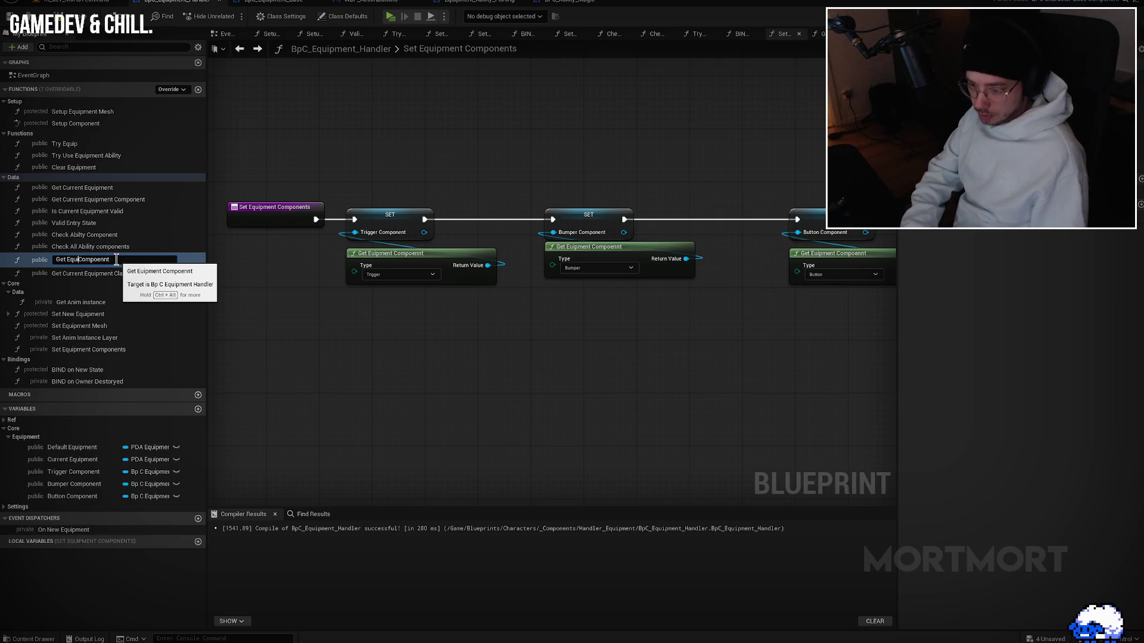
pyautogui.press('BackSpace')
pyautogui.press('Right')
pyautogui.write('e')
pyautogui.press('Return')
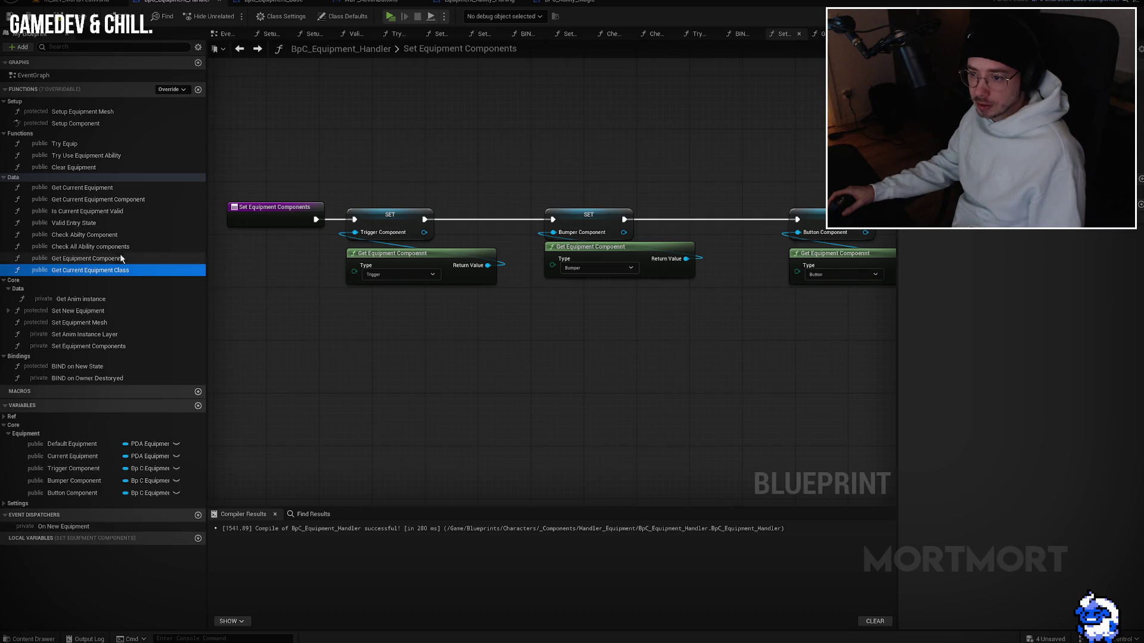
pyautogui.click(153, 258)
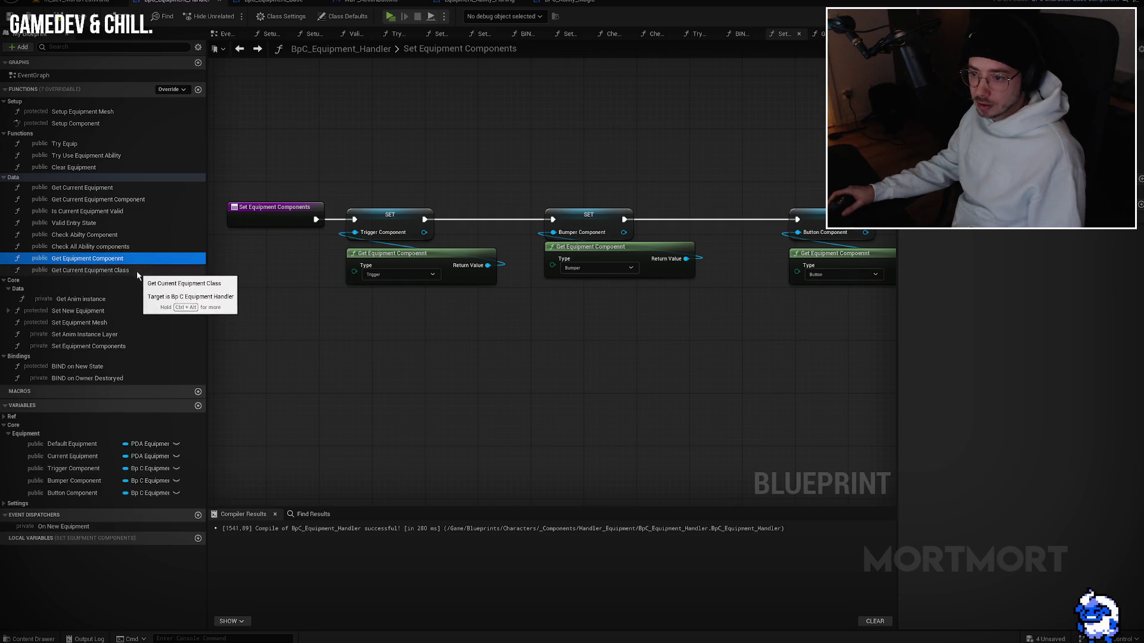
pyautogui.click(96, 272)
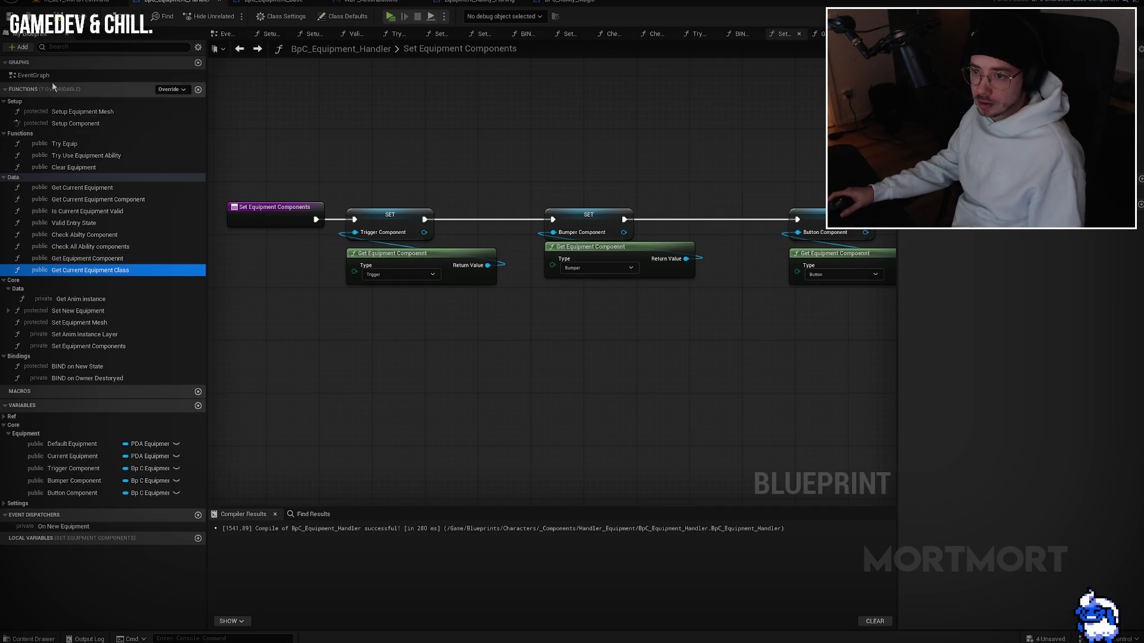
# Step: Place a Get Current Equipment Component node in the EventGraph, replacing the wrongly added Get Current Equipment node
pyautogui.doubleClick(52, 77)
pyautogui.rightClick(353, 270)
pyautogui.write('get c')
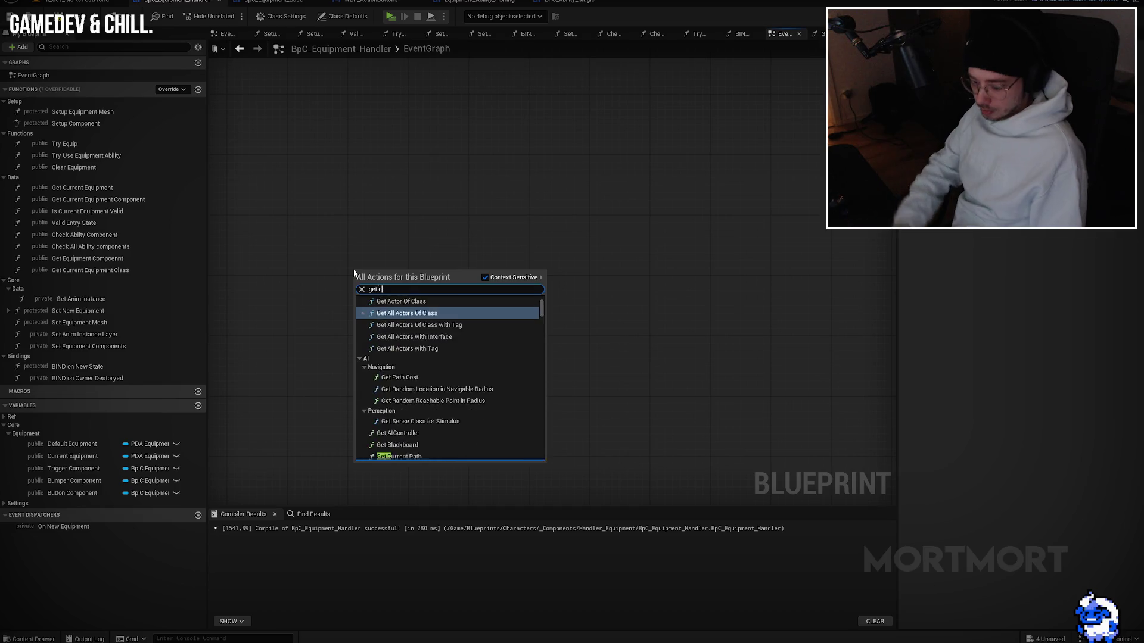
pyautogui.write('urrent equipment')
pyautogui.press('Return')
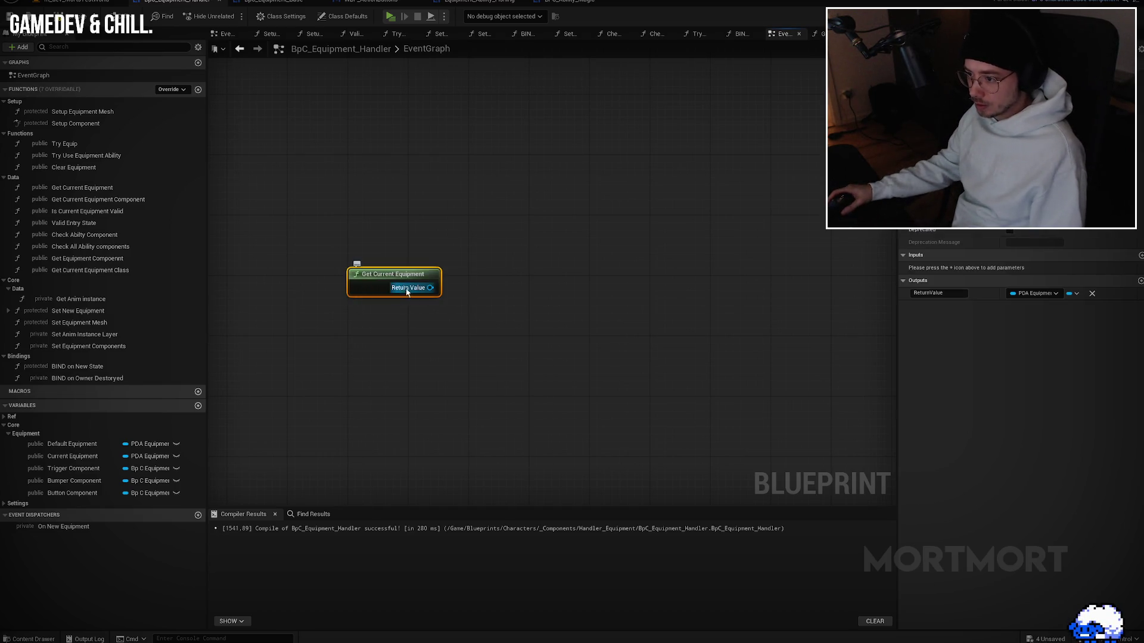
pyautogui.press('Delete')
pyautogui.rightClick(382, 262)
pyautogui.write('get cu')
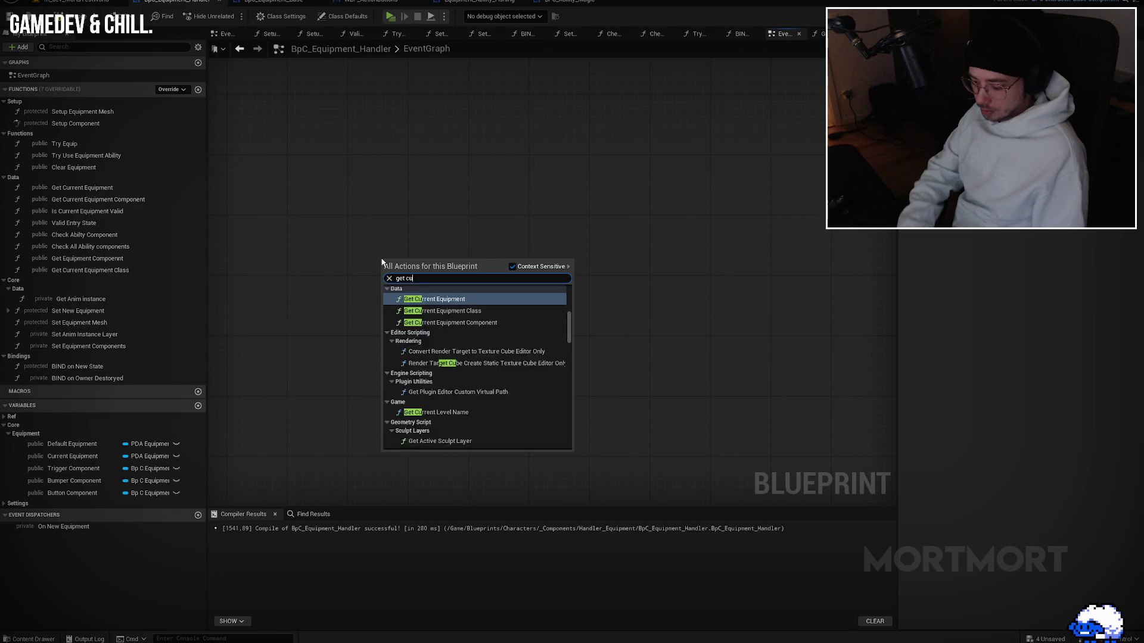
pyautogui.write('rrent')
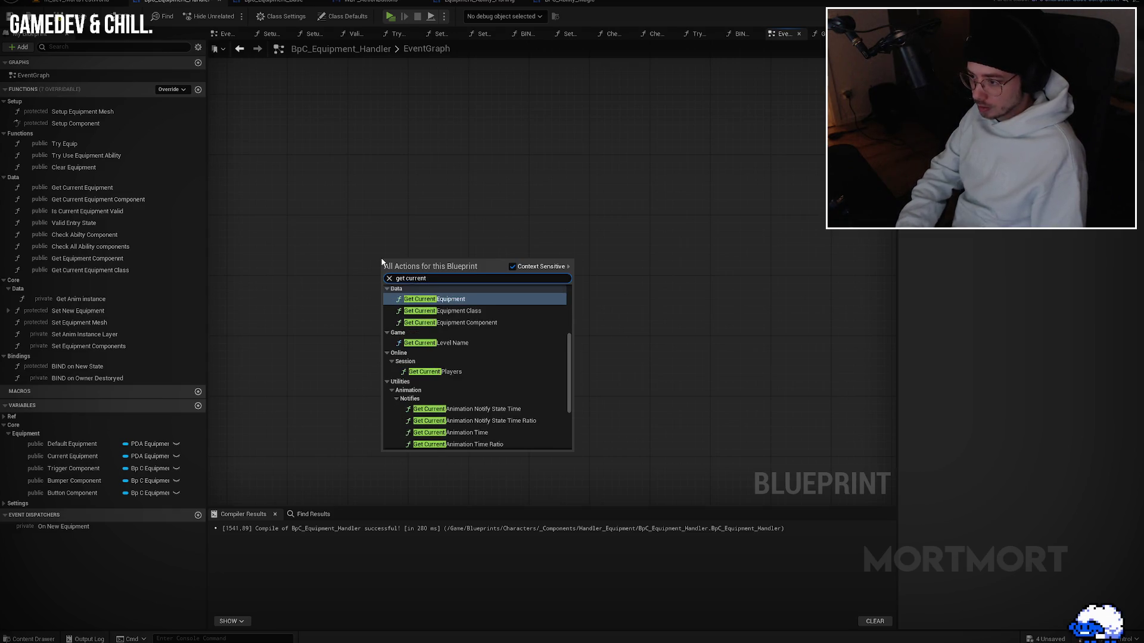
pyautogui.press('Down')
pyautogui.press('Down')
pyautogui.press('Return')
# Step: Search for Get State from the returned component, then switch to the BpC_Equipment_Base blueprint
pyautogui.moveTo(538, 272); pyautogui.dragTo(631, 248)
pyautogui.write('get state')
pyautogui.press('Escape')
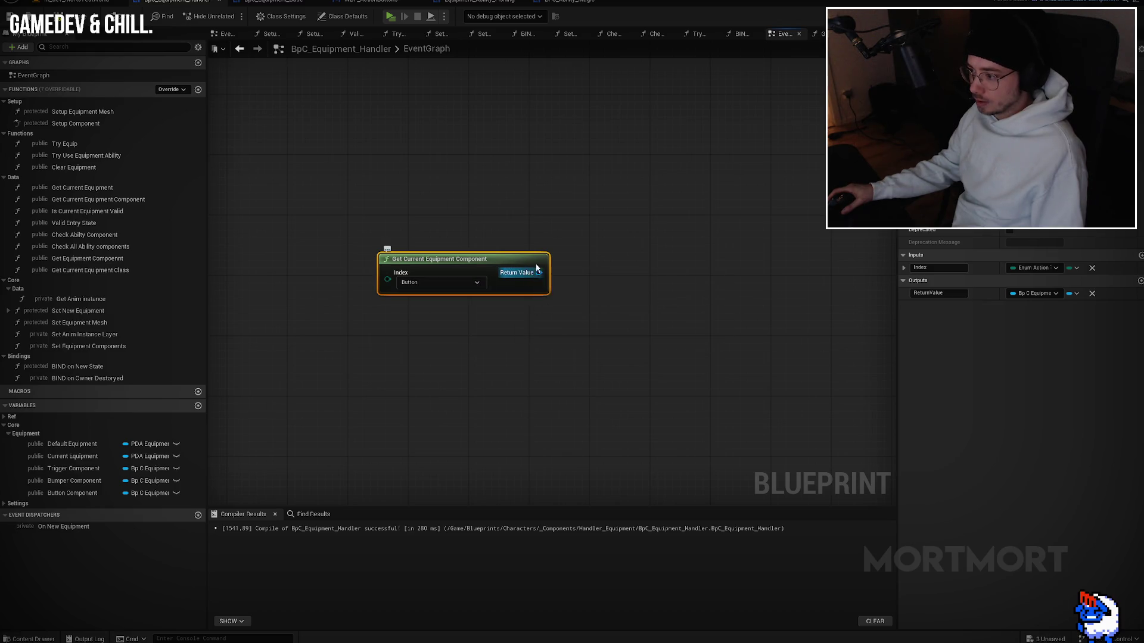
pyautogui.click(274, 1)
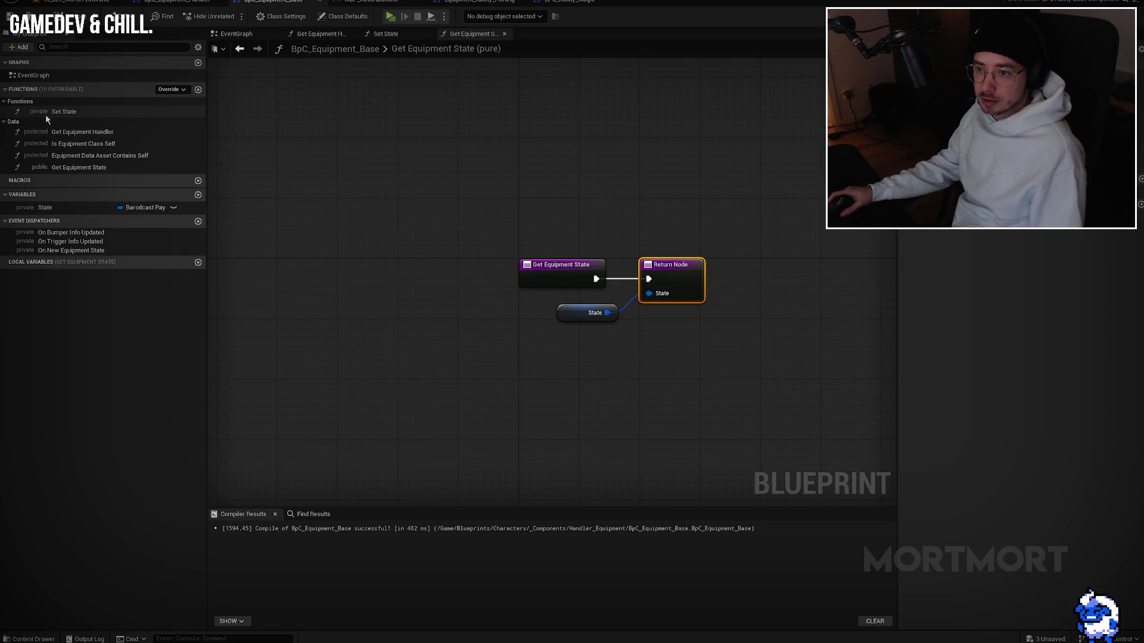
# Step: Compile BpC_Equipment_Base with Get Equipment State selected, then return to the Equipment Handler
pyautogui.click(72, 169)
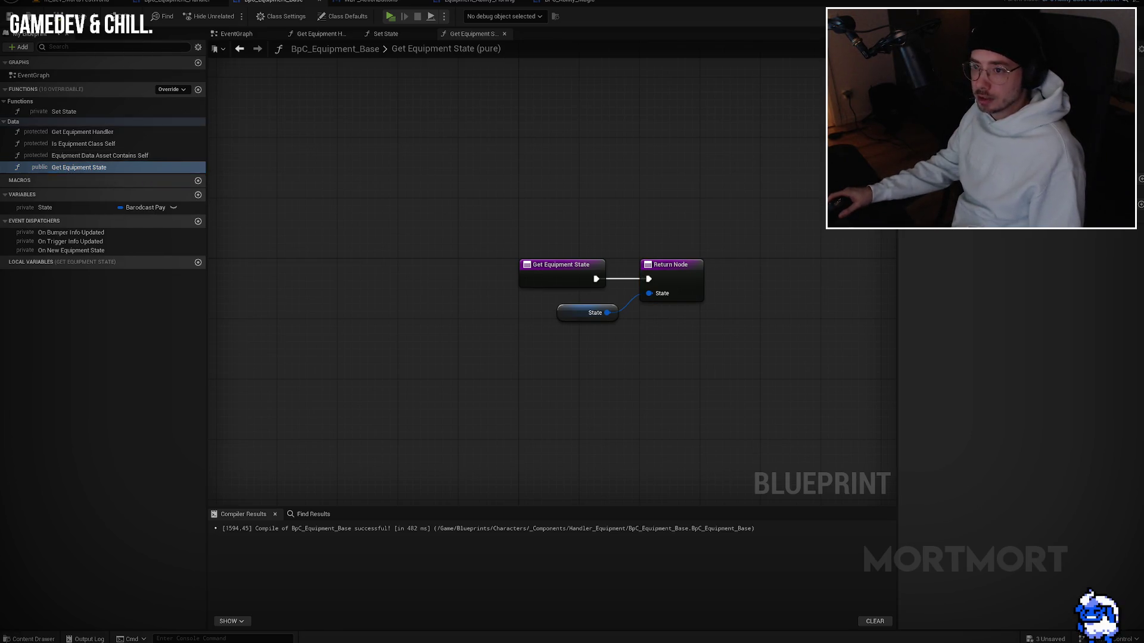
pyautogui.press('F7')
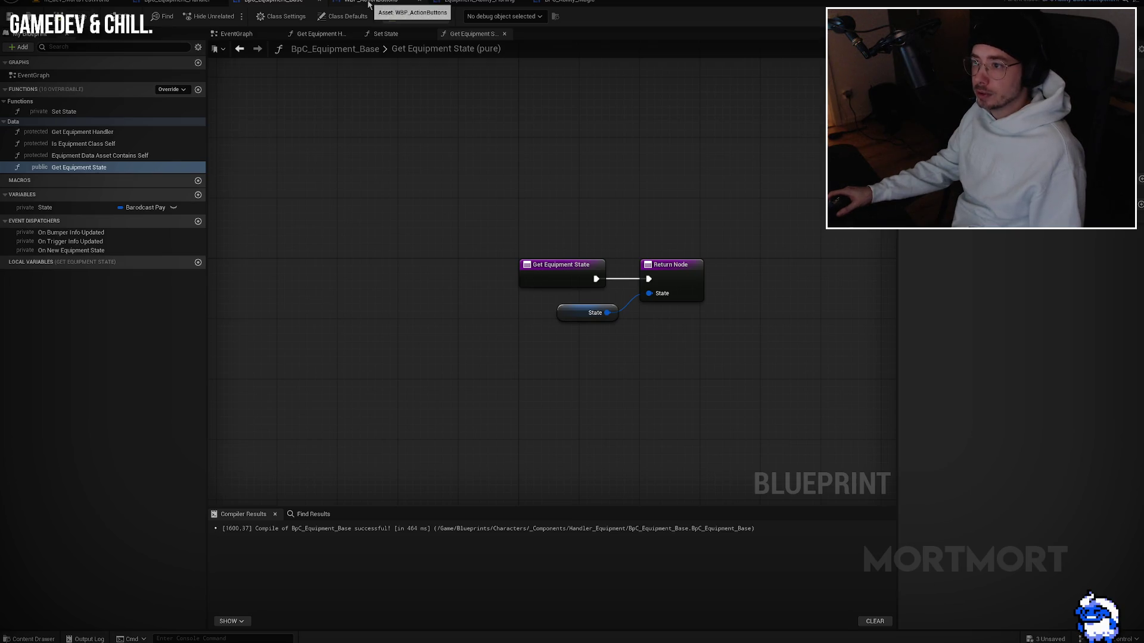
pyautogui.click(172, 2)
# Step: Add a Get Equipment State node driven by the returned equipment component
pyautogui.moveTo(539, 272); pyautogui.dragTo(588, 266)
pyautogui.write('get equipment state')
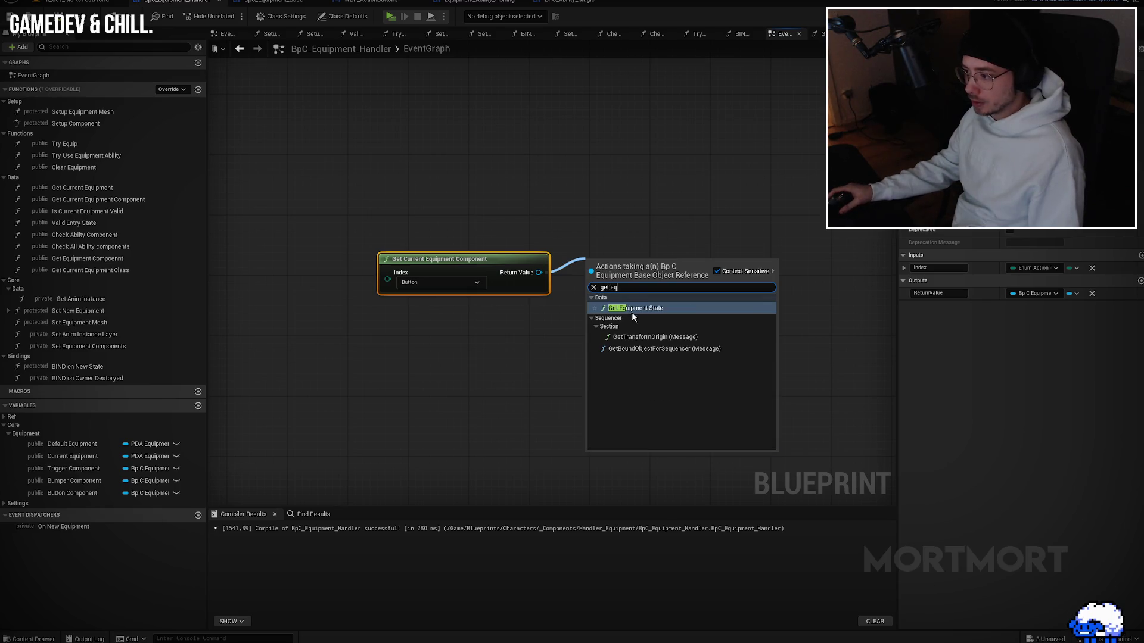
pyautogui.click(656, 304)
pyautogui.moveTo(710, 264); pyautogui.dragTo(766, 234)
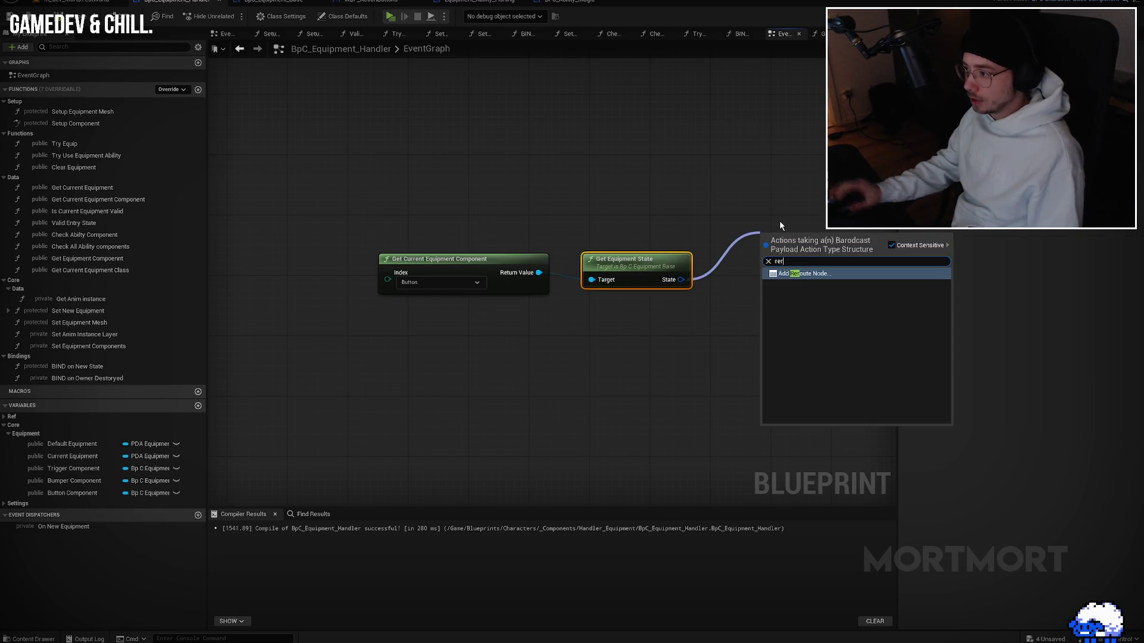
pyautogui.click(751, 215)
# Step: Collapse both function nodes into a new function named Get Equipment Component State
pyautogui.moveTo(685, 206)
pyautogui.mouseDown()
pyautogui.moveTo(418, 311)
pyautogui.moveTo(311, 211)
pyautogui.mouseUp()
pyautogui.press('Return')
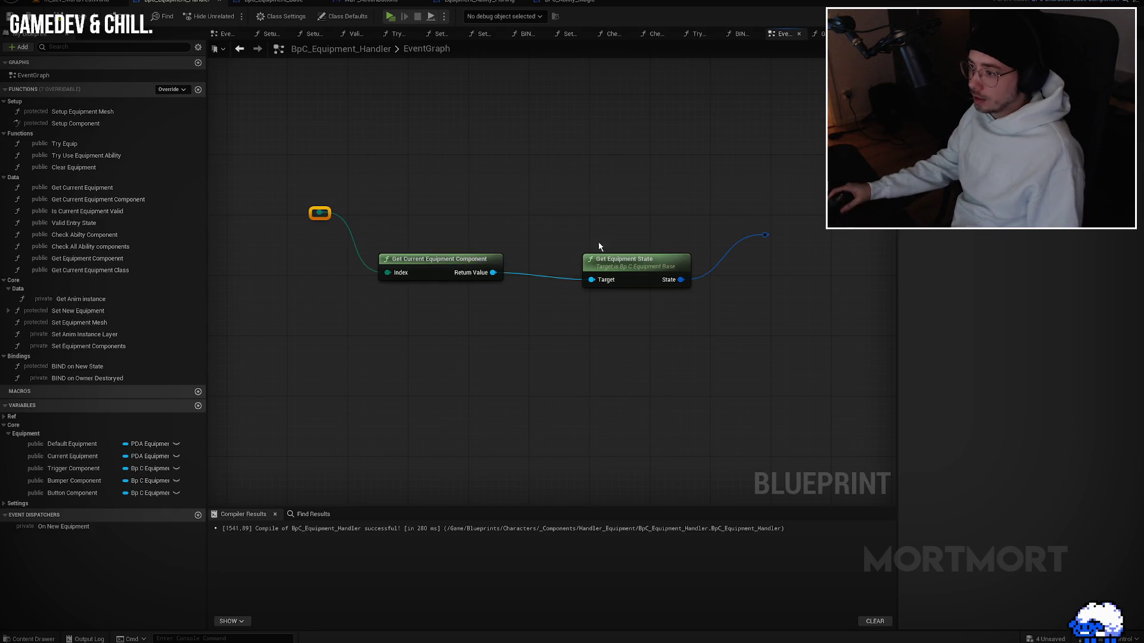
pyautogui.moveTo(366, 295); pyautogui.dragTo(591, 256)
pyautogui.rightClick(647, 260)
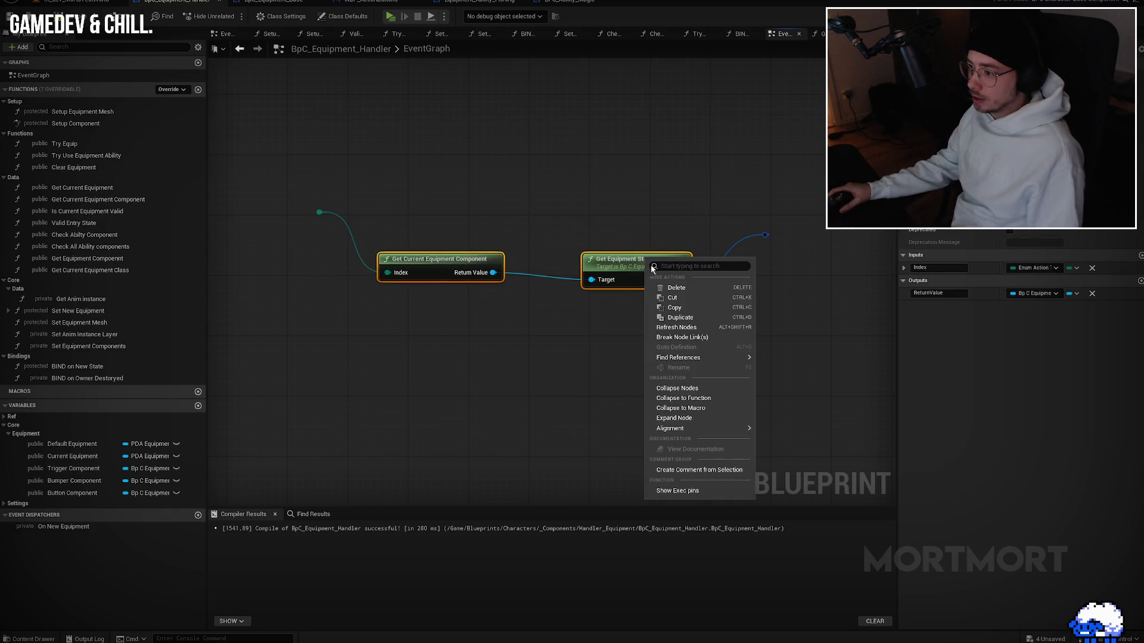
pyautogui.click(717, 398)
pyautogui.write('Get Equipment State')
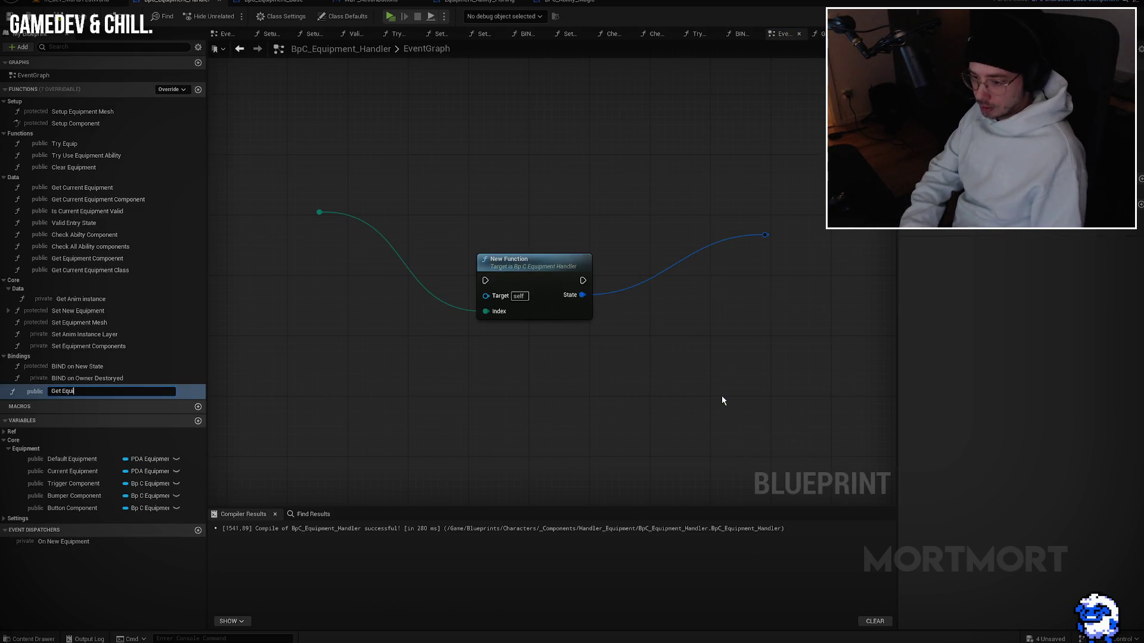
pyautogui.hotkey('ctrl', 'BackSpace')
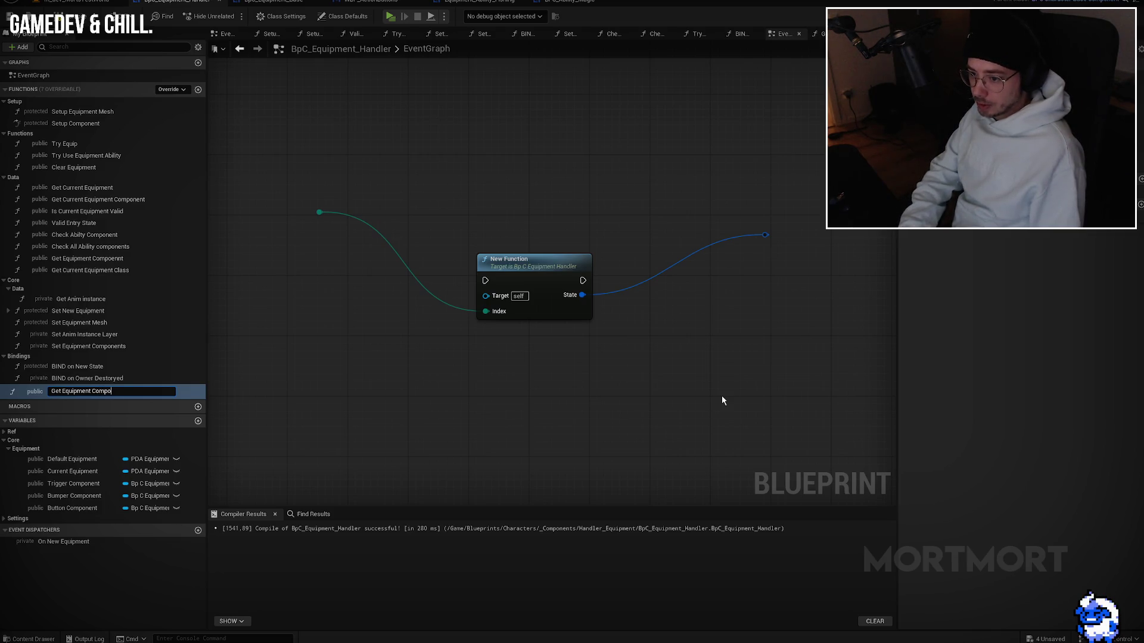
pyautogui.press('Return')
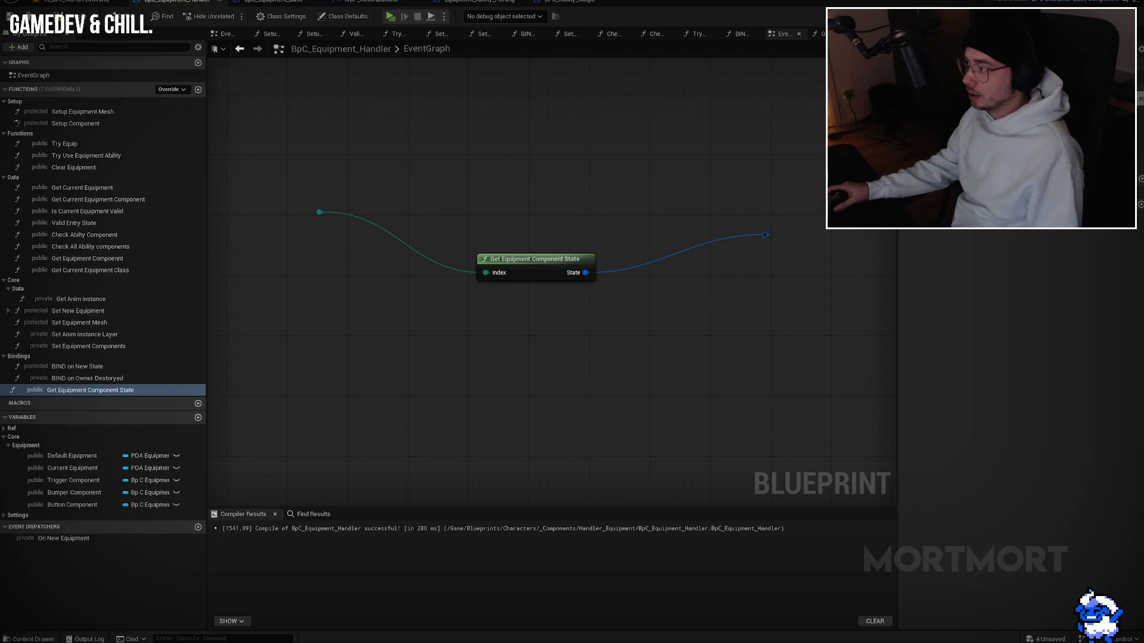
pyautogui.click(766, 235)
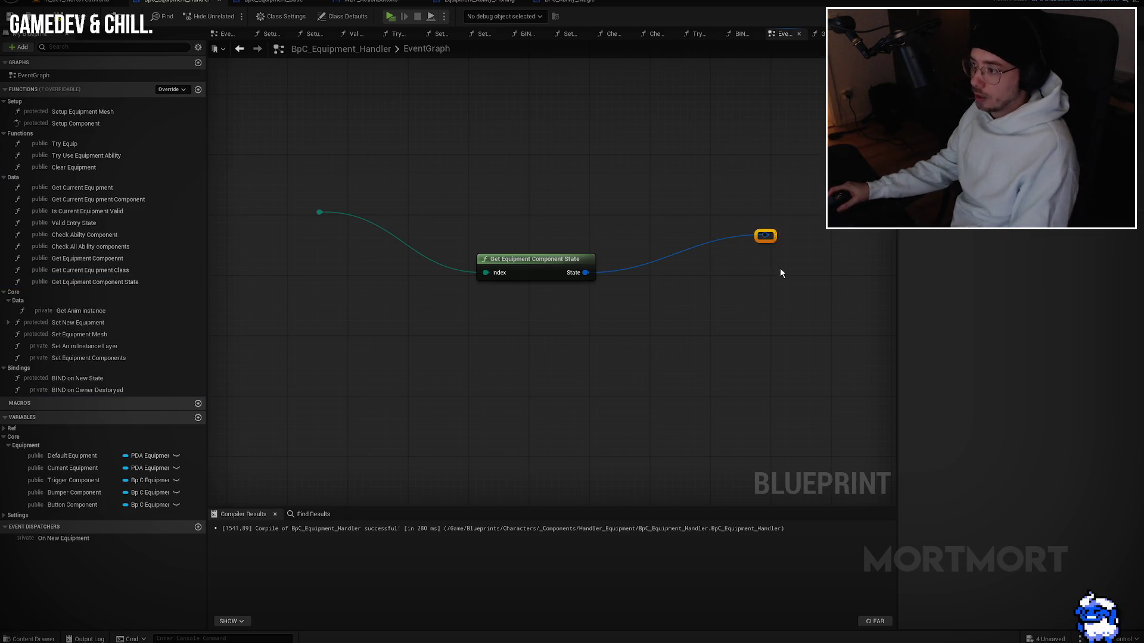
# Step: Delete the reroute knot and group the ability and equipment-component functions under a new Component category
pyautogui.press('Delete')
pyautogui.click(102, 247)
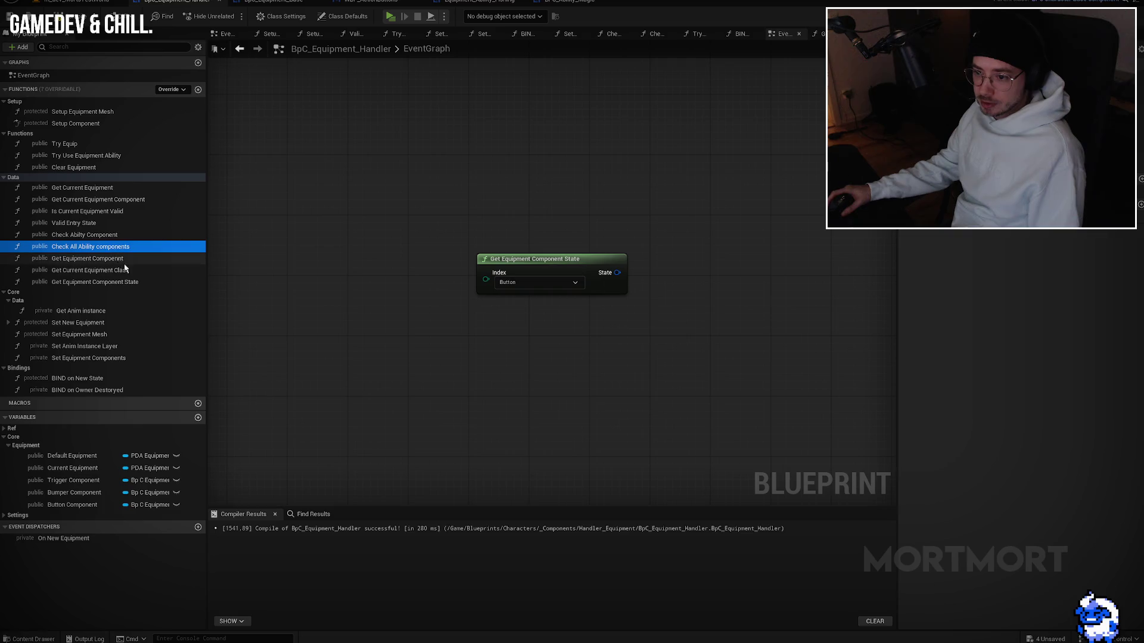
pyautogui.press('Up')
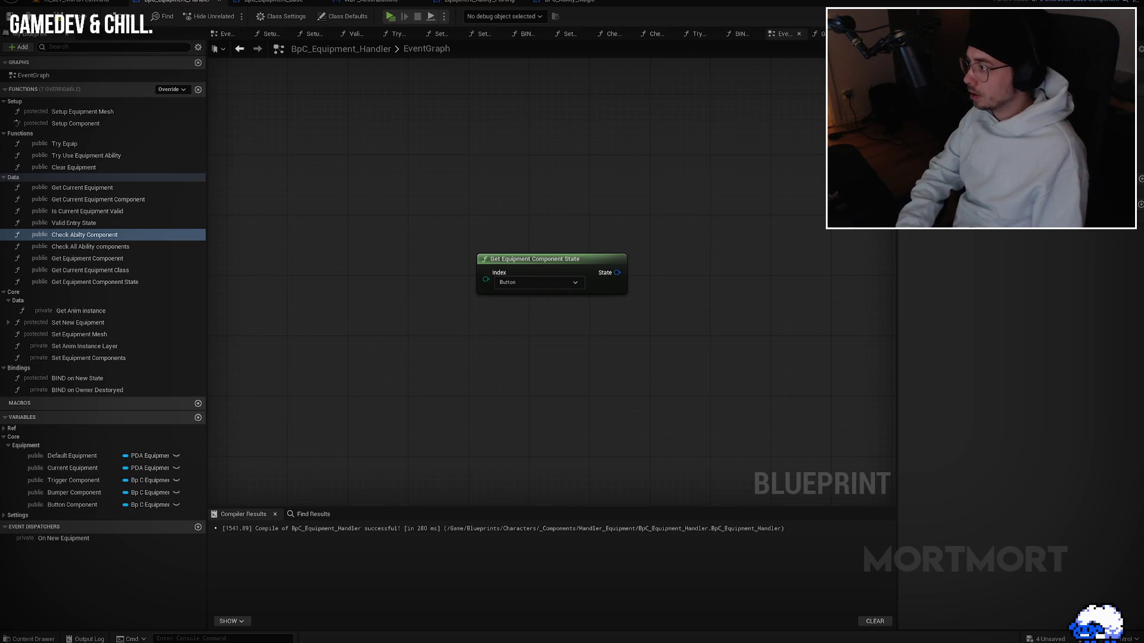
pyautogui.press('Return')
pyautogui.moveTo(77, 257)
pyautogui.mouseDown()
pyautogui.moveTo(26, 187)
pyautogui.moveTo(54, 198)
pyautogui.moveTo(30, 188)
pyautogui.mouseUp()
pyautogui.moveTo(50, 281); pyautogui.dragTo(37, 187)
pyautogui.moveTo(49, 289)
pyautogui.mouseDown()
pyautogui.moveTo(28, 173)
pyautogui.moveTo(29, 190)
pyautogui.mouseUp()
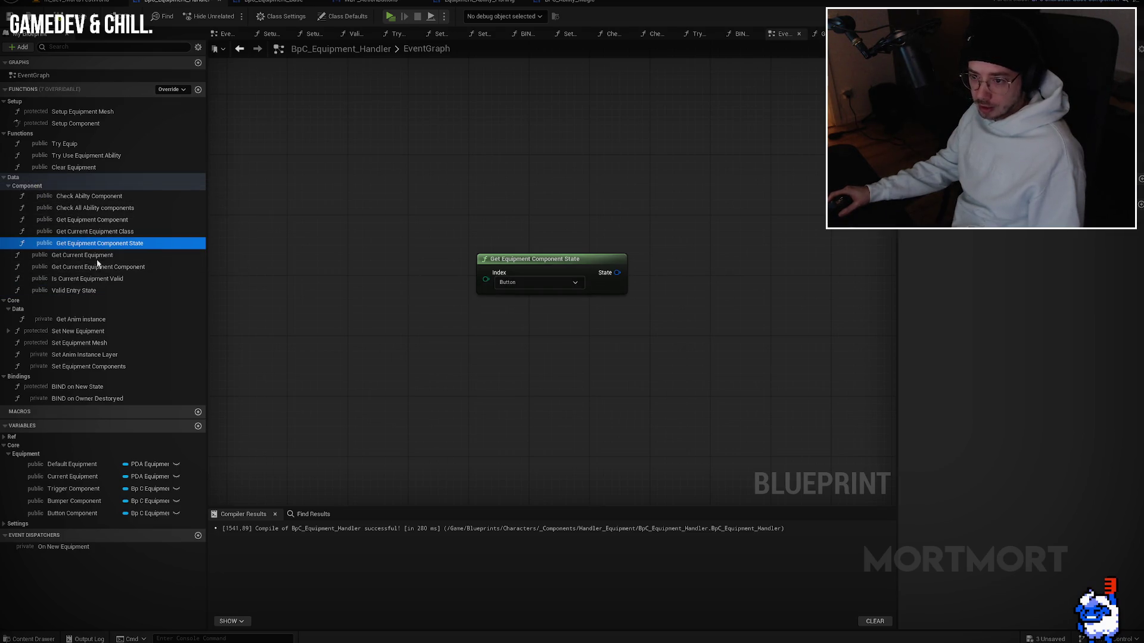
# Step: File Get Current Equipment and Is Current Equipment Valid under a new Equipment category
pyautogui.click(140, 256)
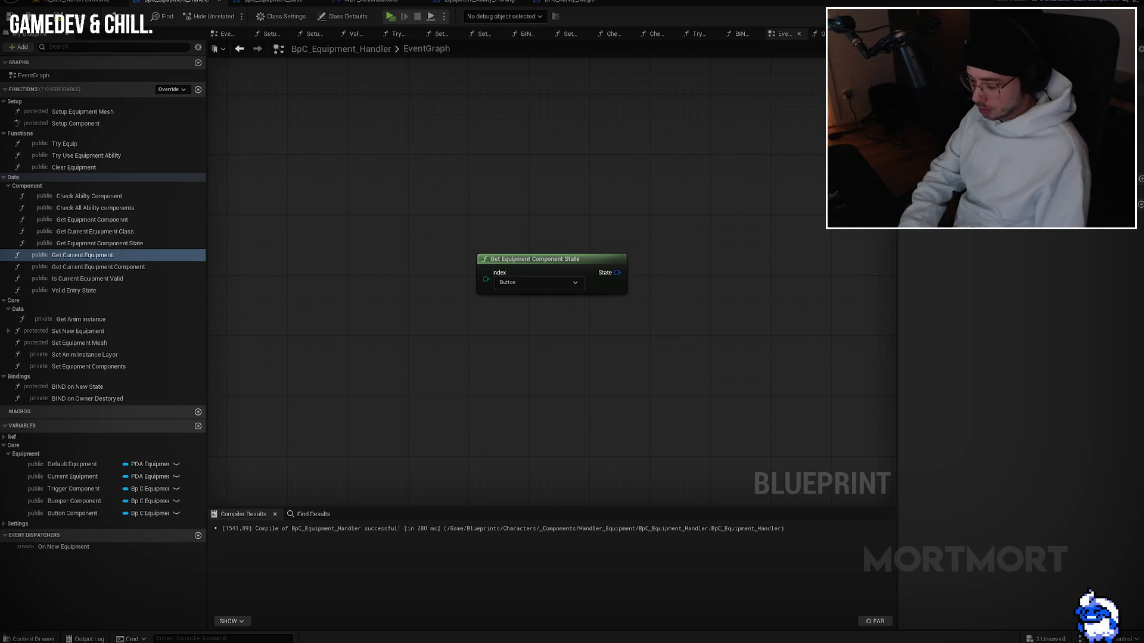
pyautogui.press('Return')
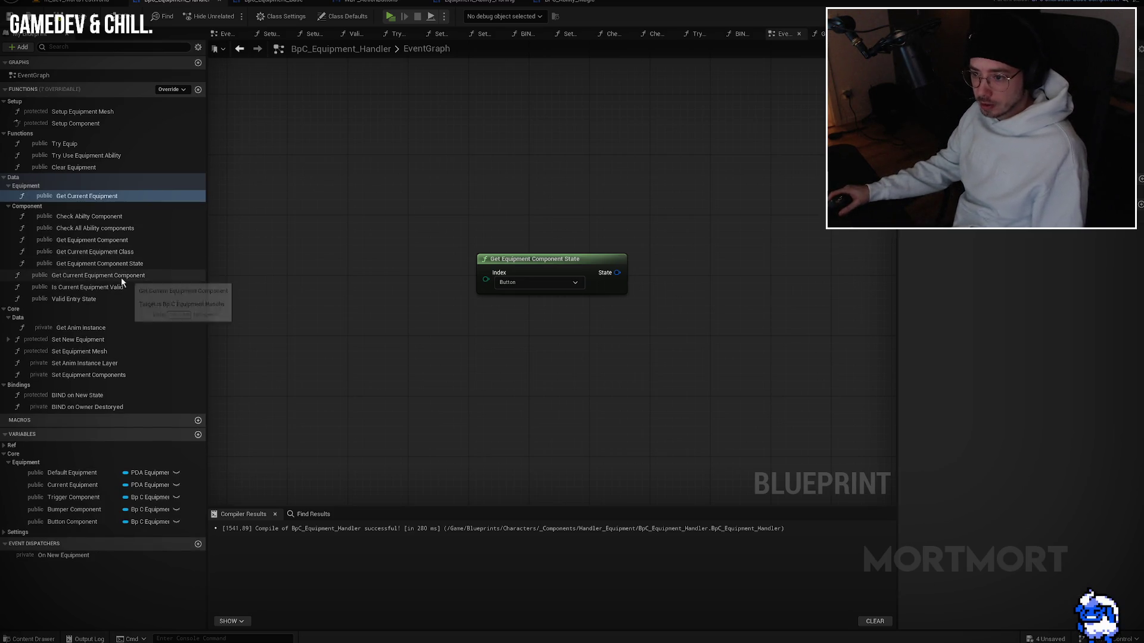
pyautogui.moveTo(96, 278); pyautogui.dragTo(33, 206)
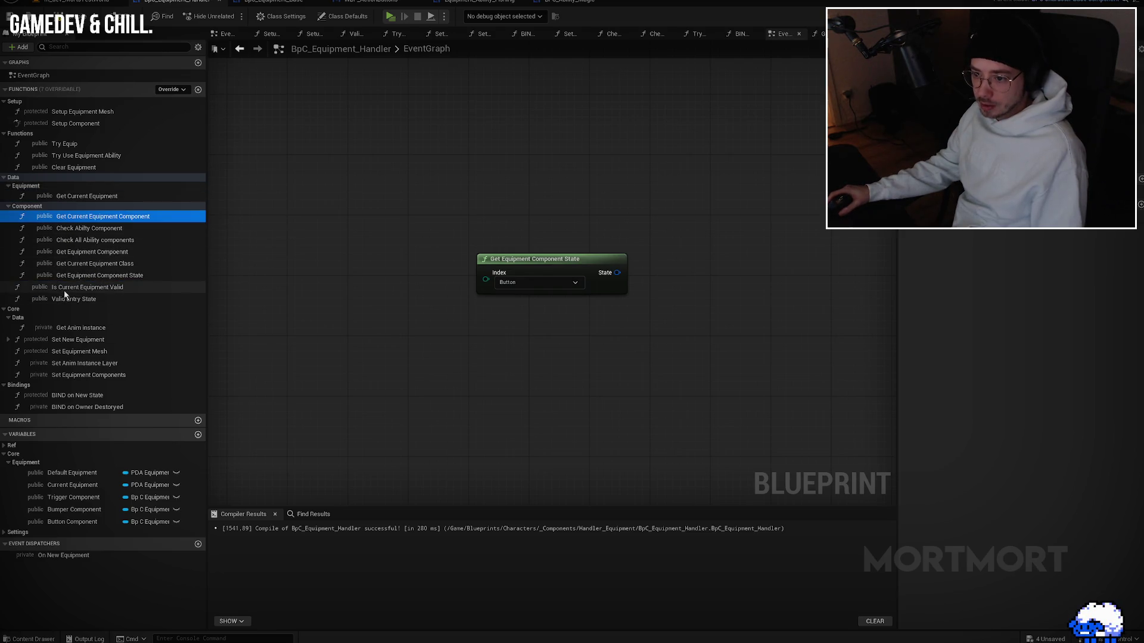
pyautogui.moveTo(65, 289); pyautogui.dragTo(29, 190)
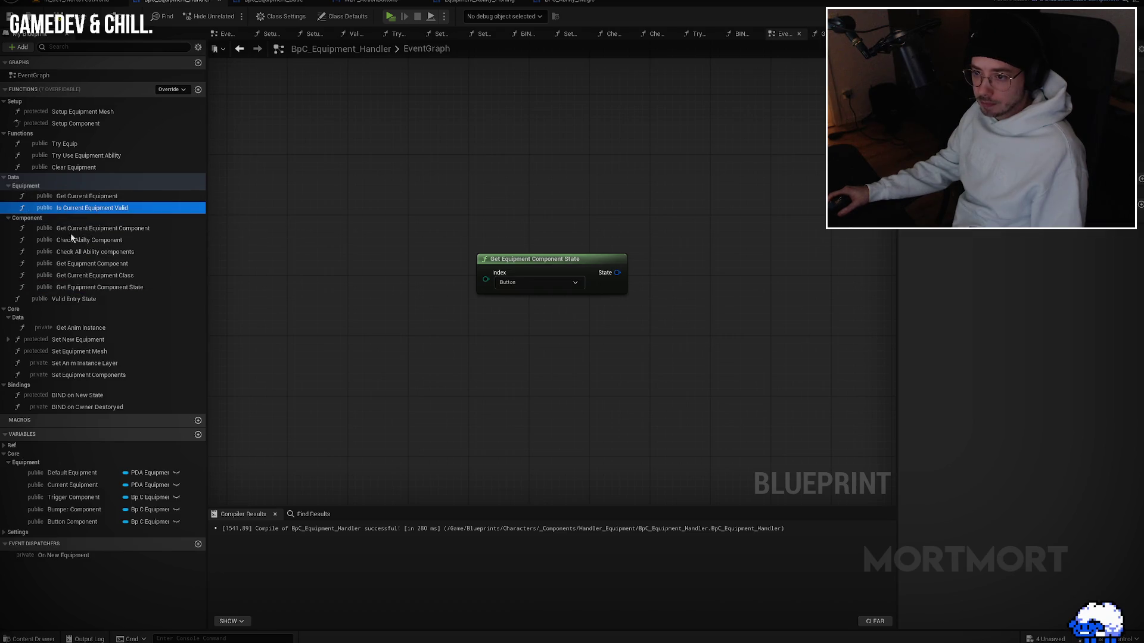
pyautogui.click(70, 300)
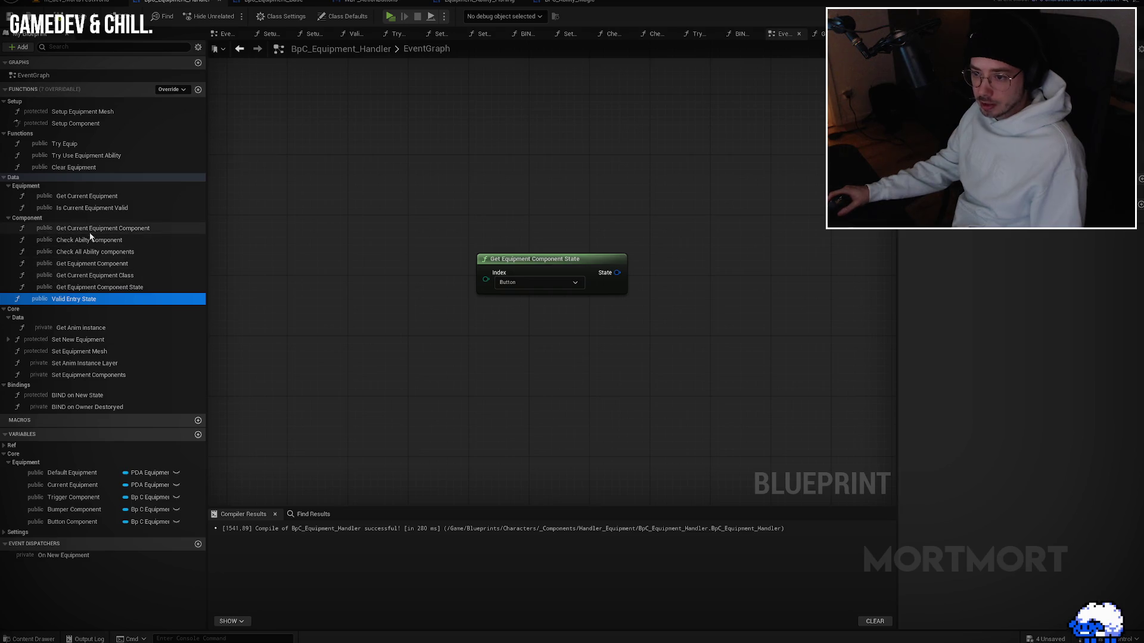
pyautogui.click(138, 277)
pyautogui.press('F2')
pyautogui.hotkey('ctrl', 'Left')
pyautogui.hotkey('ctrl', 'Left')
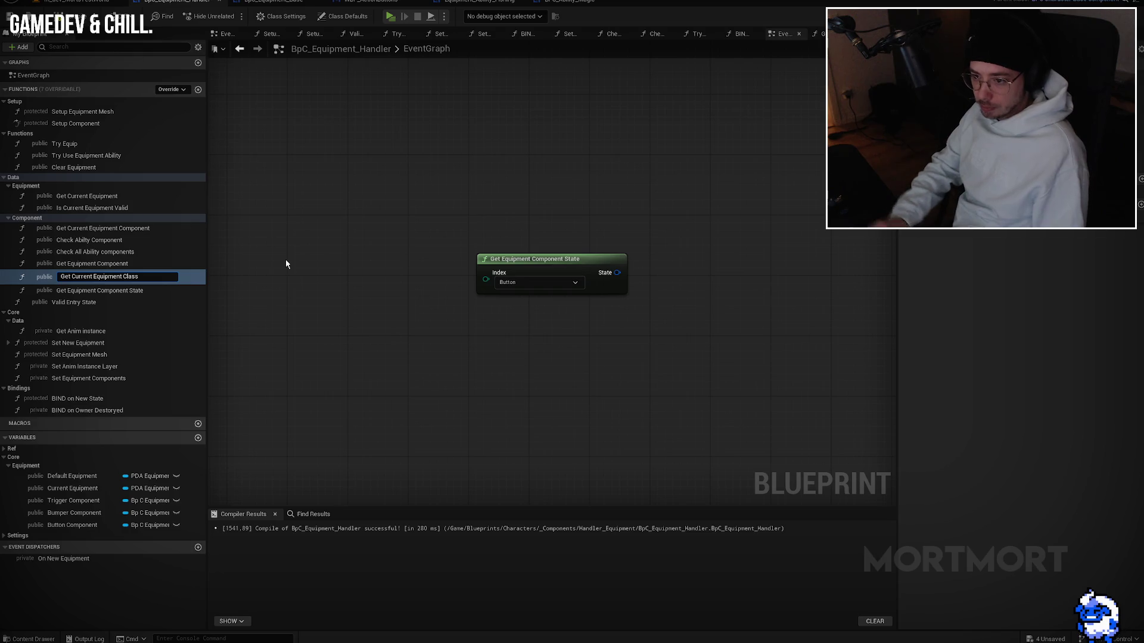
# Step: Rename functions to Get Current Equipment Comp Class and Get Equipment Comp State
pyautogui.moveTo(127, 276); pyautogui.dragTo(138, 277)
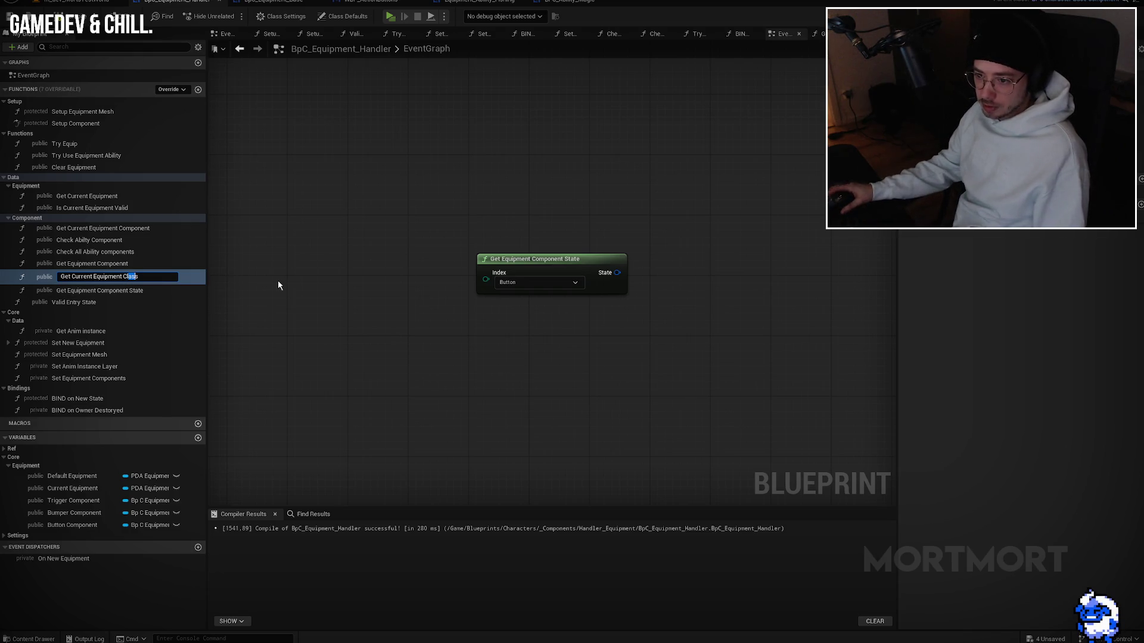
pyautogui.write('Comp')
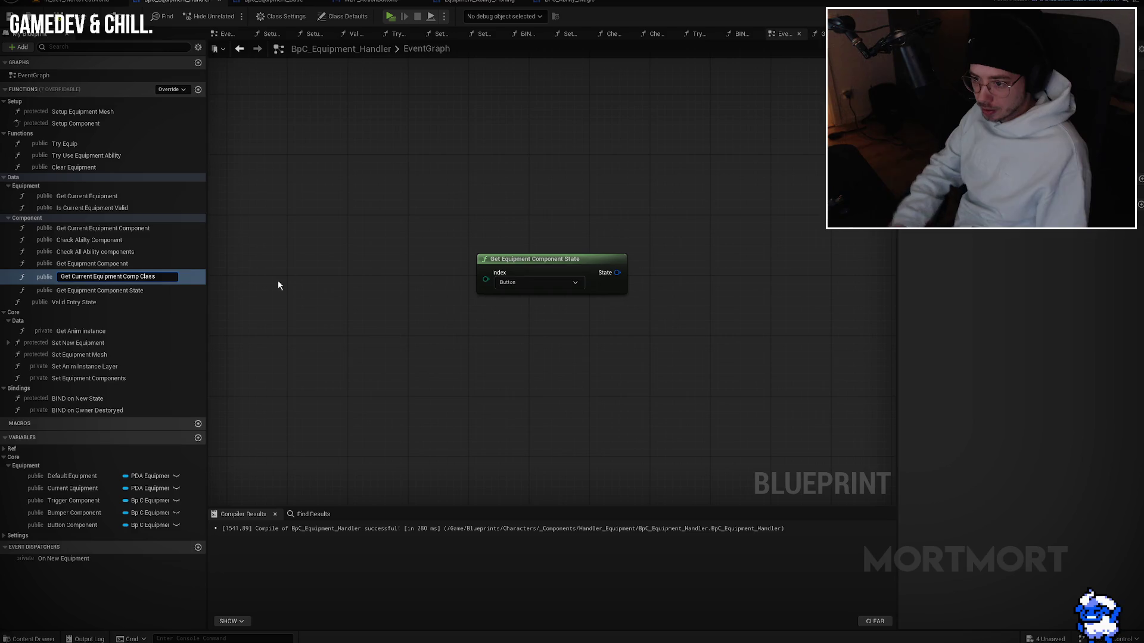
pyautogui.press('Return')
pyautogui.click(155, 291)
pyautogui.press('F2')
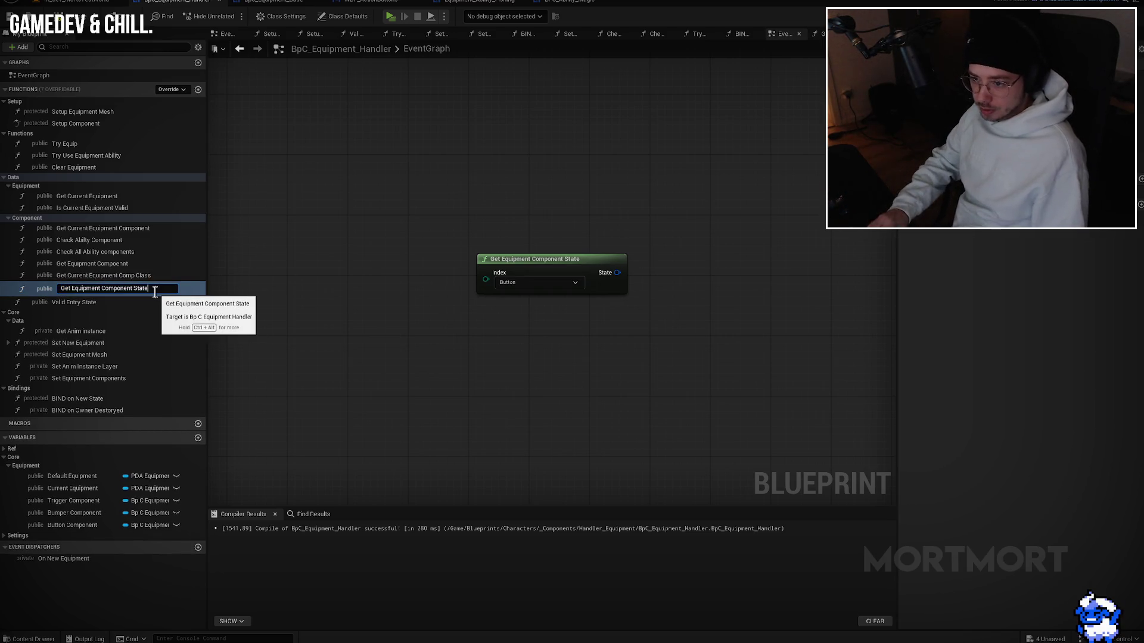
pyautogui.write('p')
pyautogui.press('Return')
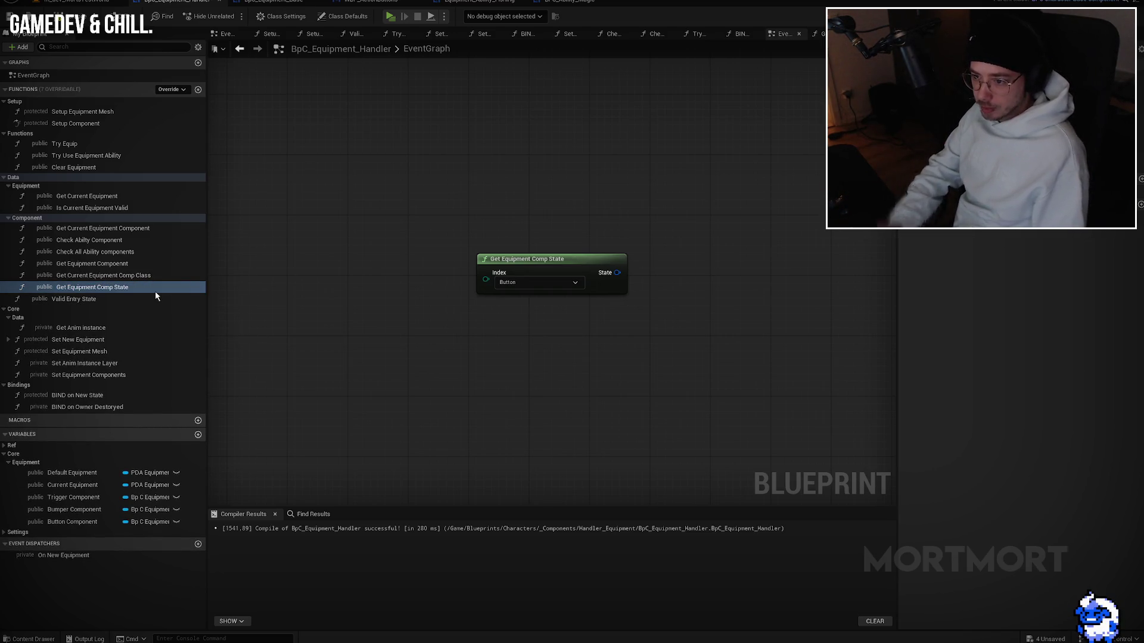
# Step: Rename the remaining functions to Get Equipment Comp, Check All Ability Comp and Check Abilty Comp
pyautogui.click(128, 264)
pyautogui.press('F2')
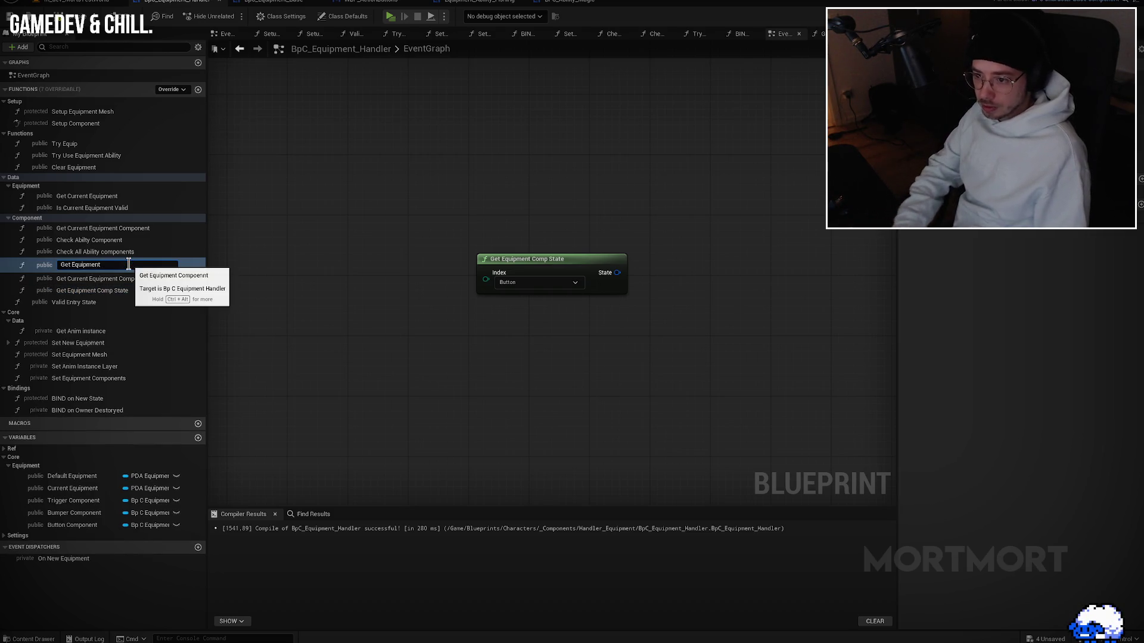
pyautogui.press('Return')
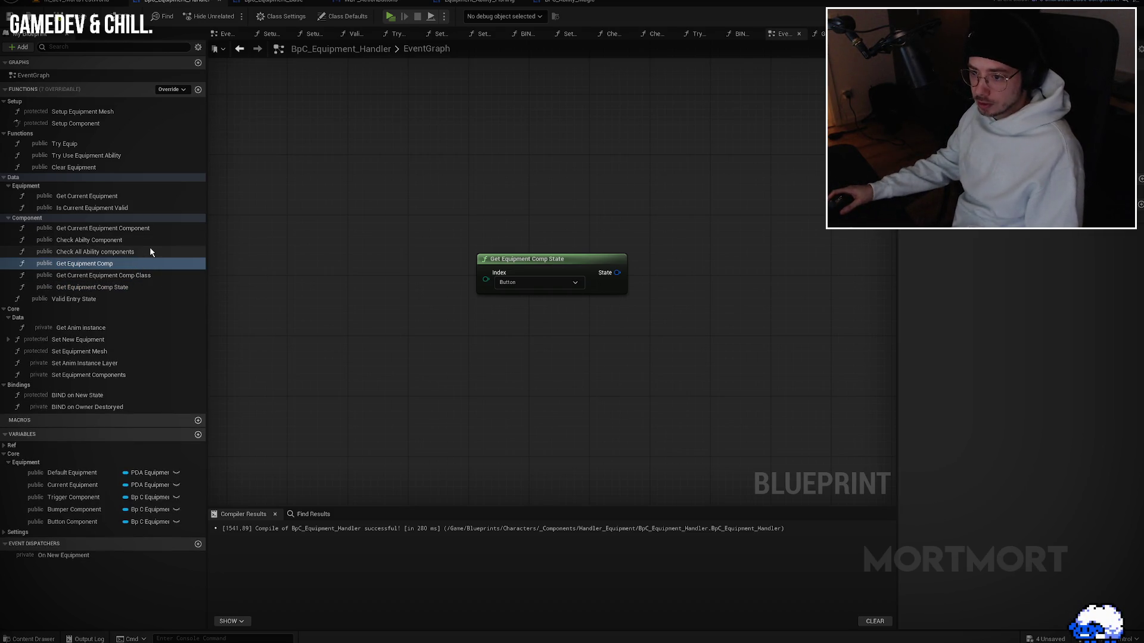
pyautogui.click(150, 251)
pyautogui.press('F2')
pyautogui.write('C')
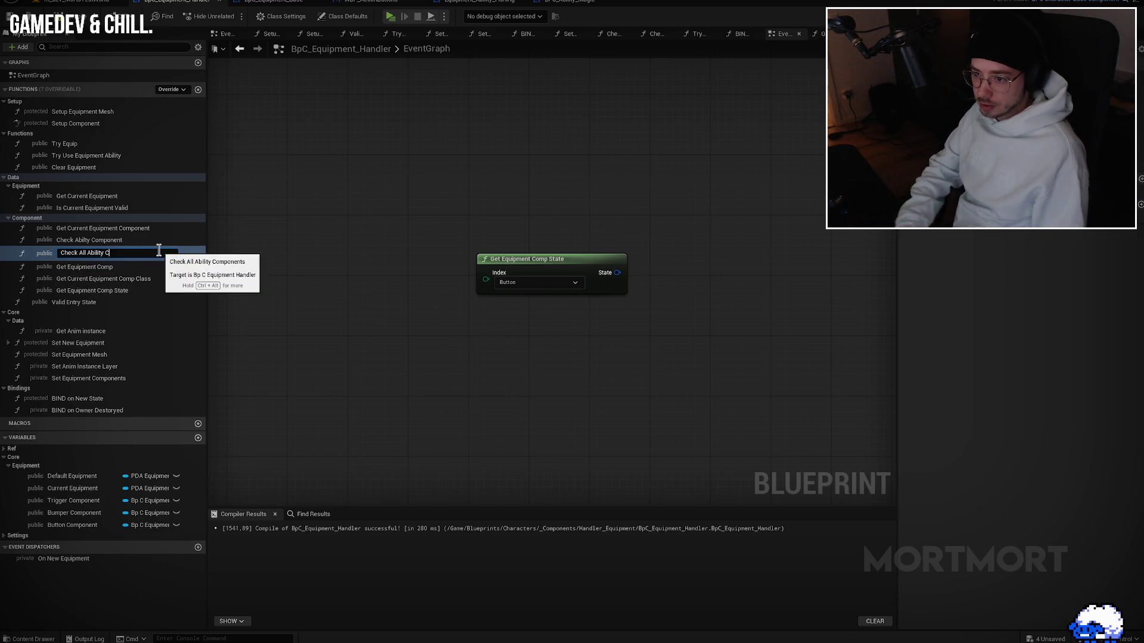
pyautogui.press('Return')
pyautogui.click(153, 242)
pyautogui.press('F2')
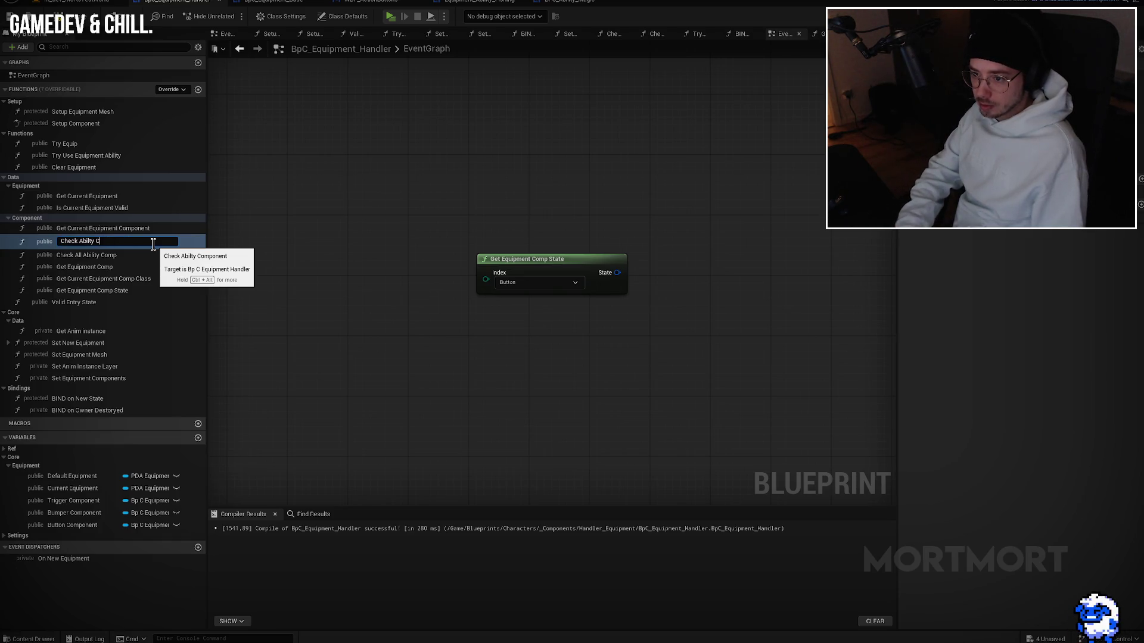
pyautogui.write('omp')
pyautogui.press('Return')
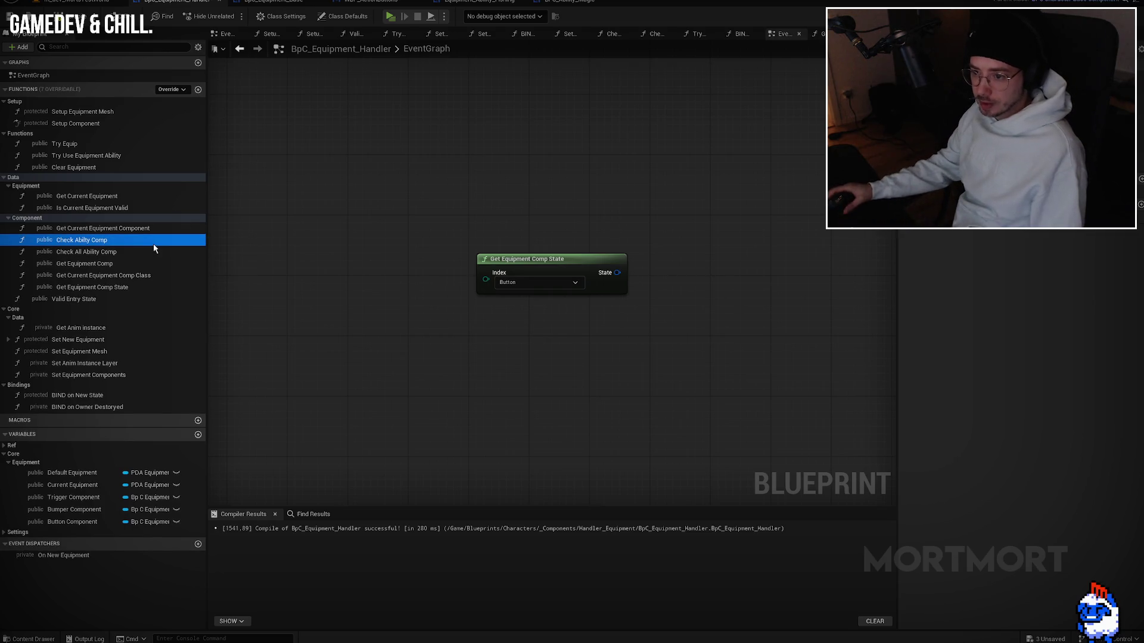
pyautogui.moveTo(153, 244); pyautogui.dragTo(343, 201)
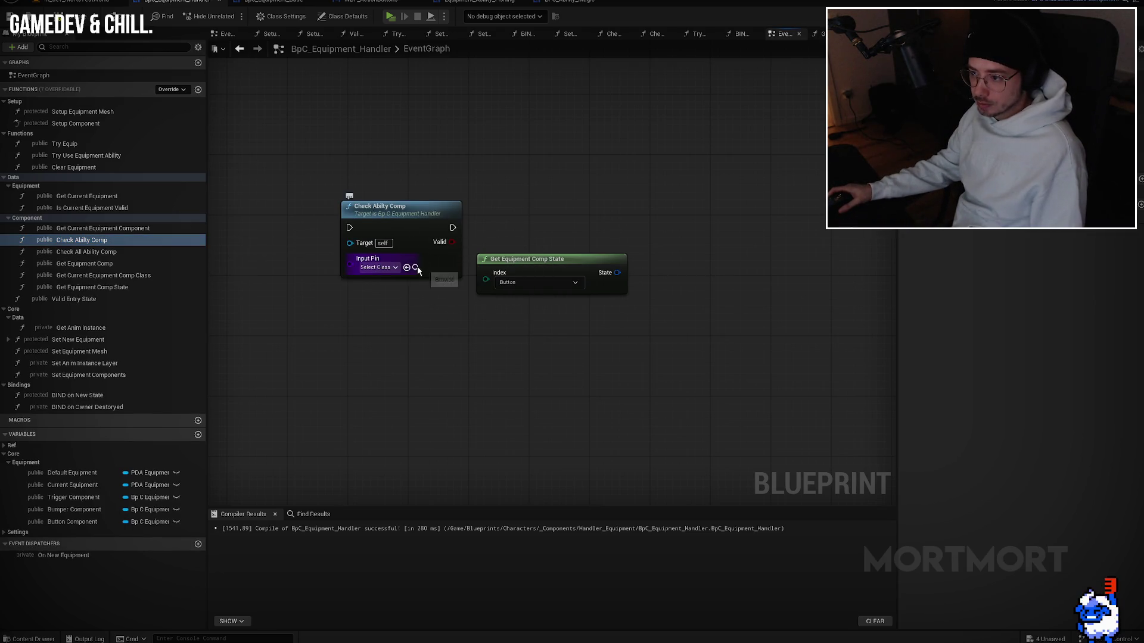
# Step: Delete the stray Check Abilty Comp node and view its function graph's Get Component by Class and Is Valid chain
pyautogui.click(417, 271)
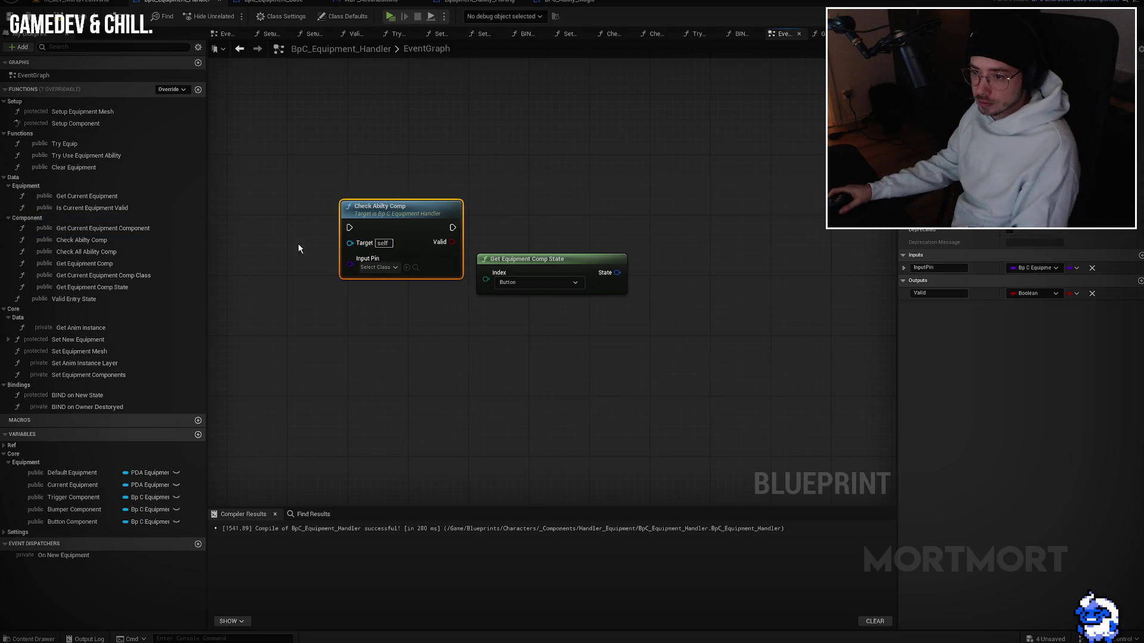
pyautogui.press('Delete')
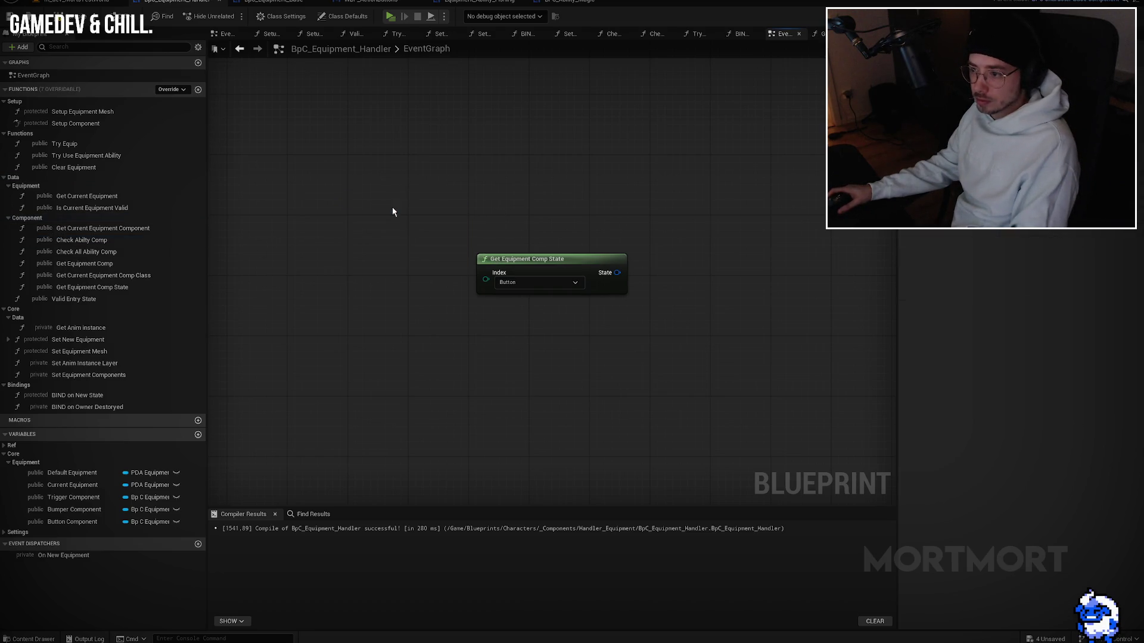
pyautogui.doubleClick(100, 240)
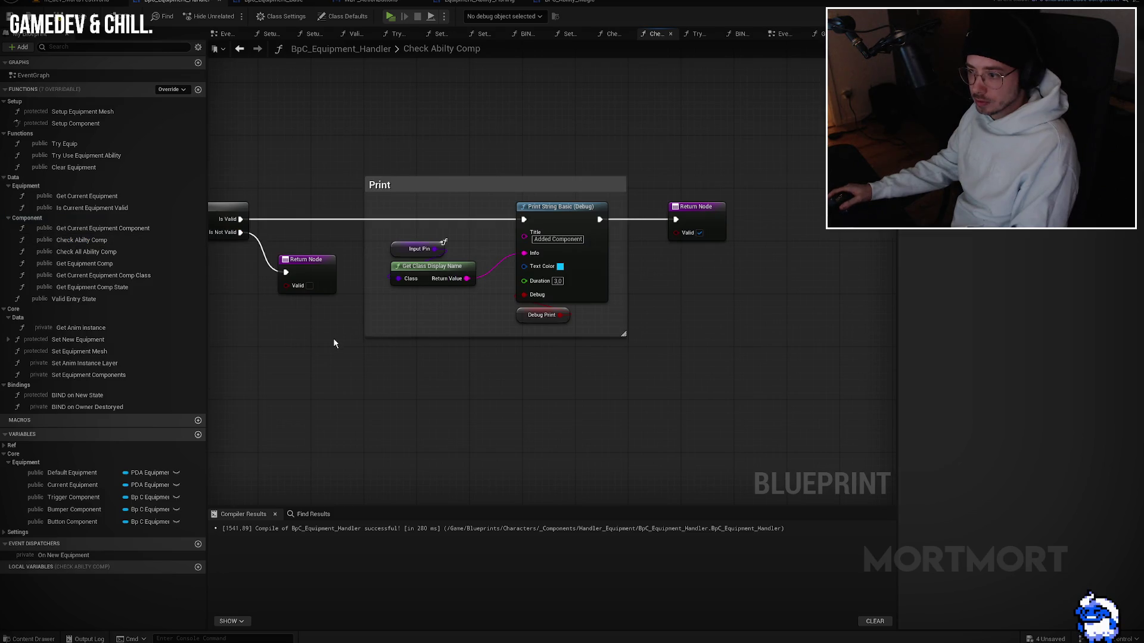
pyautogui.moveTo(335, 344); pyautogui.dragTo(684, 345)
pyautogui.moveTo(465, 326); pyautogui.dragTo(681, 324)
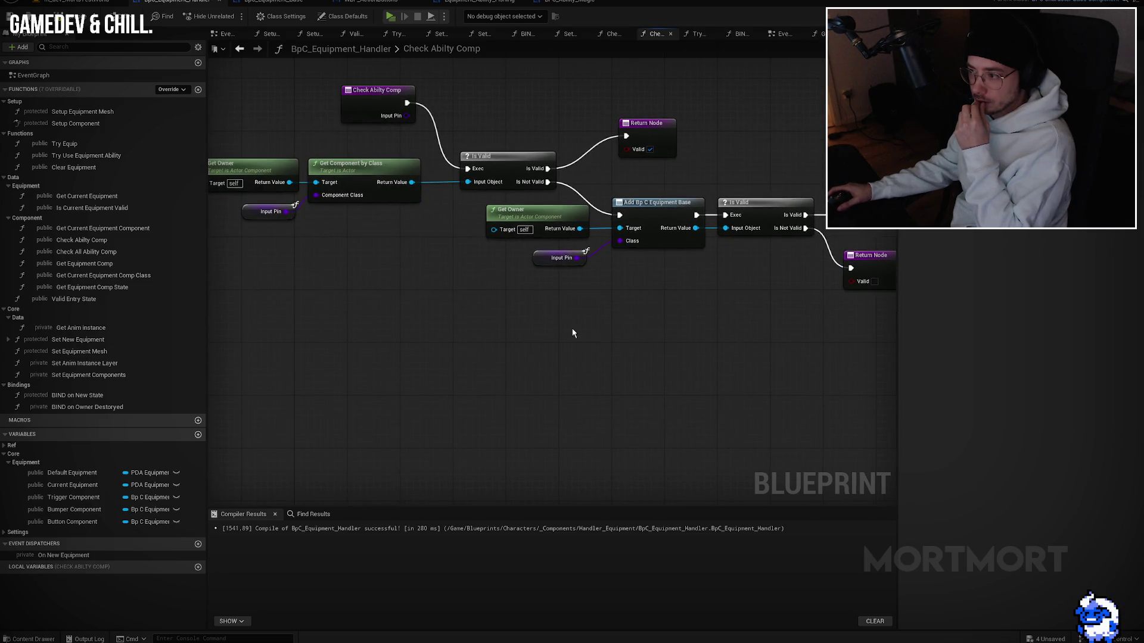
pyautogui.moveTo(509, 330)
pyautogui.mouseDown()
pyautogui.moveTo(549, 349)
pyautogui.moveTo(552, 365)
pyautogui.mouseUp()
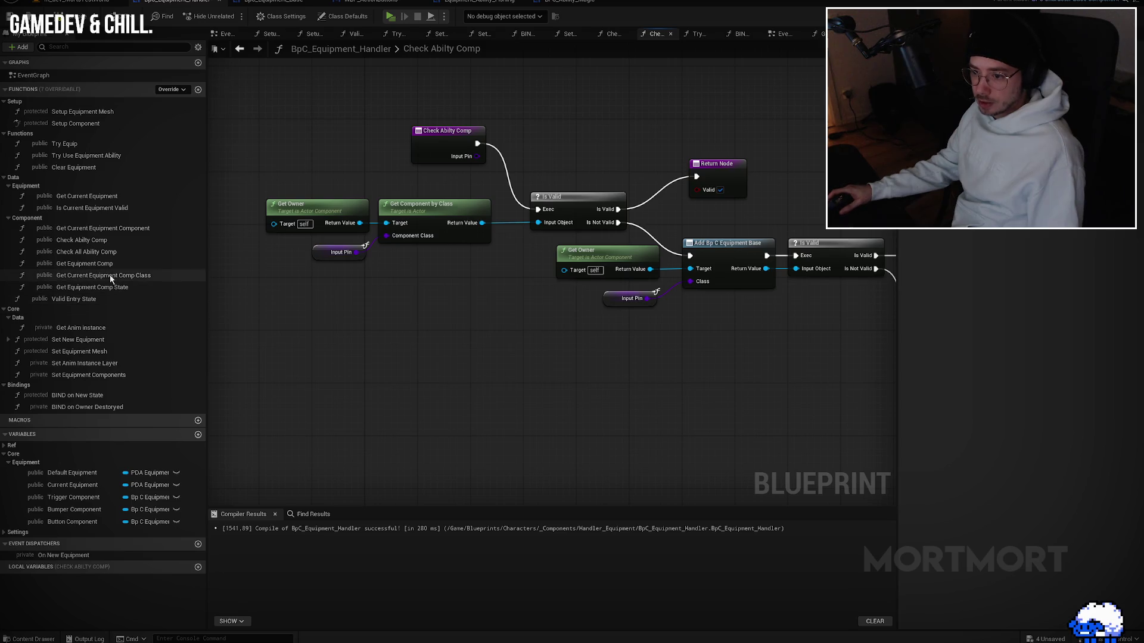
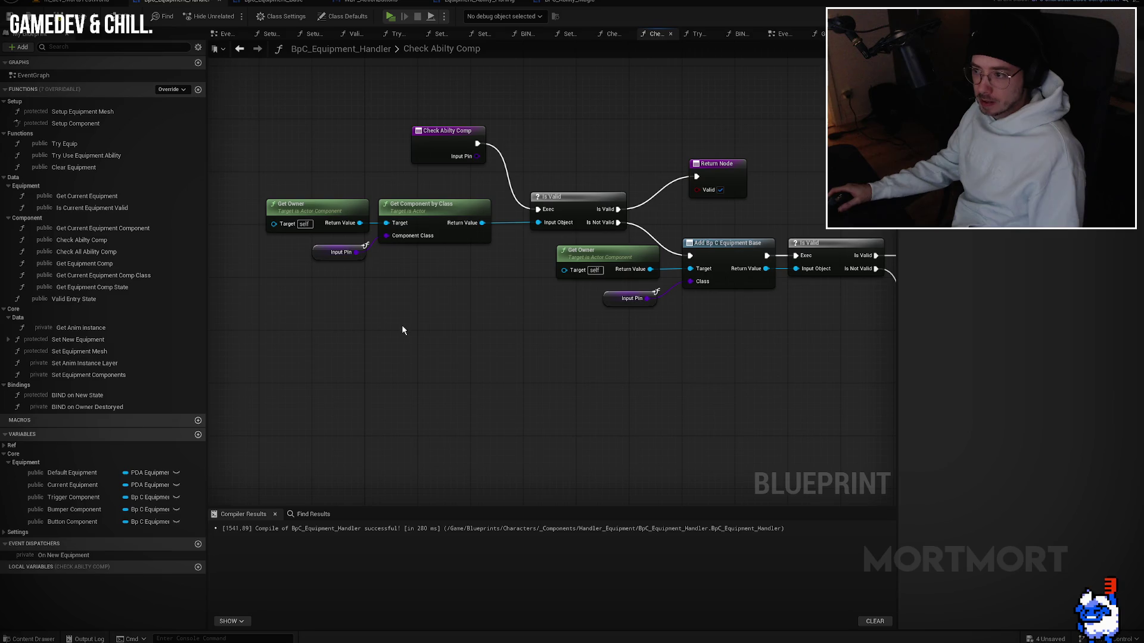
# Step: Review BpC_Equipment_Handler's EventGraph and Set Equipment Components function, then recompile the blueprint
pyautogui.hotkey('alt', 'Left')
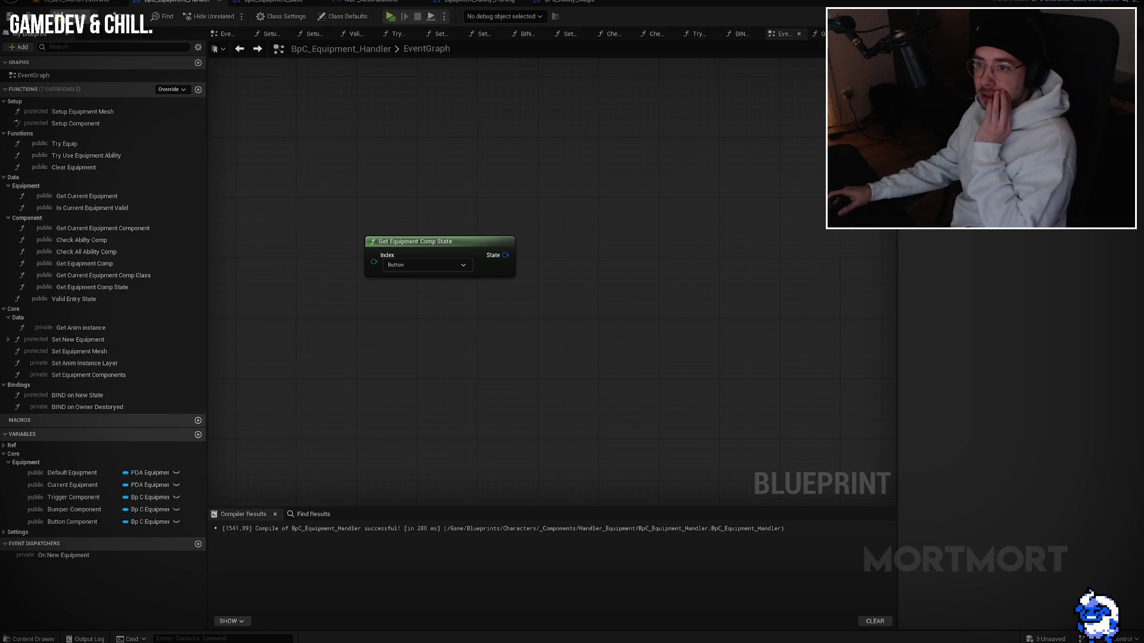
pyautogui.press('F7')
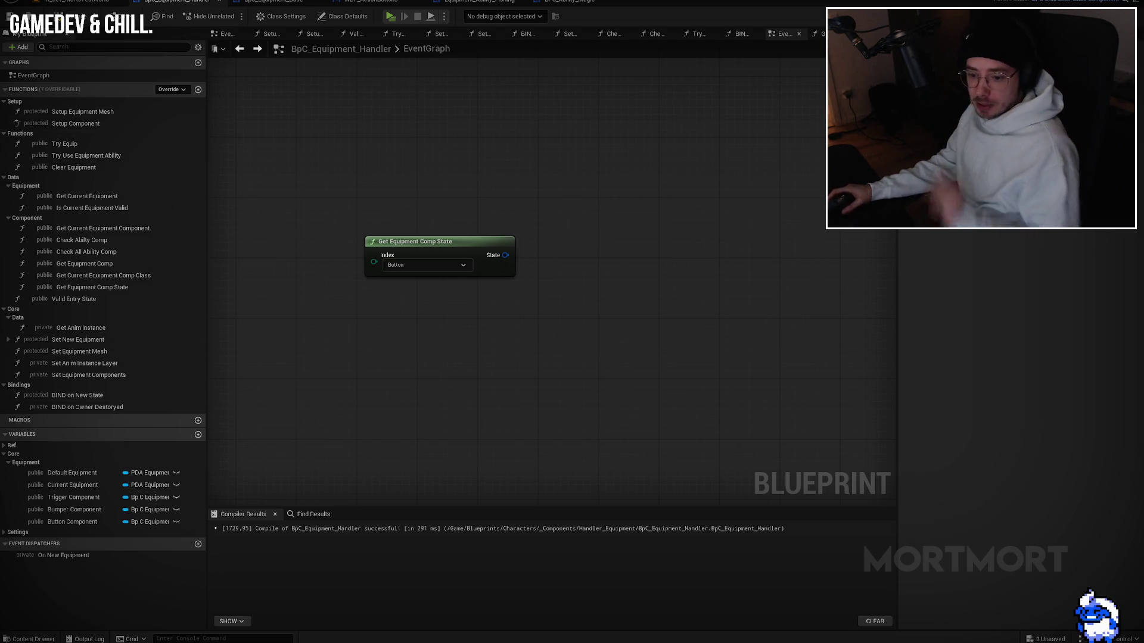
pyautogui.moveTo(347, 199); pyautogui.dragTo(395, 188)
pyautogui.doubleClick(89, 374)
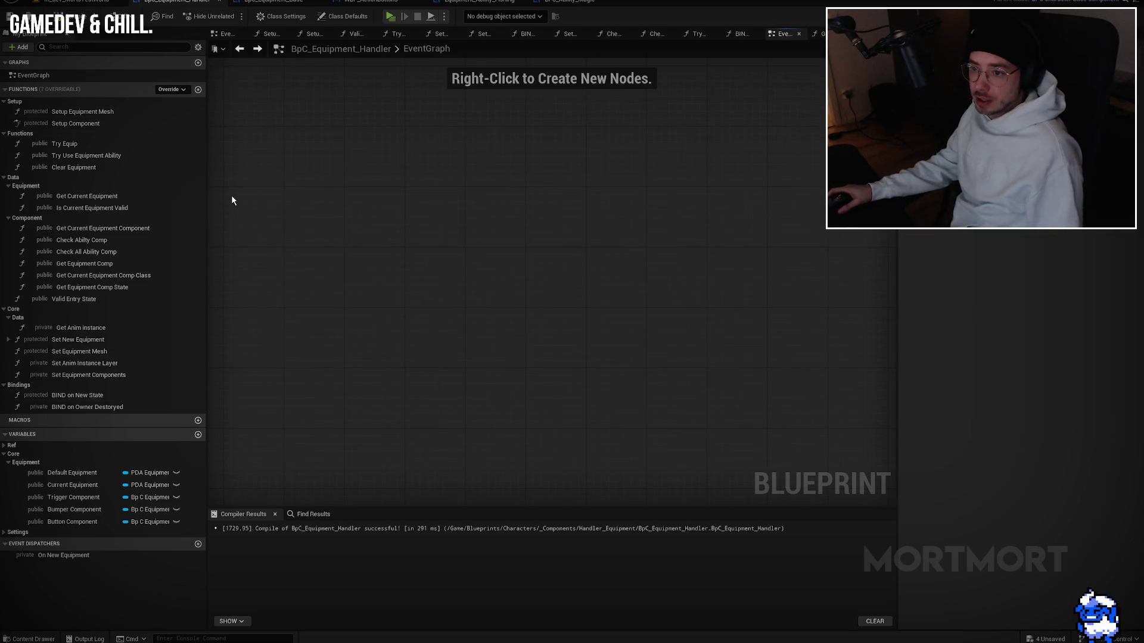
pyautogui.moveTo(473, 327); pyautogui.dragTo(503, 310)
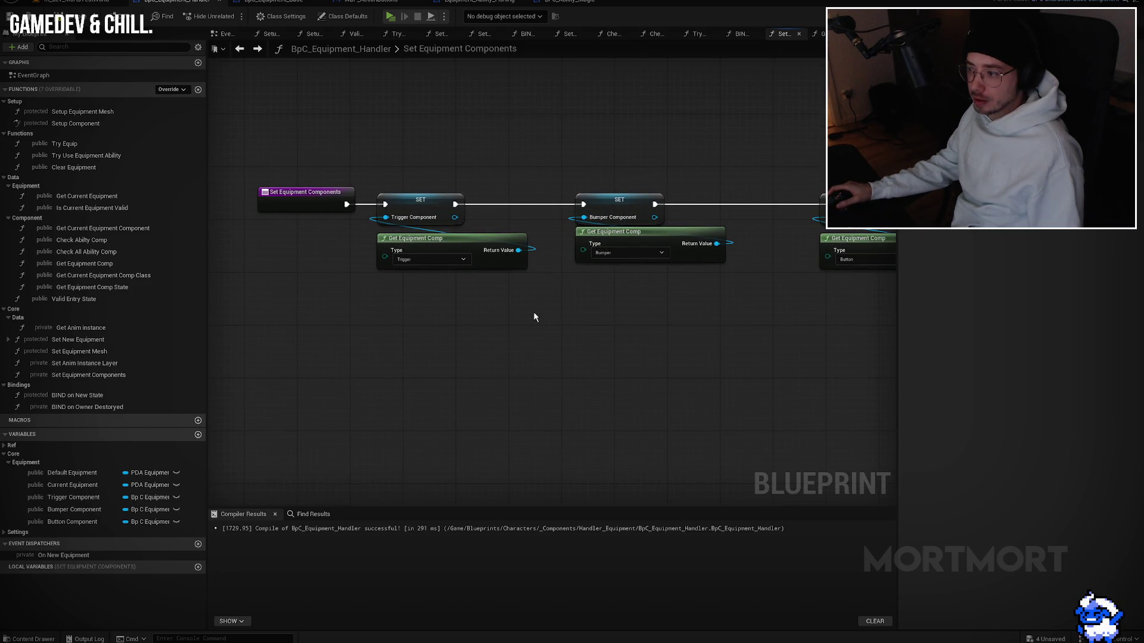
pyautogui.scroll(-1, 464, 307)
pyautogui.scroll(1, 334, 286)
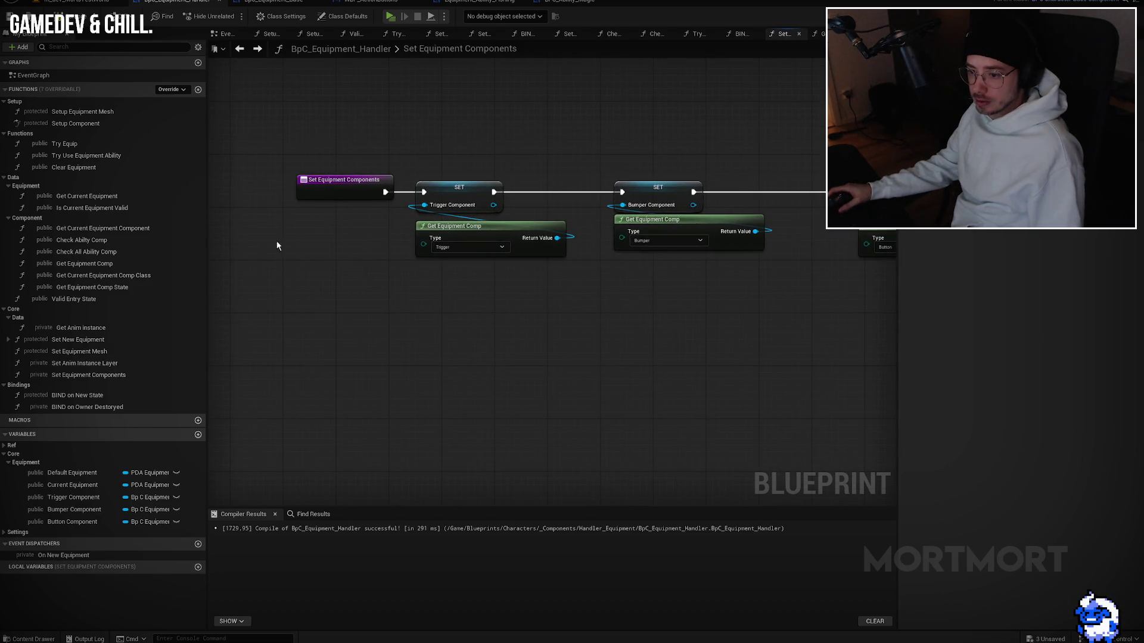
pyautogui.click(21, 16)
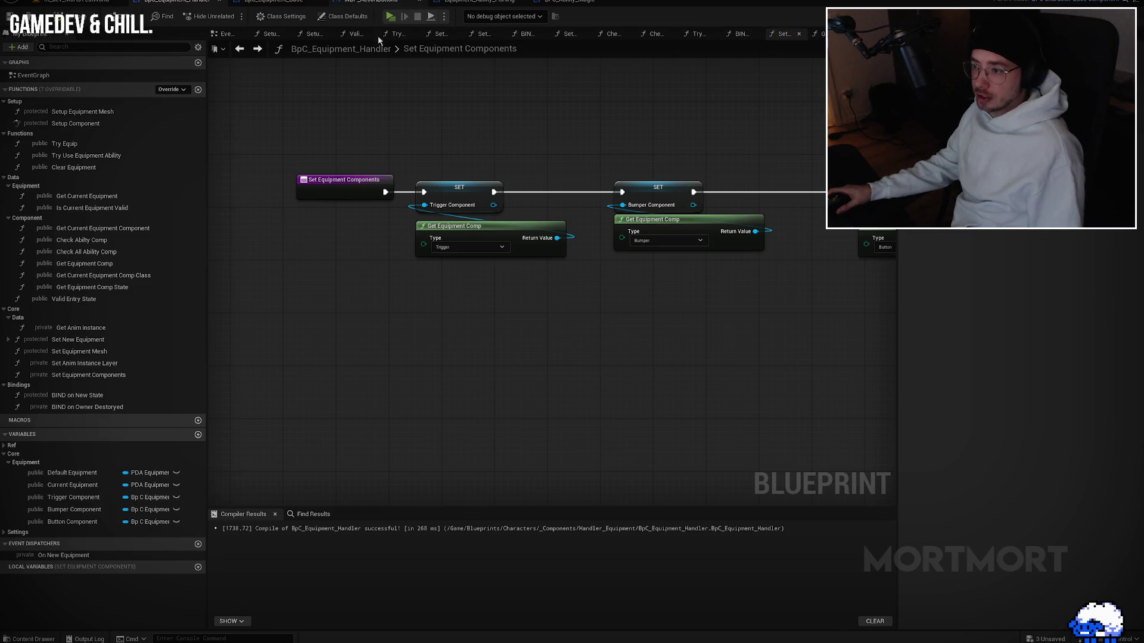
# Step: In WBP_ActionButtons' Bind on New Pawn, promote the Get Component by Class return to a variable
pyautogui.click(371, 1)
pyautogui.moveTo(698, 252)
pyautogui.mouseDown()
pyautogui.moveTo(626, 276)
pyautogui.moveTo(657, 228)
pyautogui.mouseUp()
pyautogui.press('Escape')
pyautogui.click(695, 299)
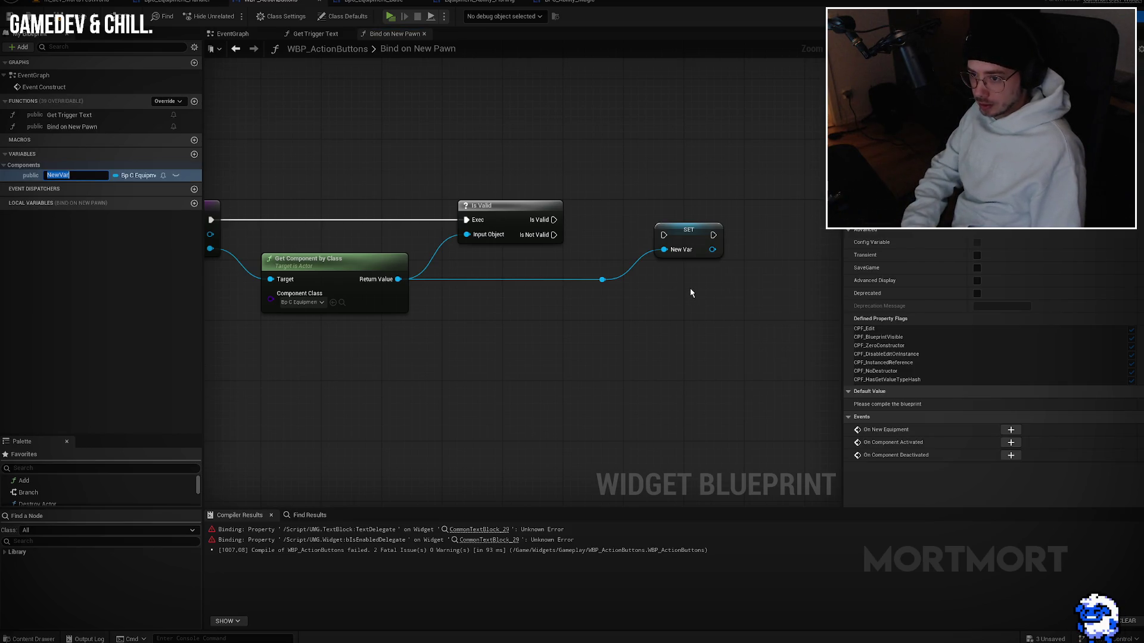
# Step: Name the promoted variable Equipment Handler Ref
pyautogui.write('Current Equipment Han')
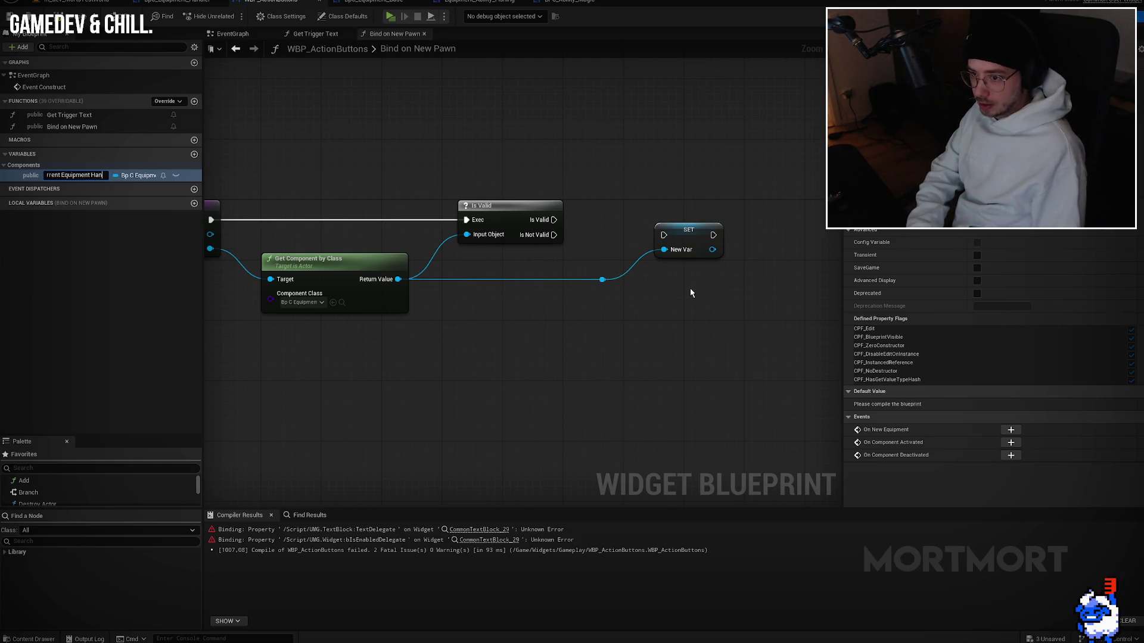
pyautogui.hotkey('ctrl', 'a')
pyautogui.write('Equi')
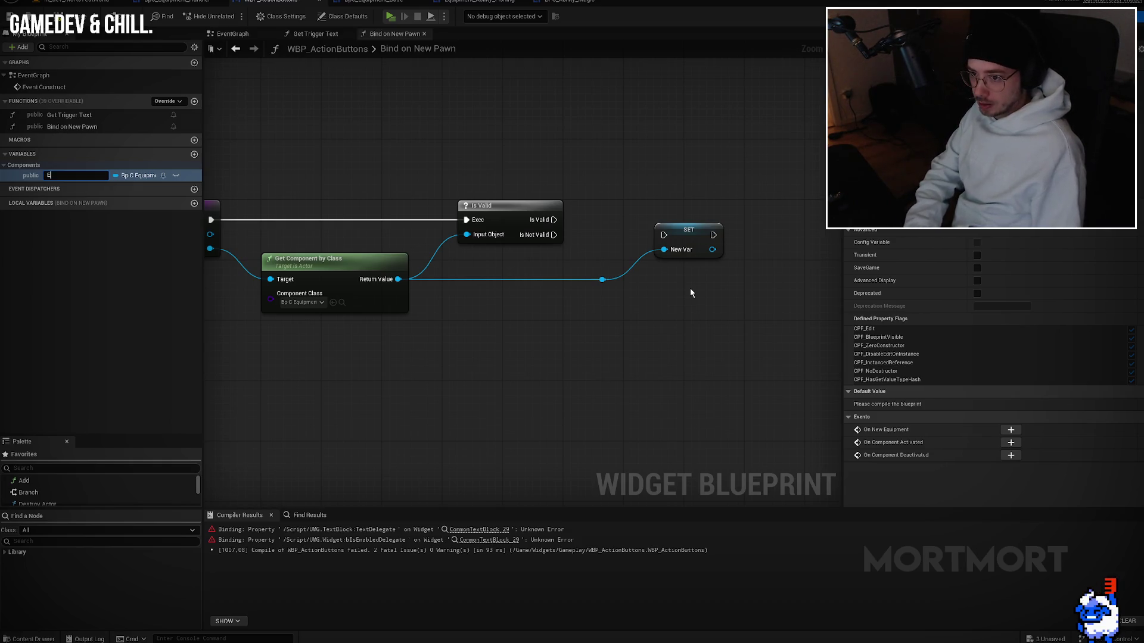
pyautogui.write('pmen')
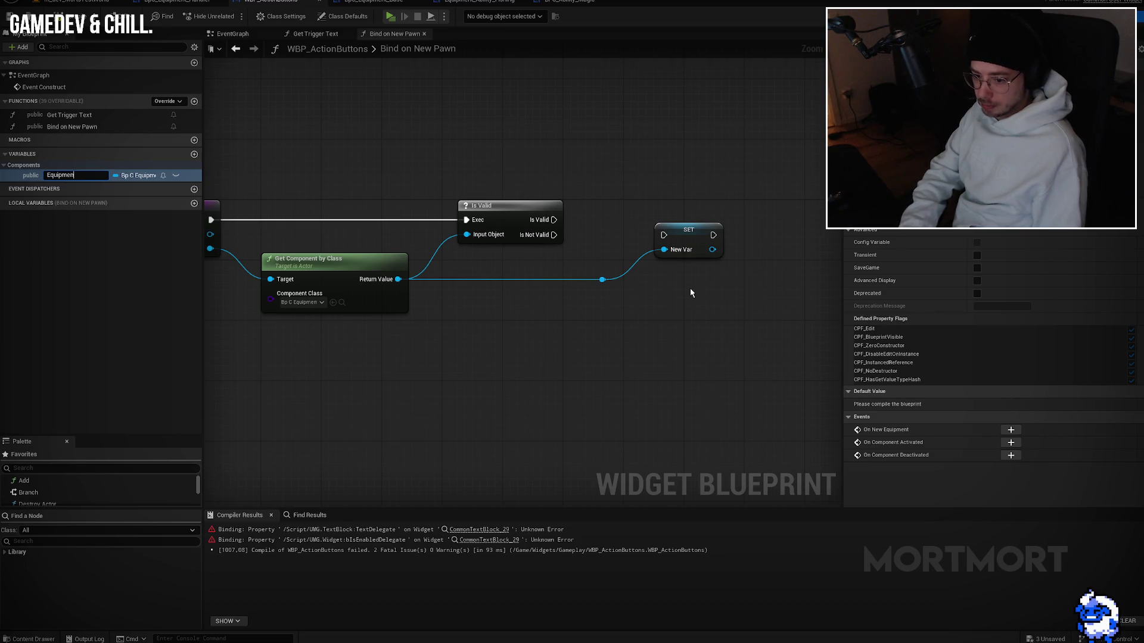
pyautogui.write('t Handler Ref')
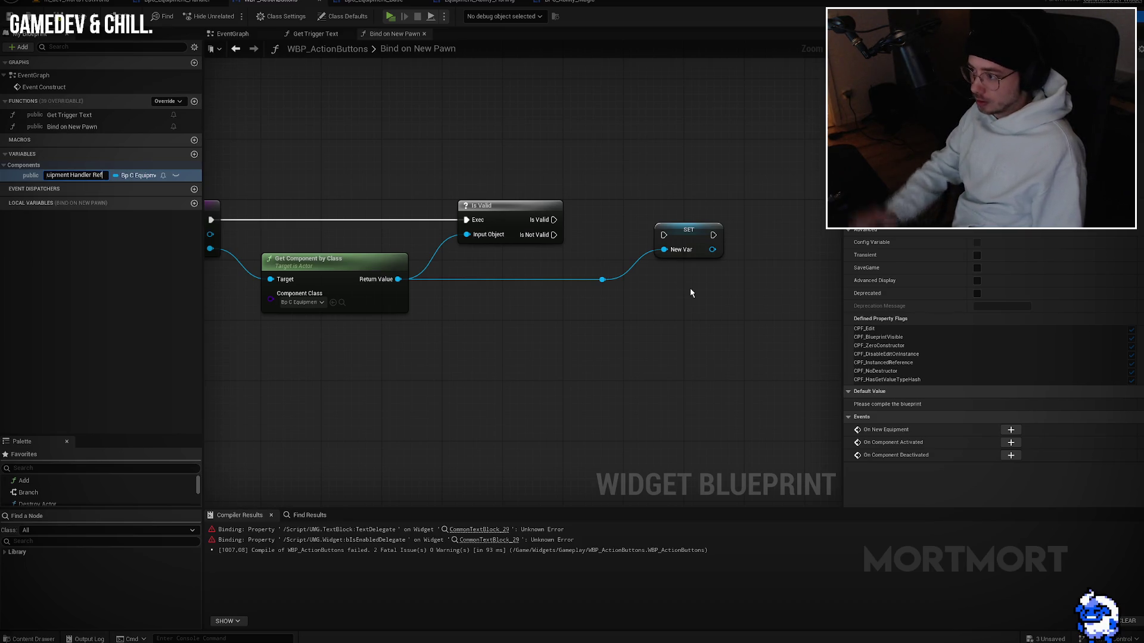
pyautogui.press('Return')
# Step: Place the Equipment Handler Ref SET after Is Valid, discarding a trial copy on Is Not Valid
pyautogui.moveTo(659, 241)
pyautogui.mouseDown()
pyautogui.moveTo(556, 224)
pyautogui.moveTo(676, 224)
pyautogui.moveTo(660, 224)
pyautogui.mouseUp()
pyautogui.moveTo(559, 226)
pyautogui.mouseDown()
pyautogui.moveTo(632, 227)
pyautogui.moveTo(536, 206)
pyautogui.moveTo(671, 220)
pyautogui.mouseUp()
pyautogui.moveTo(712, 296)
pyautogui.mouseDown()
pyautogui.moveTo(796, 286)
pyautogui.moveTo(681, 296)
pyautogui.moveTo(684, 281)
pyautogui.mouseUp()
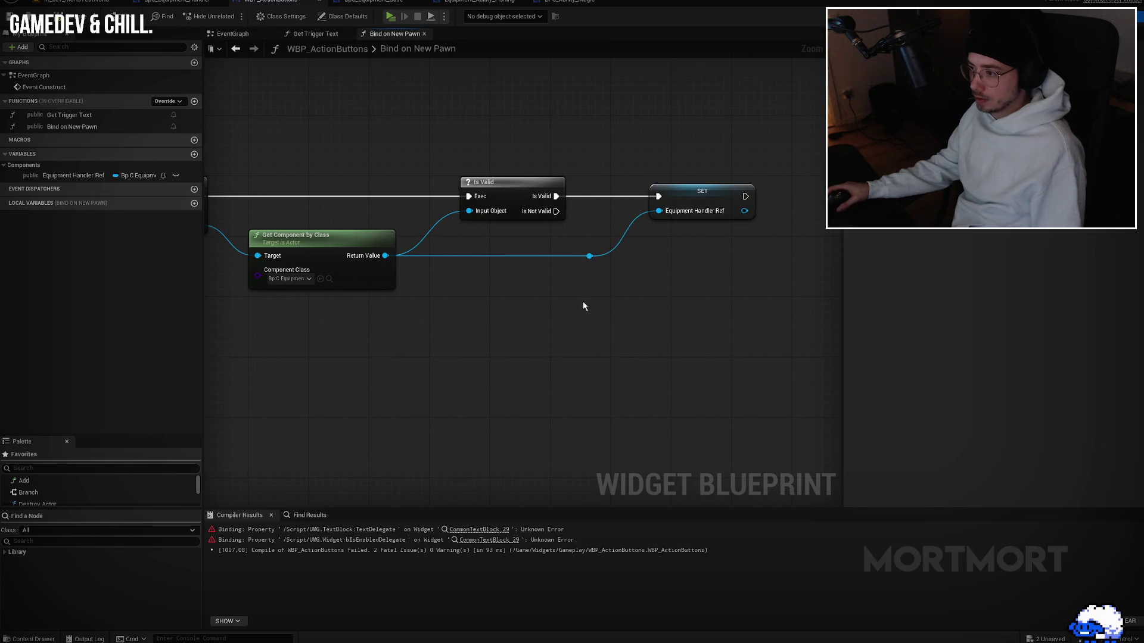
pyautogui.moveTo(583, 302); pyautogui.dragTo(531, 322)
pyautogui.hotkey('ctrl', 'v')
pyautogui.moveTo(507, 250); pyautogui.dragTo(609, 297)
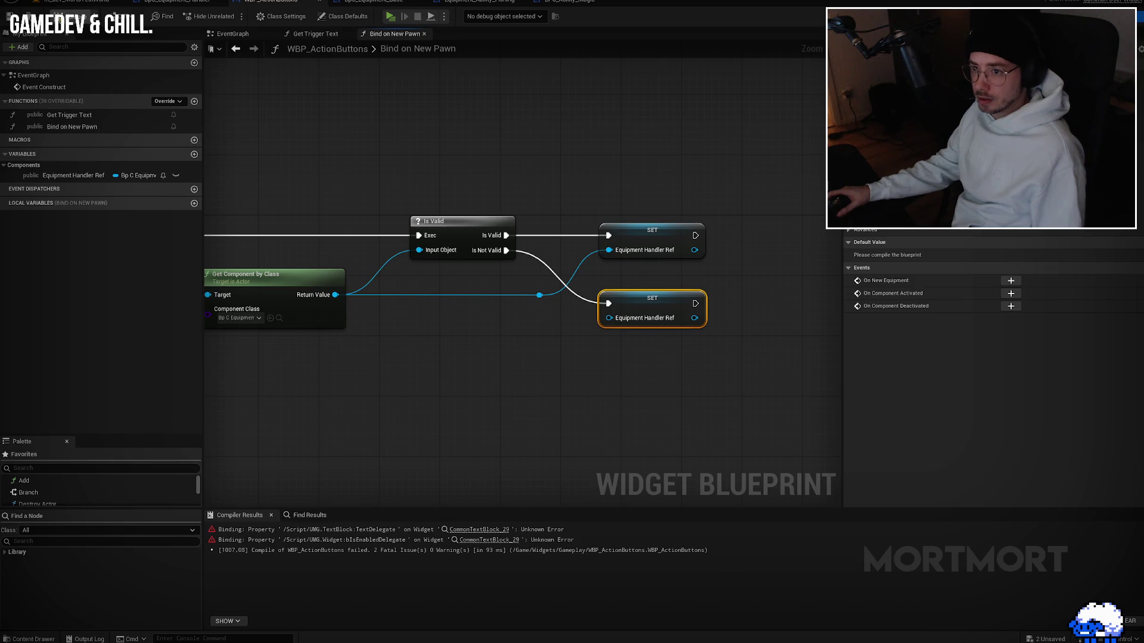
pyautogui.moveTo(647, 132); pyautogui.dragTo(493, 134)
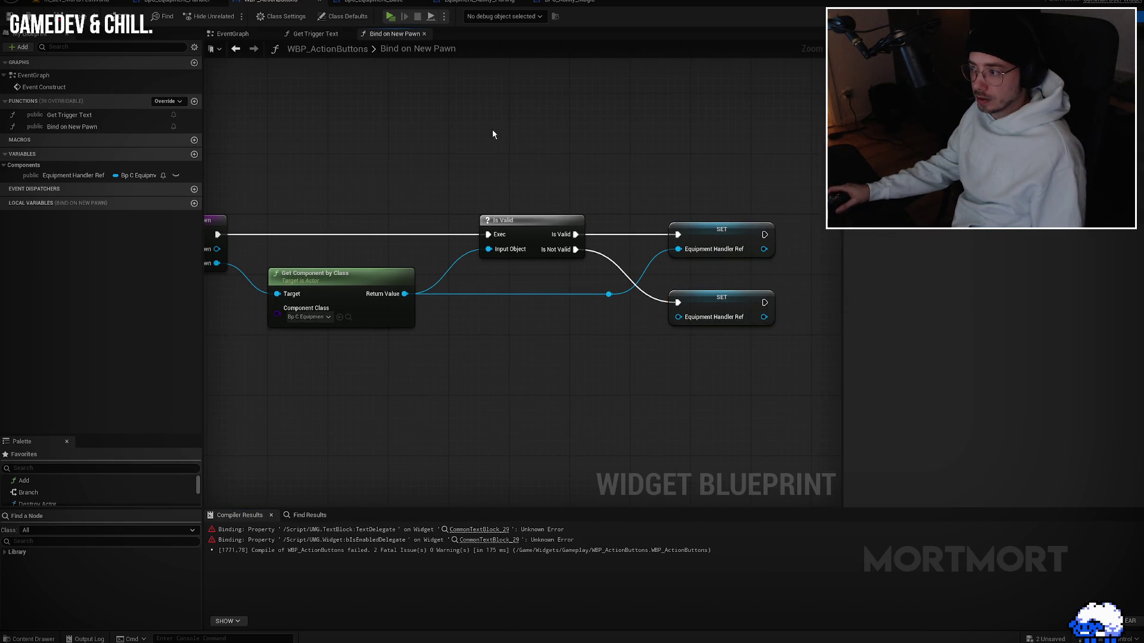
pyautogui.moveTo(737, 296)
pyautogui.mouseDown()
pyautogui.moveTo(706, 321)
pyautogui.moveTo(730, 303)
pyautogui.mouseUp()
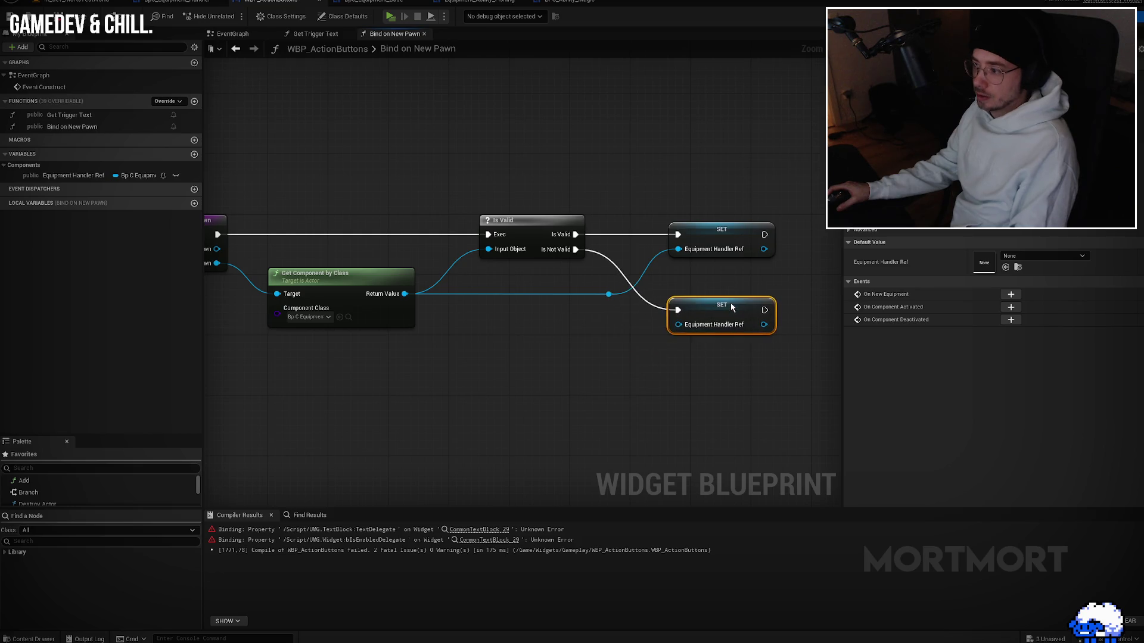
pyautogui.press('Delete')
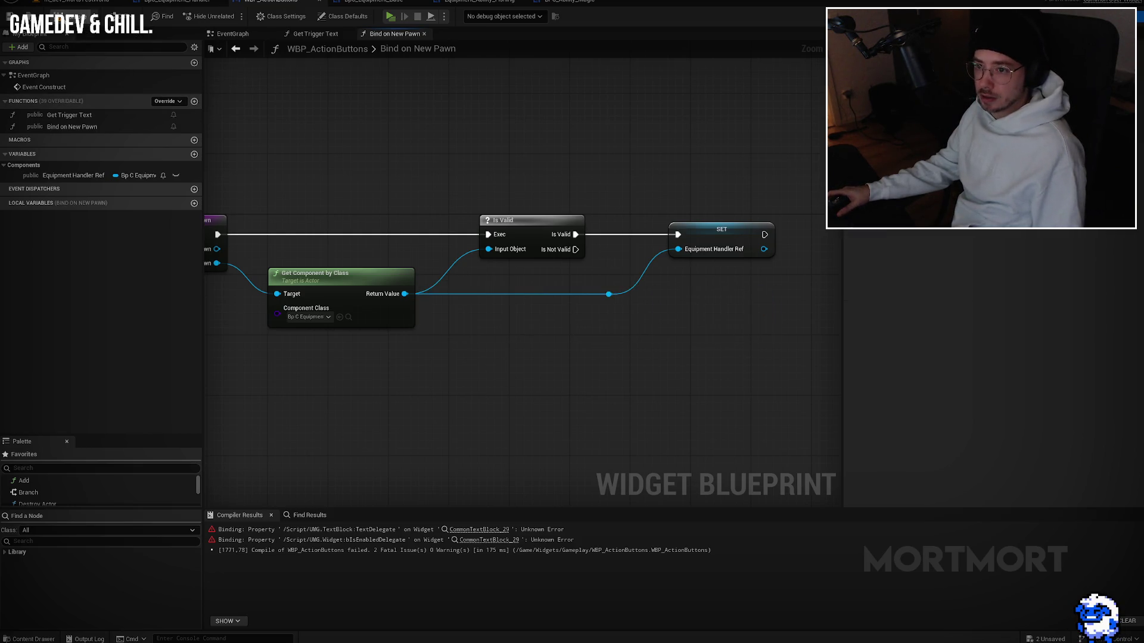
# Step: Recompile WBP_ActionButtons, check the two binding errors, recompile, and view the Designer
pyautogui.press('F7')
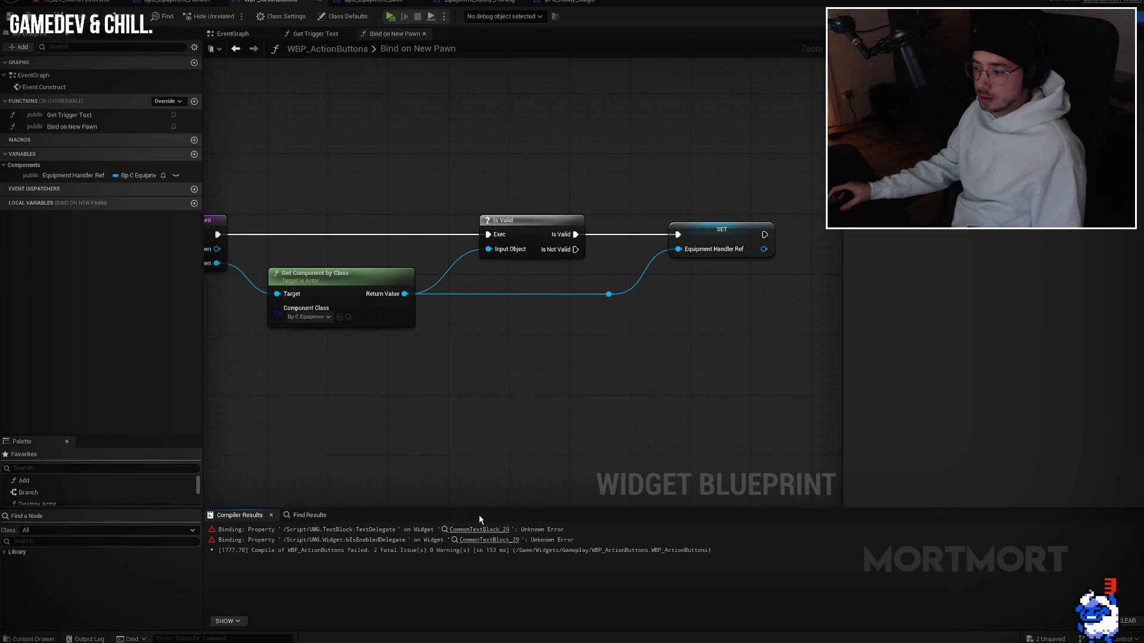
pyautogui.click(475, 530)
pyautogui.click(499, 540)
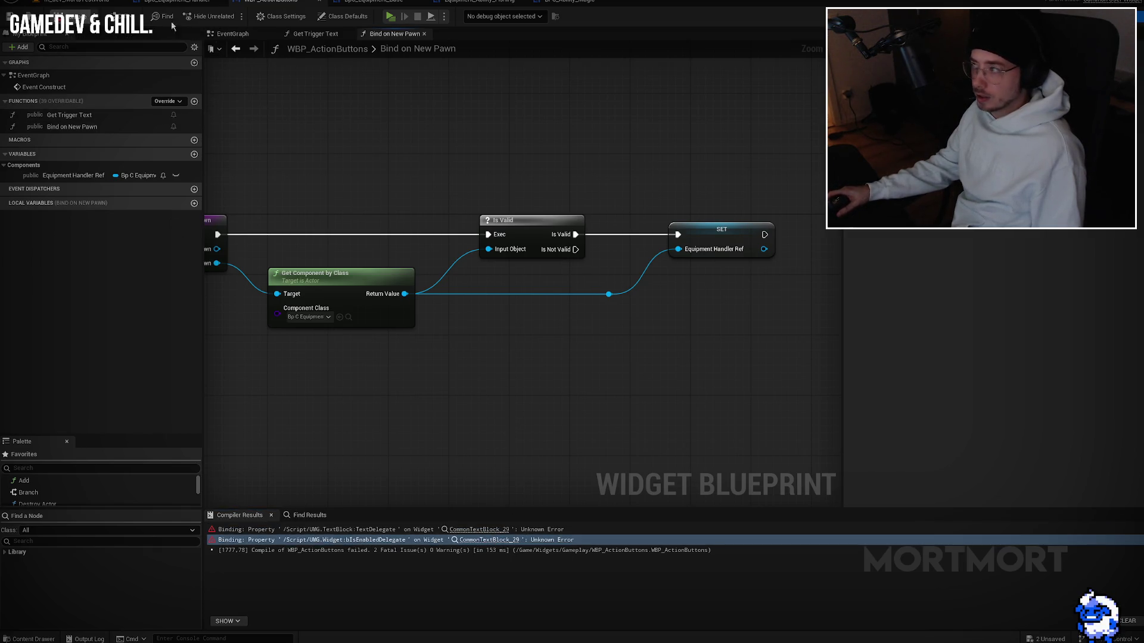
pyautogui.click(65, 16)
pyautogui.click(1078, 16)
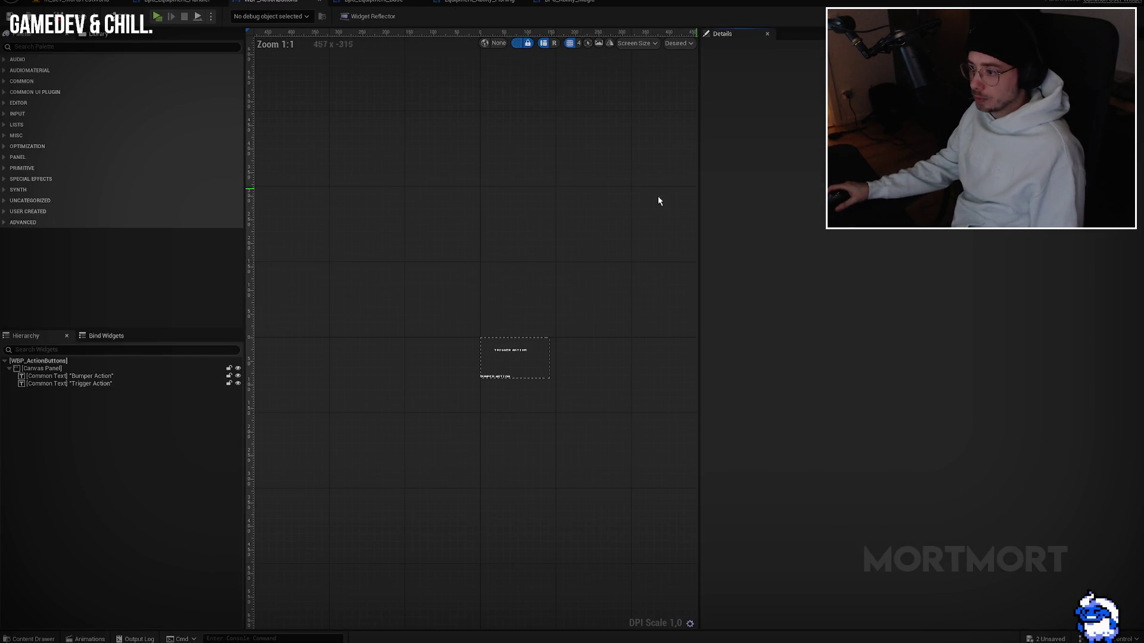
# Step: Set the Trigger Action text's binding to Get Trigger Text and go back to the graph
pyautogui.click(515, 354)
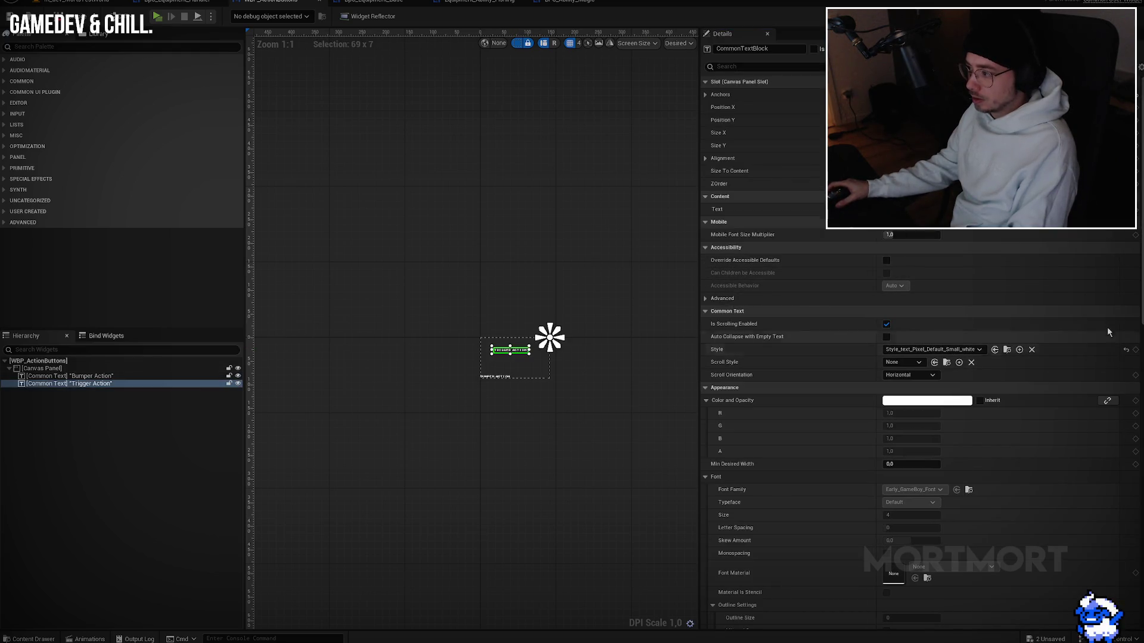
pyautogui.click(1090, 209)
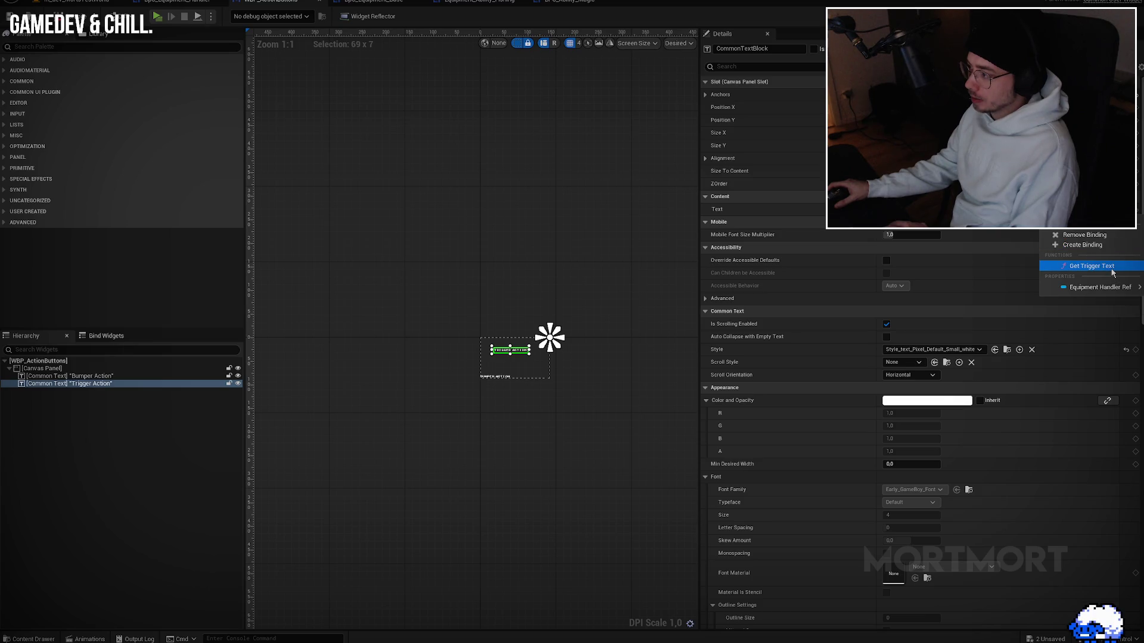
pyautogui.click(1092, 266)
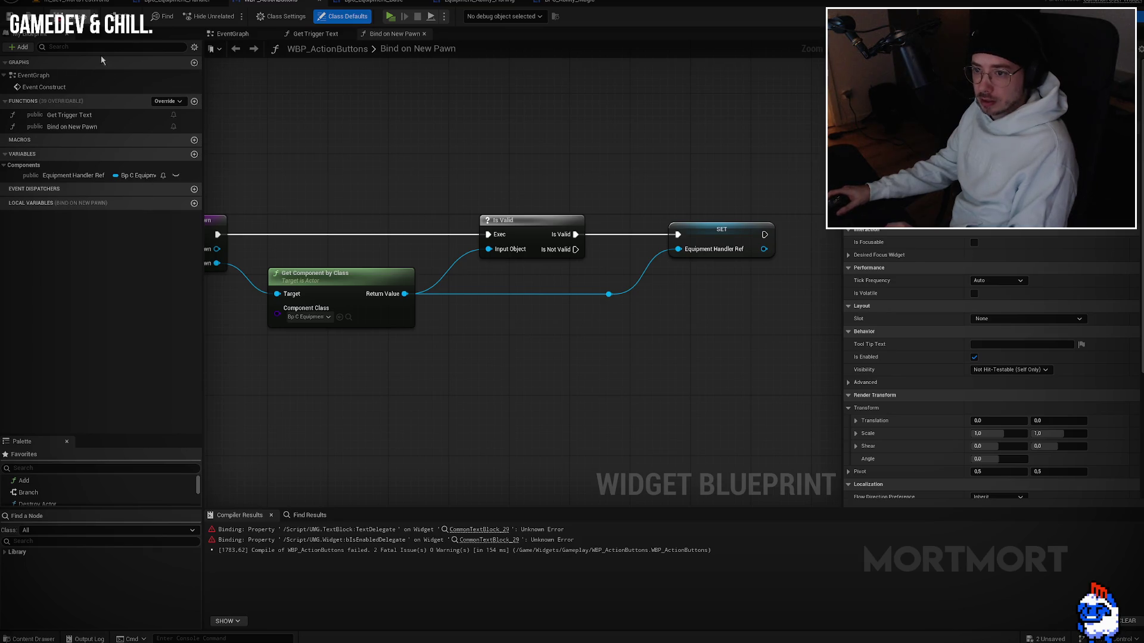
# Step: Clear Get Trigger Text's old node chain, leaving only the entry and return nodes
pyautogui.doubleClick(113, 116)
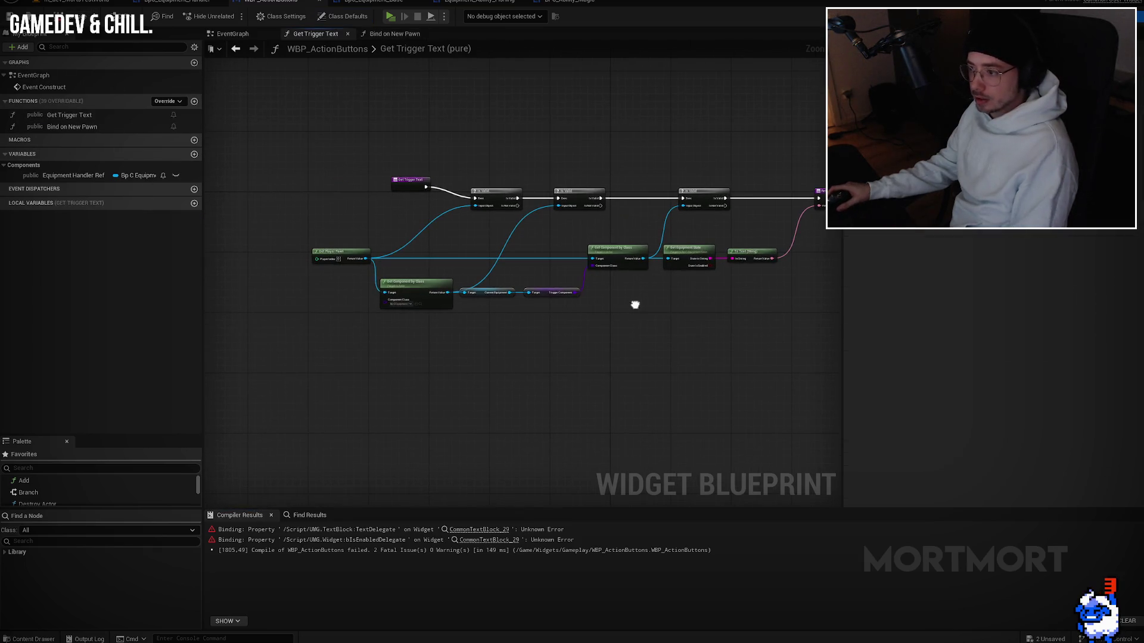
pyautogui.moveTo(768, 176)
pyautogui.mouseDown()
pyautogui.moveTo(510, 332)
pyautogui.moveTo(473, 296)
pyautogui.mouseUp()
pyautogui.press('Delete')
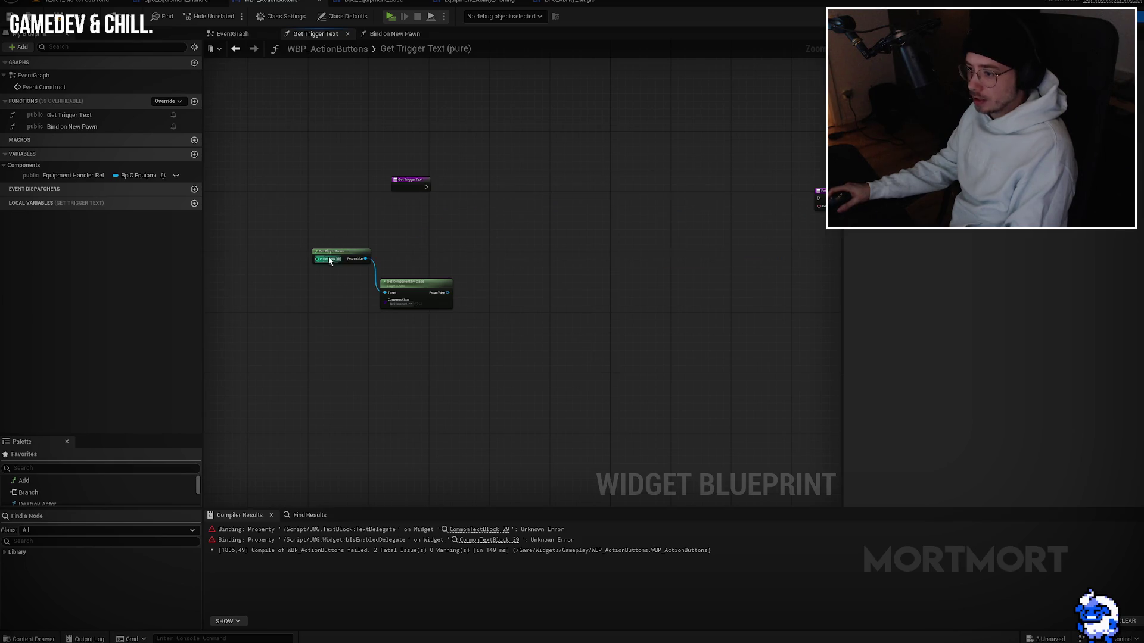
pyautogui.moveTo(301, 238); pyautogui.dragTo(481, 318)
pyautogui.press('Delete')
pyautogui.moveTo(410, 181); pyautogui.dragTo(630, 168)
pyautogui.press('Home')
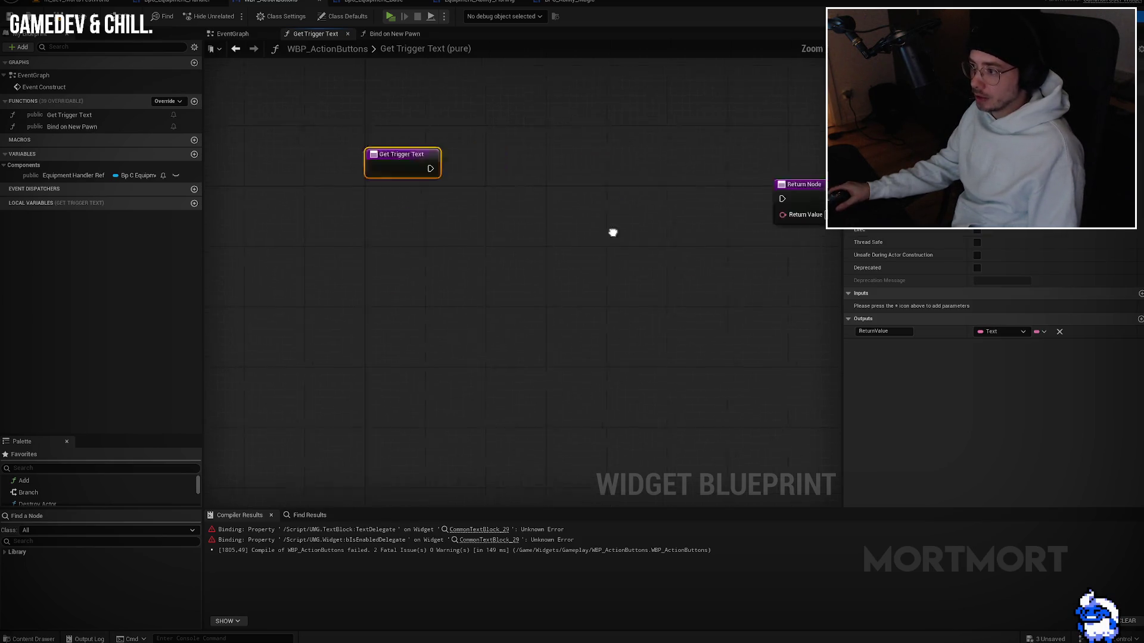
# Step: Add an Equipment Handler Ref getter, trying and discarding a current equipment class getter node
pyautogui.moveTo(90, 175); pyautogui.dragTo(379, 272)
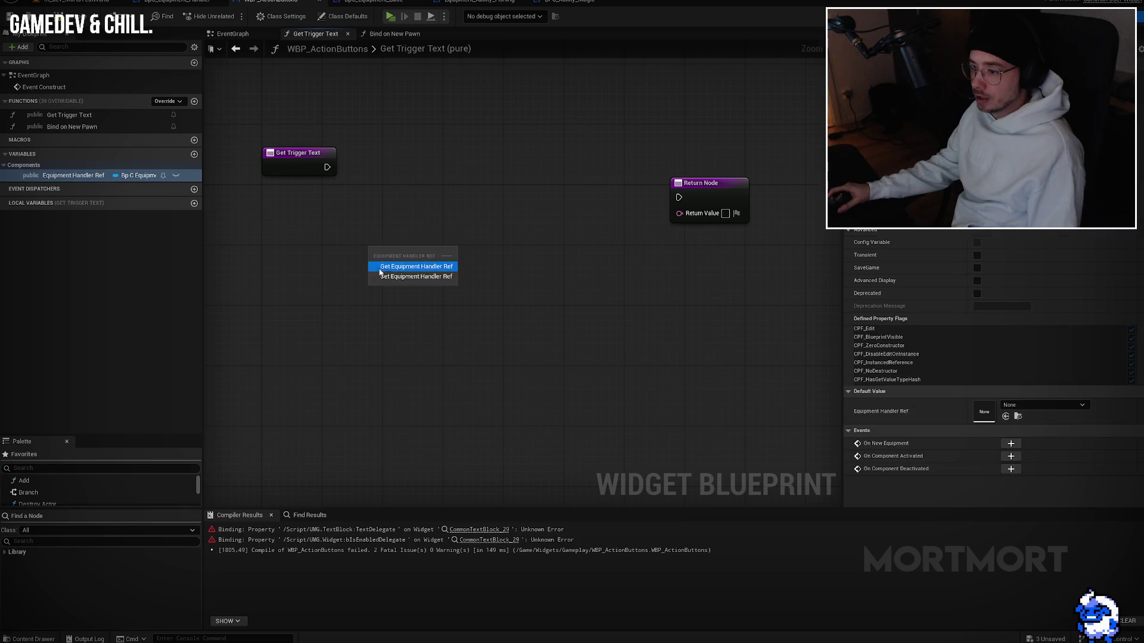
pyautogui.click(414, 268)
pyautogui.moveTo(441, 254); pyautogui.dragTo(499, 260)
pyautogui.write('get trg')
pyautogui.hotkey('ctrl', 'a')
pyautogui.write('get trig')
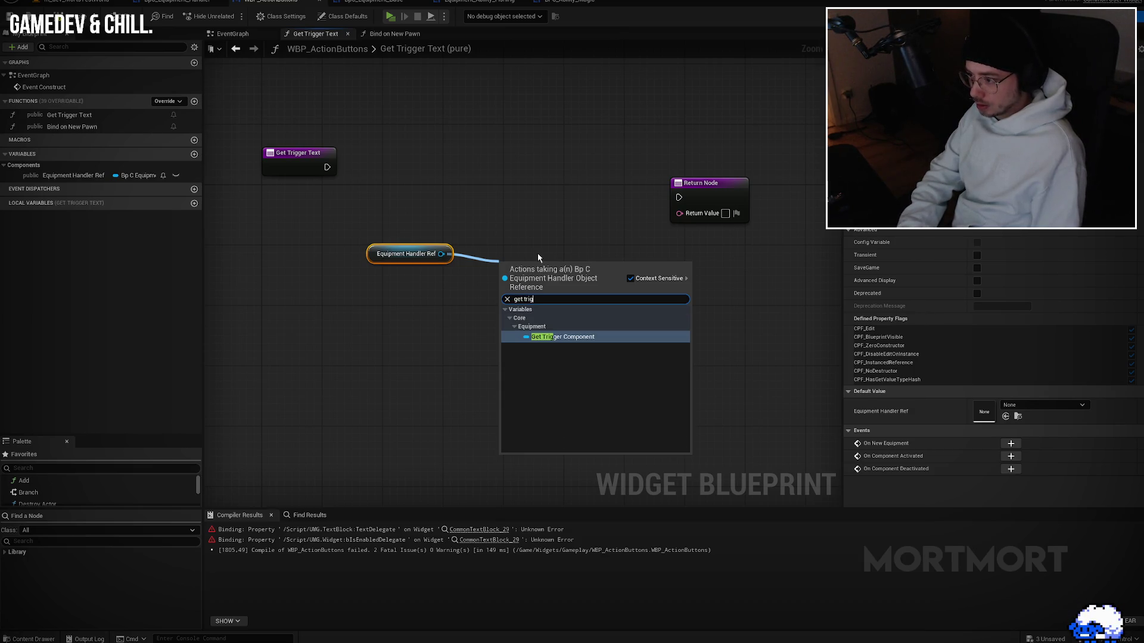
pyautogui.hotkey('ctrl', 'a')
pyautogui.write('get class')
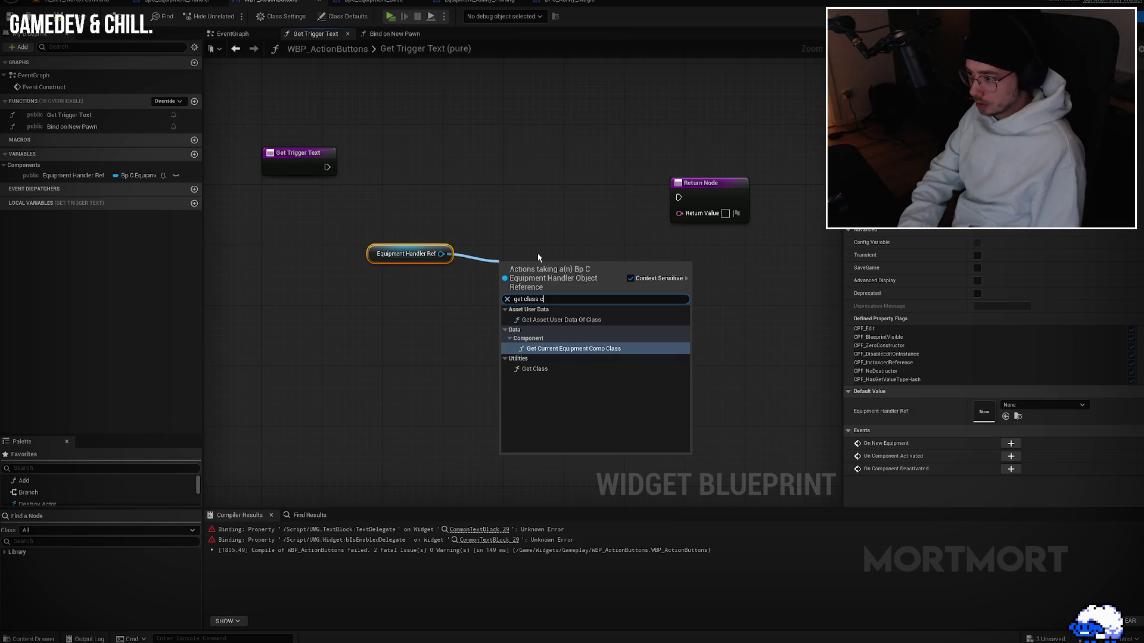
pyautogui.press('Return')
pyautogui.click(562, 313)
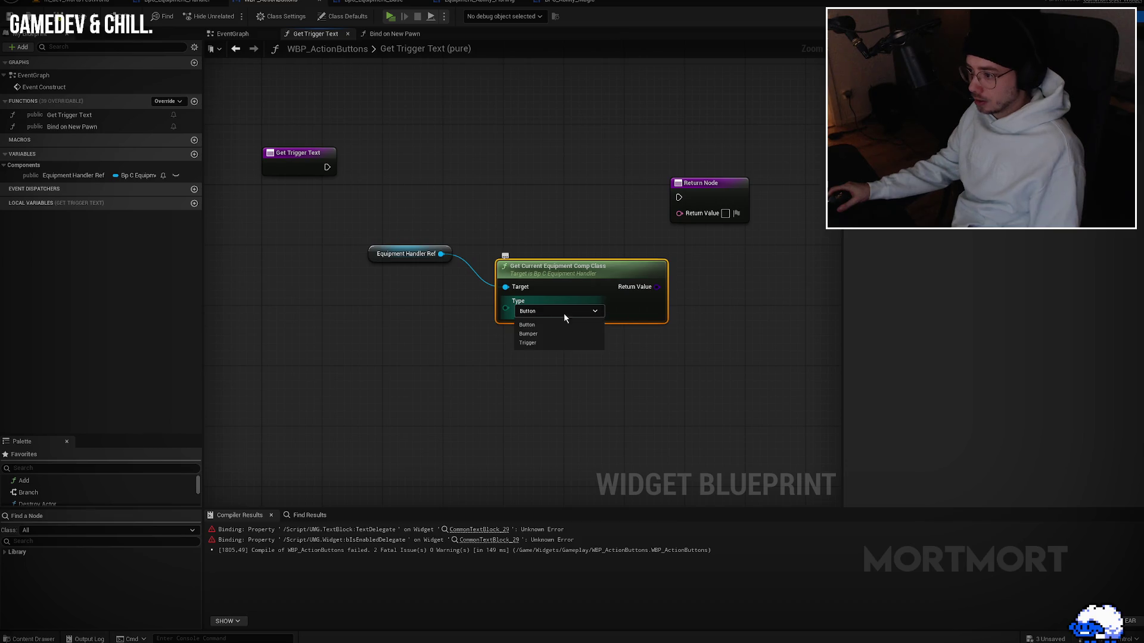
pyautogui.press('Escape')
pyautogui.press('Delete')
# Step: Add Get Equipment Comp State with Index Trigger and route split State in String, via To Text, to Return
pyautogui.moveTo(441, 254); pyautogui.dragTo(513, 263)
pyautogui.write('get state')
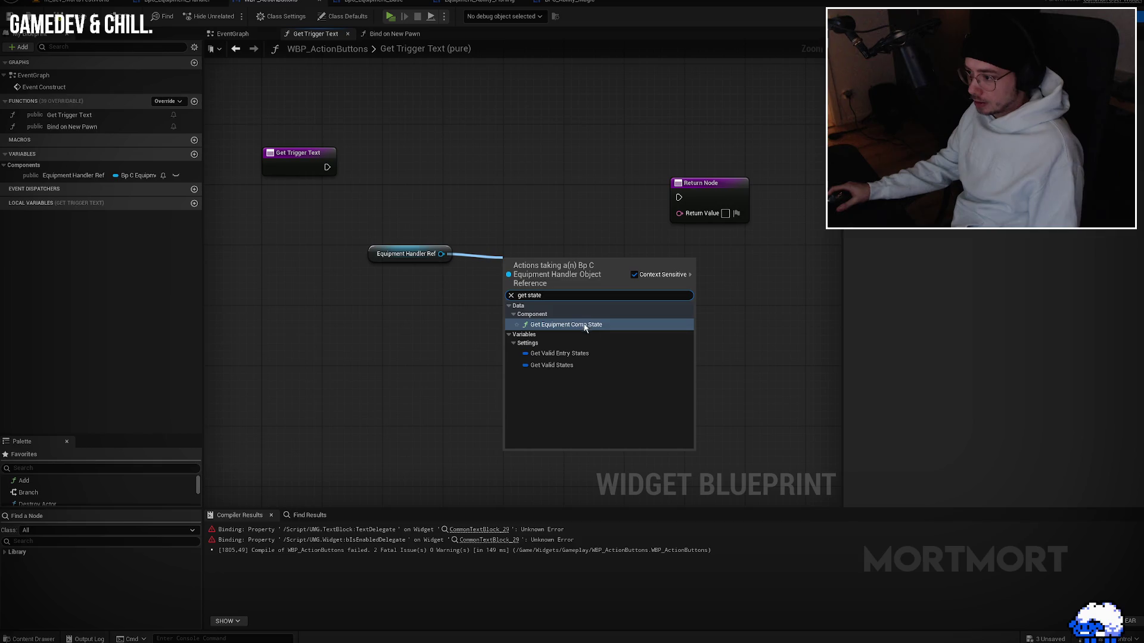
pyautogui.click(593, 327)
pyautogui.click(559, 305)
pyautogui.click(538, 334)
pyautogui.rightClick(638, 279)
pyautogui.click(664, 354)
pyautogui.moveTo(665, 279)
pyautogui.mouseDown()
pyautogui.moveTo(722, 215)
pyautogui.moveTo(680, 213)
pyautogui.moveTo(763, 178)
pyautogui.mouseUp()
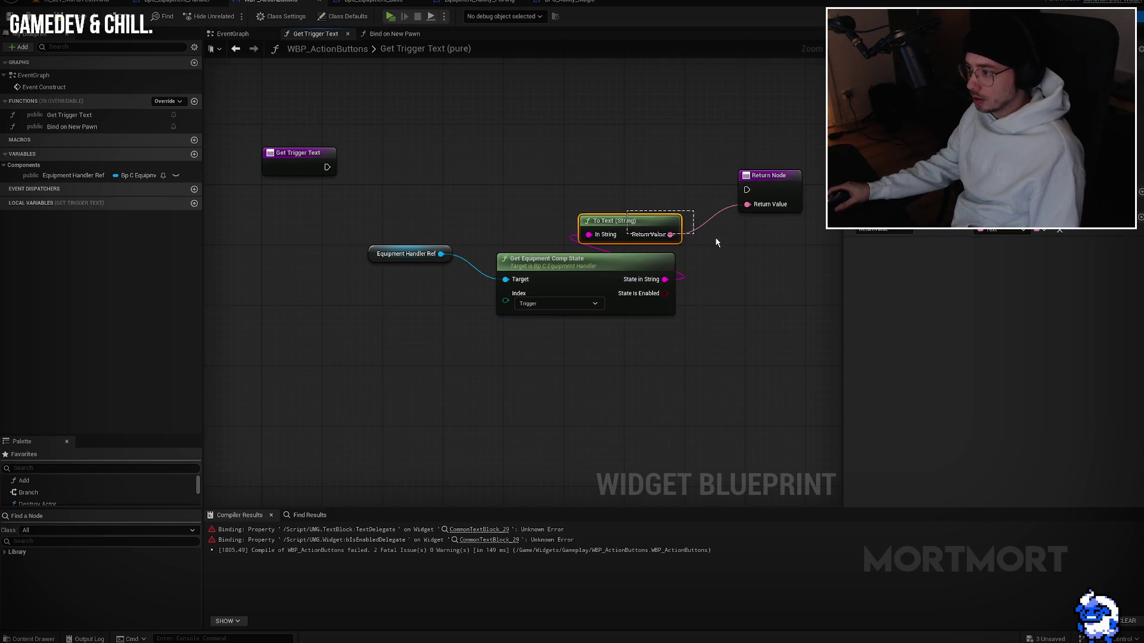
pyautogui.moveTo(639, 230)
pyautogui.mouseDown()
pyautogui.moveTo(706, 238)
pyautogui.moveTo(726, 265)
pyautogui.mouseUp()
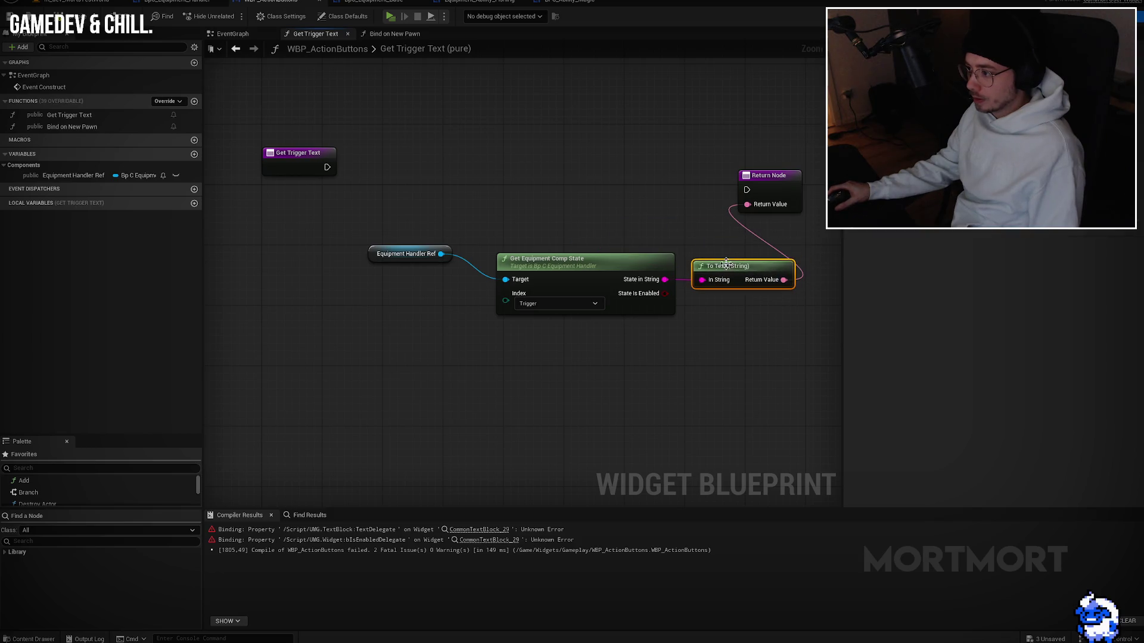
pyautogui.moveTo(311, 157)
pyautogui.mouseDown()
pyautogui.moveTo(597, 184)
pyautogui.moveTo(511, 184)
pyautogui.mouseUp()
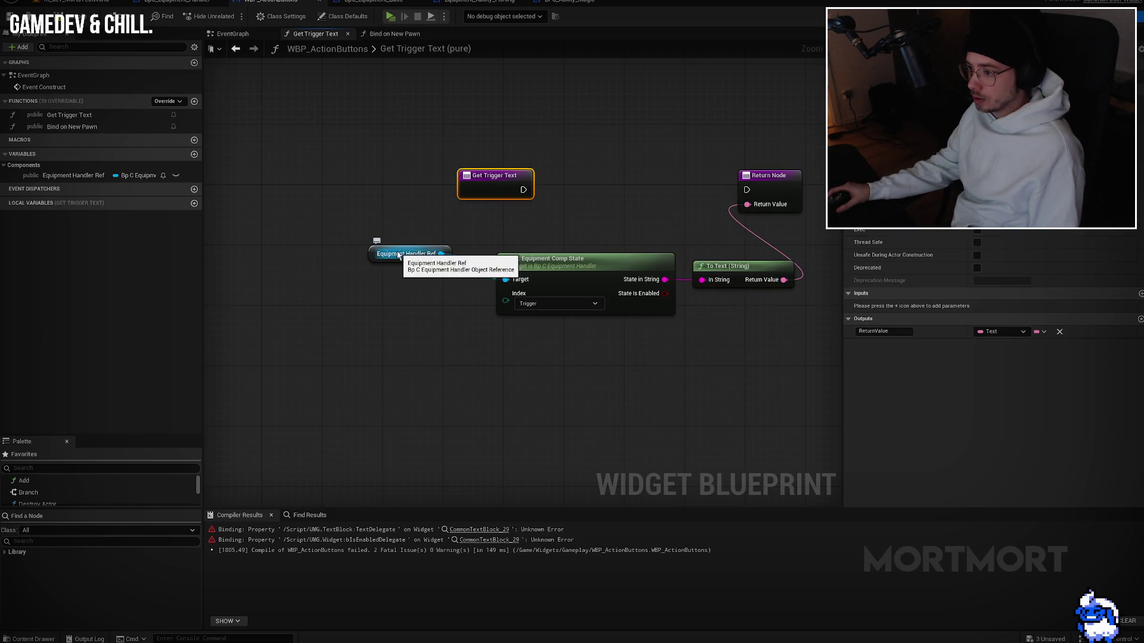
# Step: Make the Equipment Handler Ref getter a validated get, then recompile and review compile errors
pyautogui.rightClick(428, 267)
pyautogui.click(405, 286)
pyautogui.press('Home')
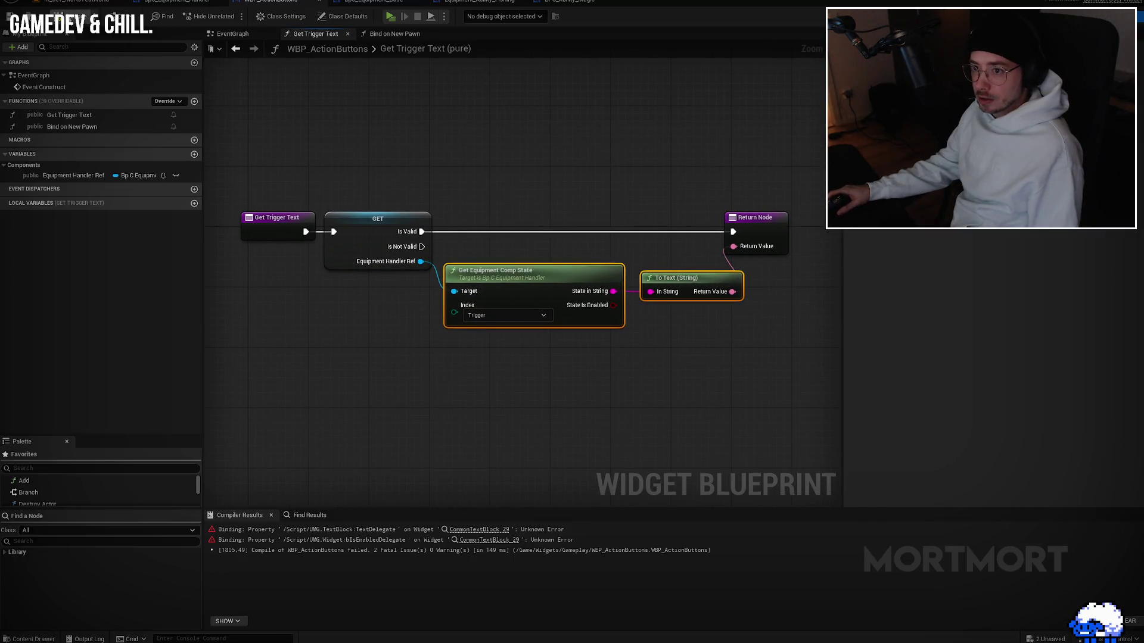
pyautogui.press('F7')
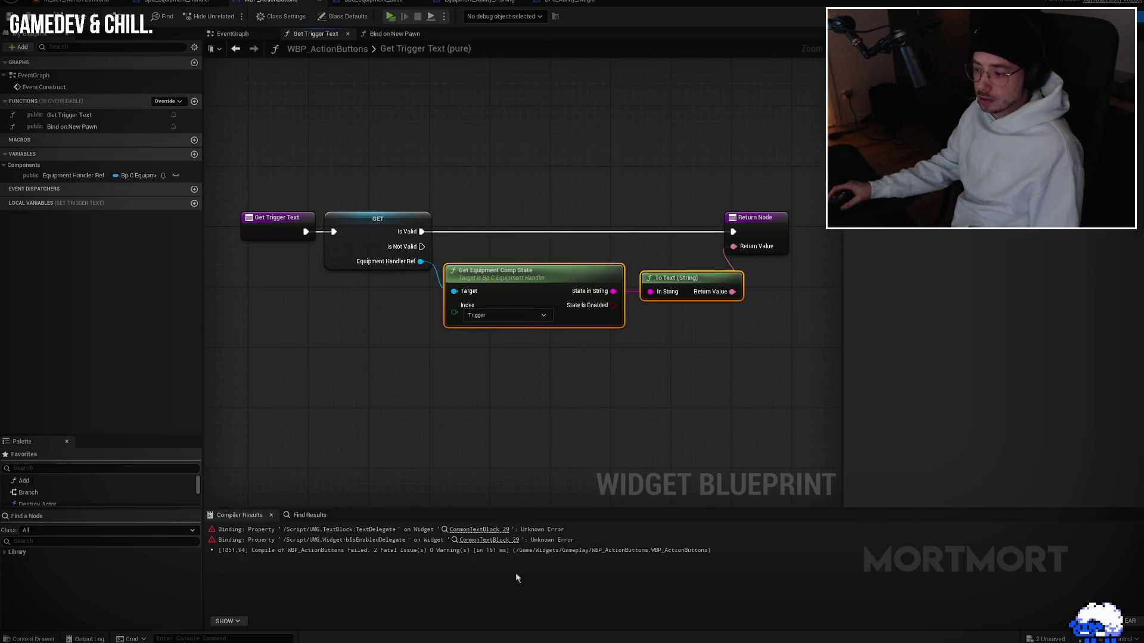
pyautogui.click(487, 534)
pyautogui.click(494, 530)
pyautogui.click(494, 541)
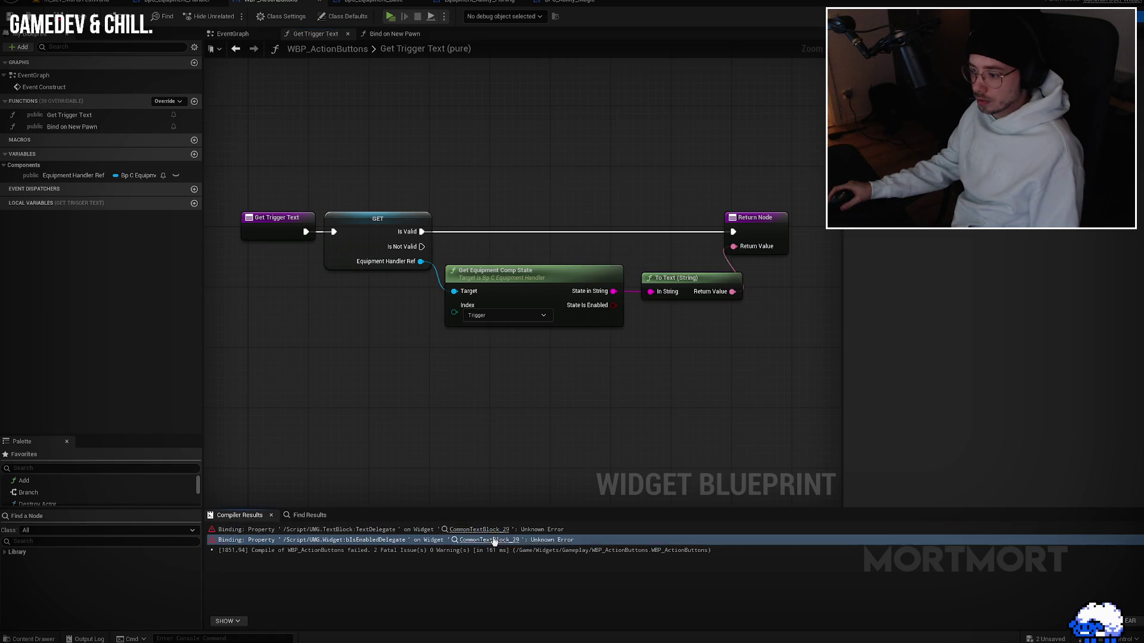
pyautogui.moveTo(320, 358); pyautogui.dragTo(402, 346)
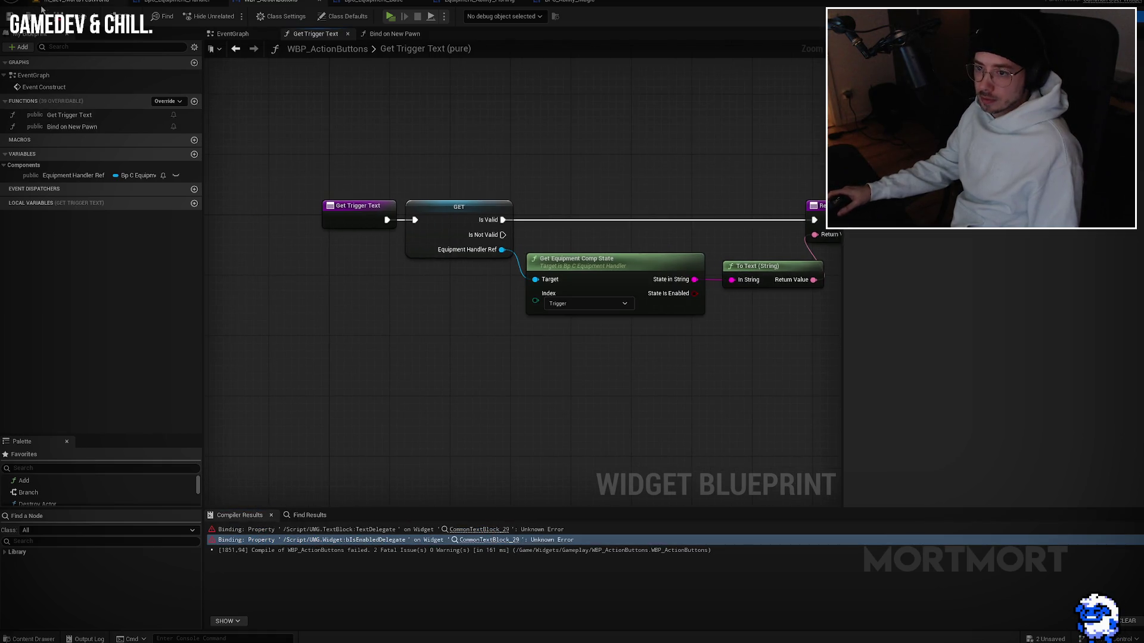
pyautogui.click(67, 10)
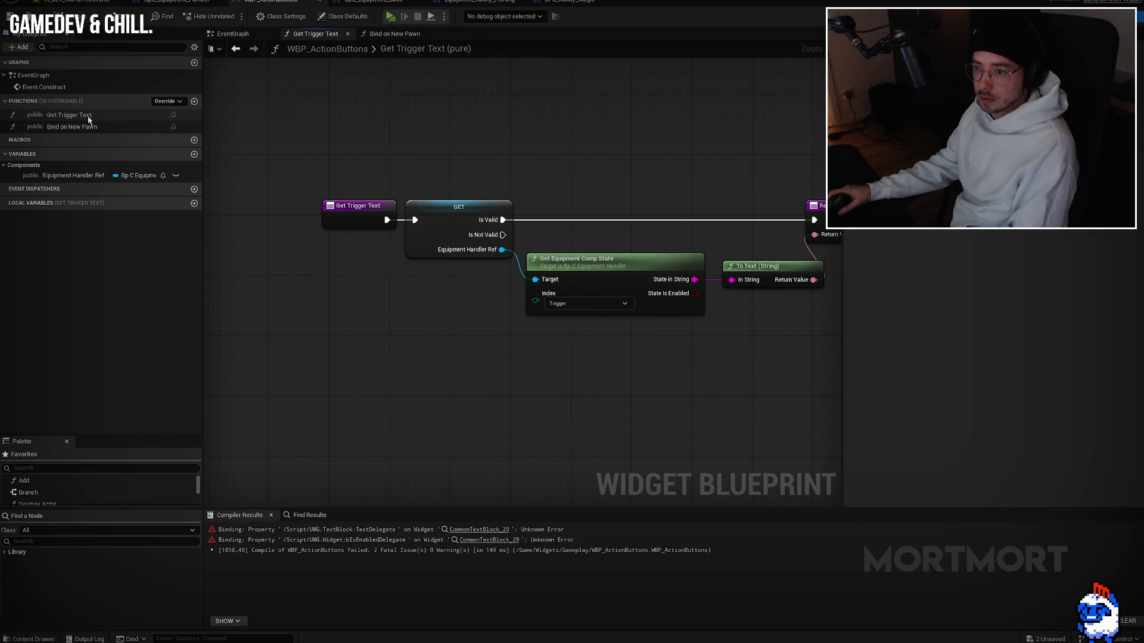
# Step: Recompile the widget from the Bind on New Pawn graph and briefly check the Designer
pyautogui.doubleClick(59, 128)
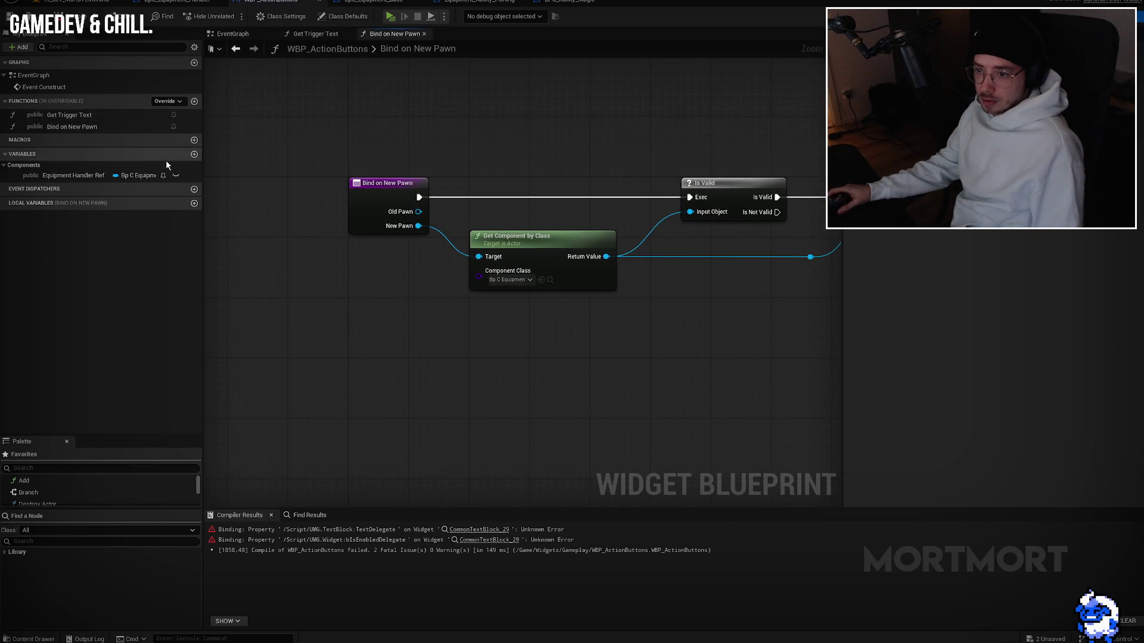
pyautogui.click(66, 10)
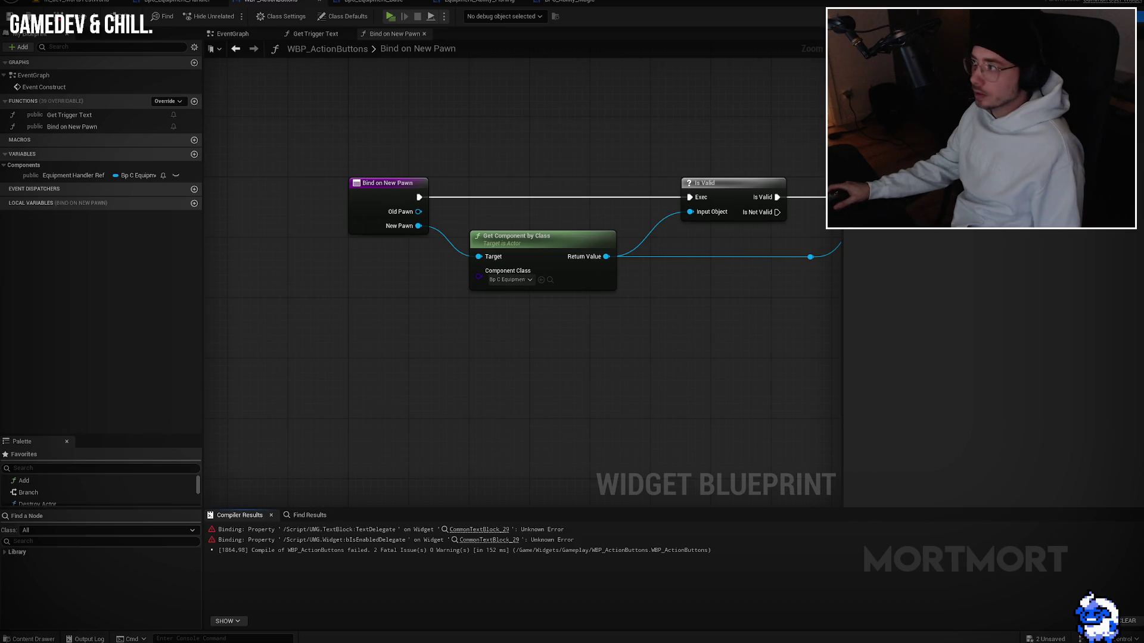
pyautogui.click(1100, 16)
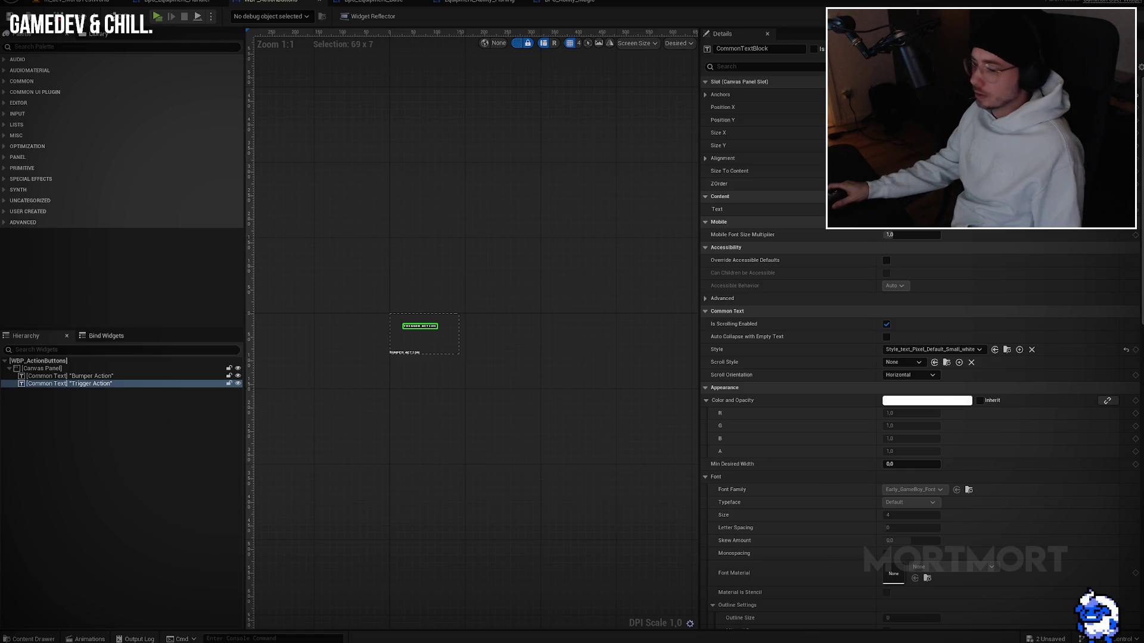
pyautogui.click(1123, 16)
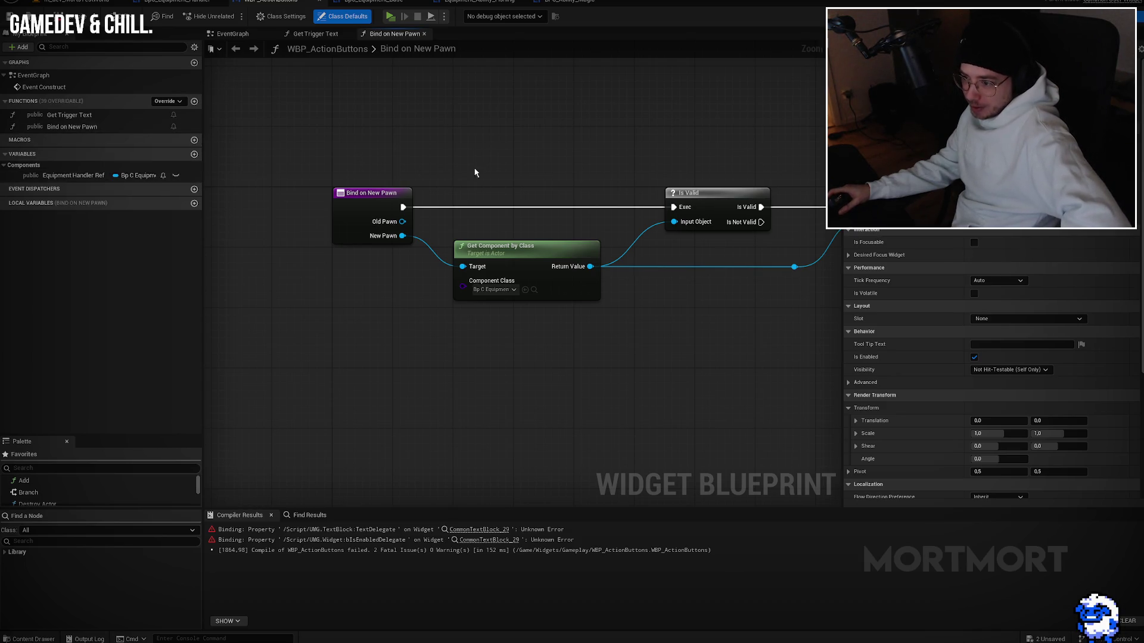
# Step: Create a new Text binding function for the Bumper Action label
pyautogui.click(1105, 16)
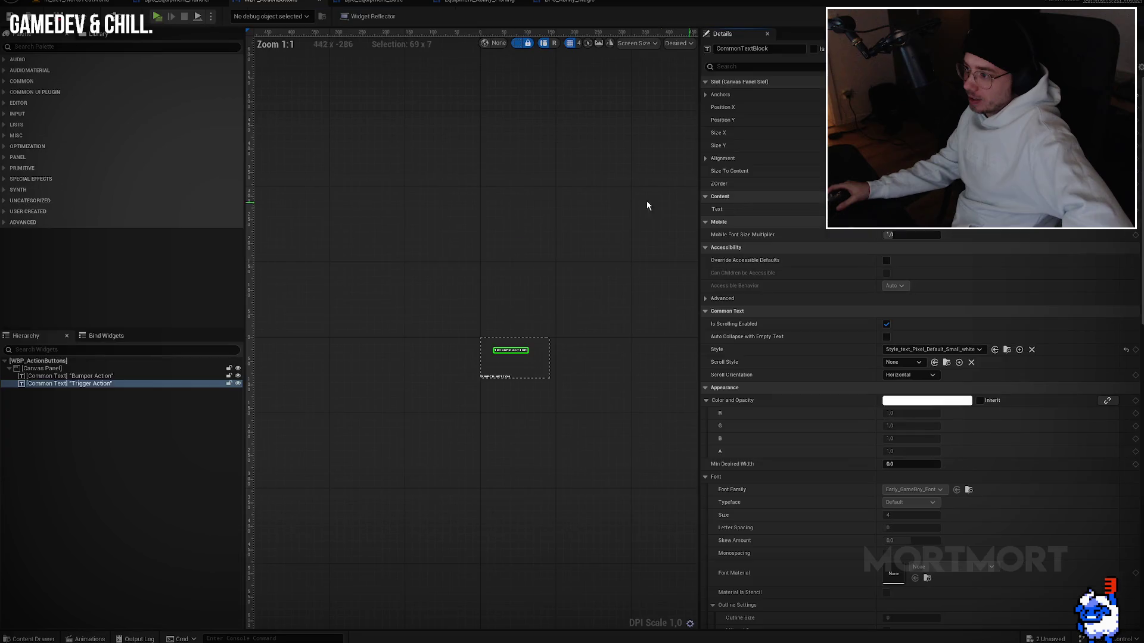
pyautogui.click(115, 377)
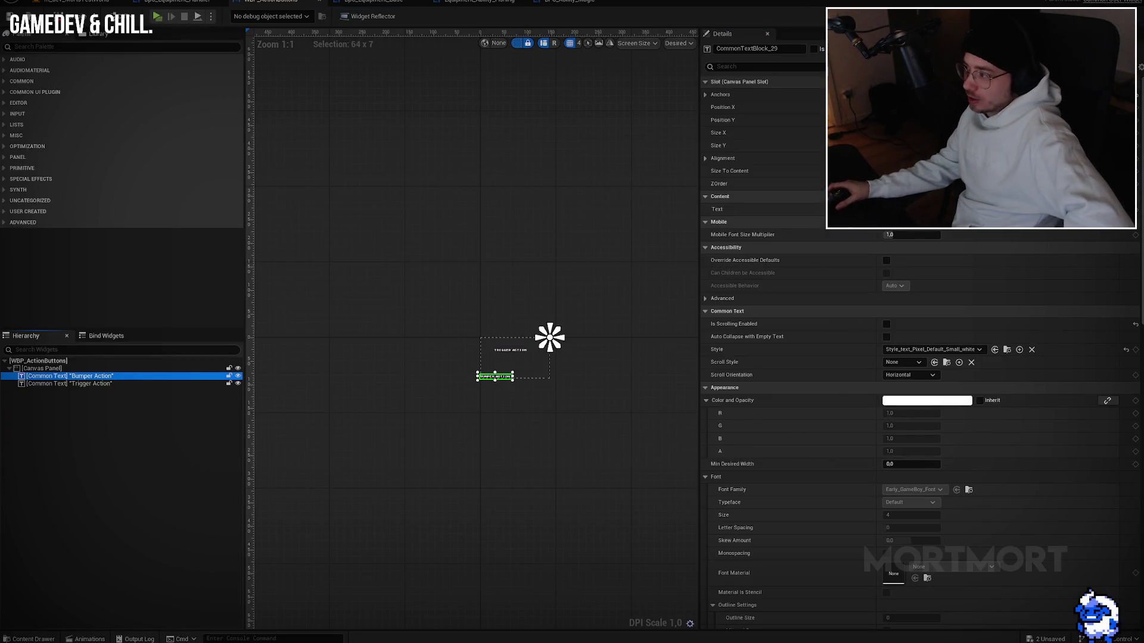
pyautogui.click(1132, 210)
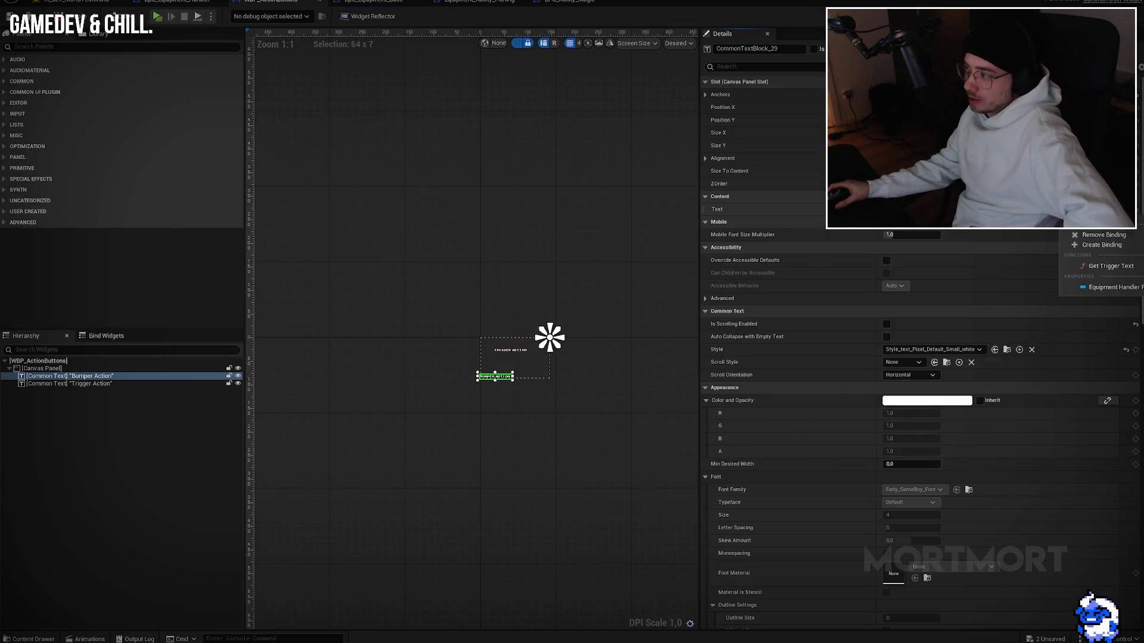
pyautogui.click(1110, 245)
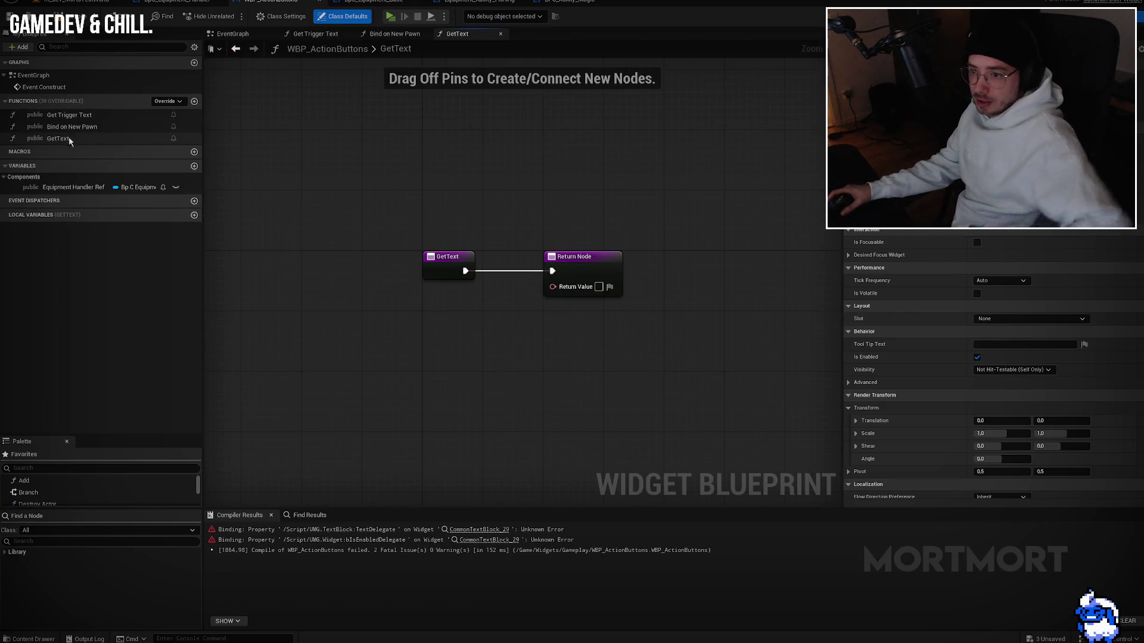
# Step: Rename the binding Get Bumper Text and paste in Get Trigger Text's state and To Text nodes
pyautogui.press('F2')
pyautogui.write('GHe')
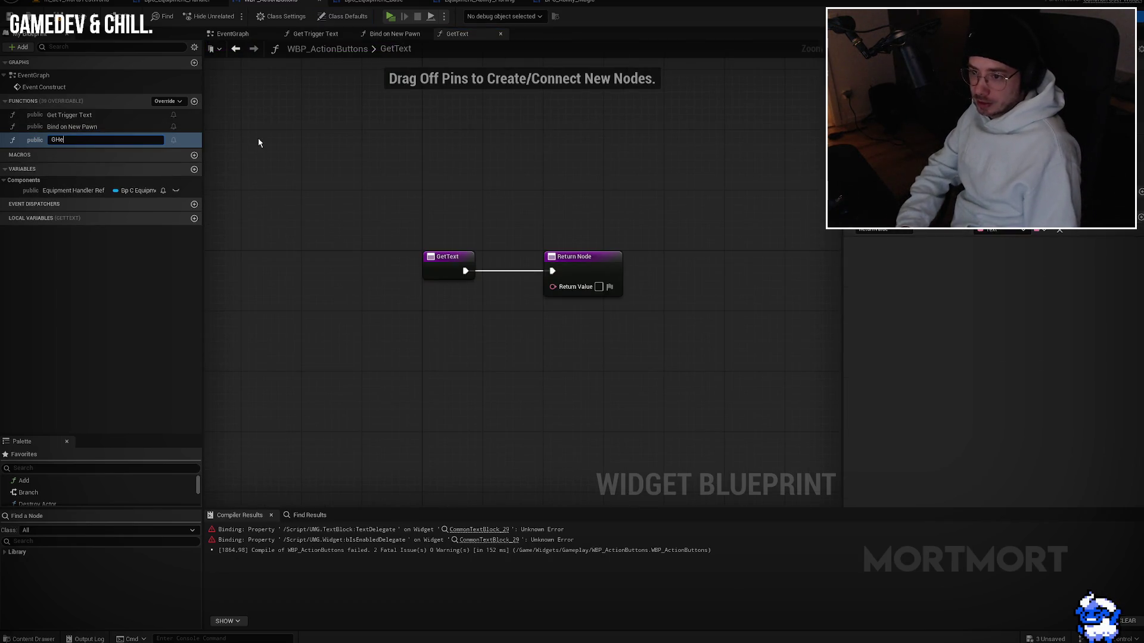
pyautogui.write('tet bium')
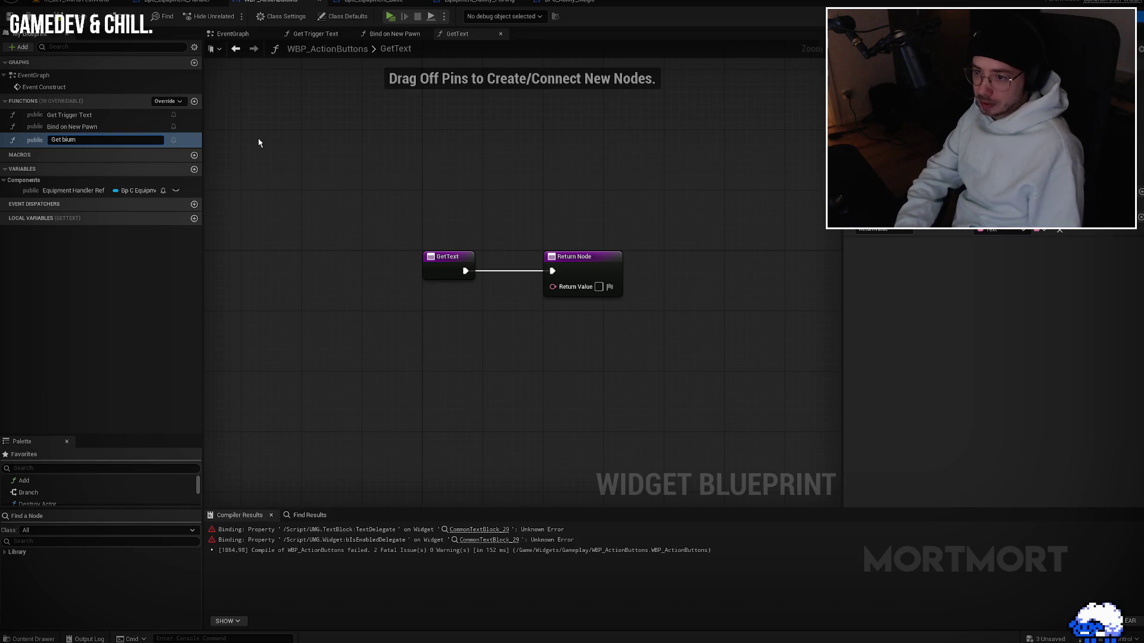
pyautogui.write('urn')
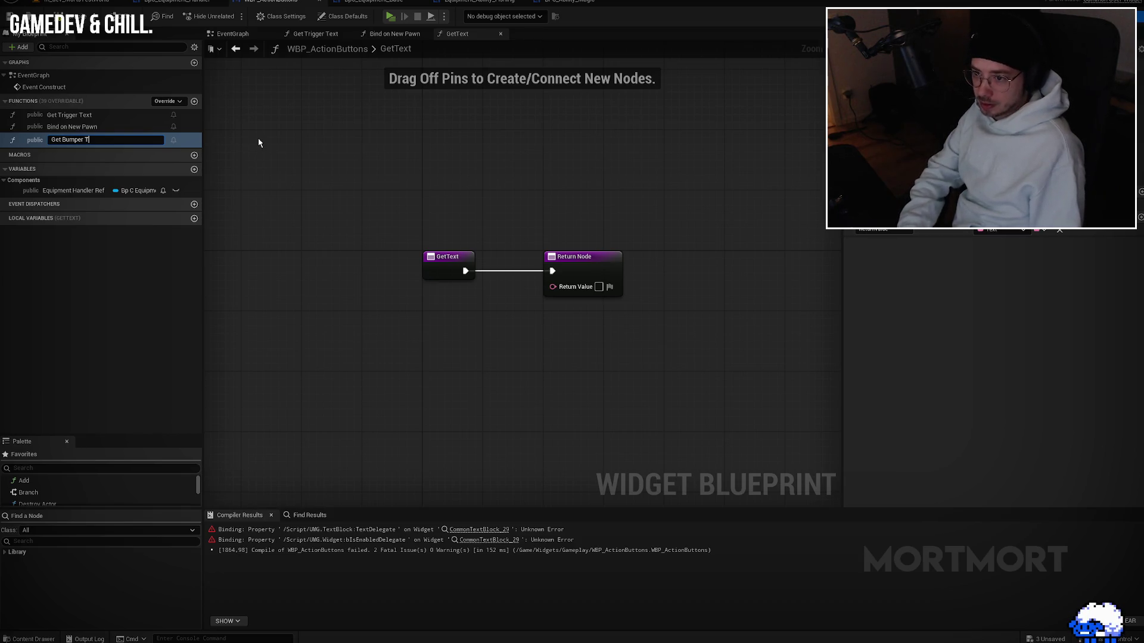
pyautogui.press('Return')
pyautogui.click(83, 115)
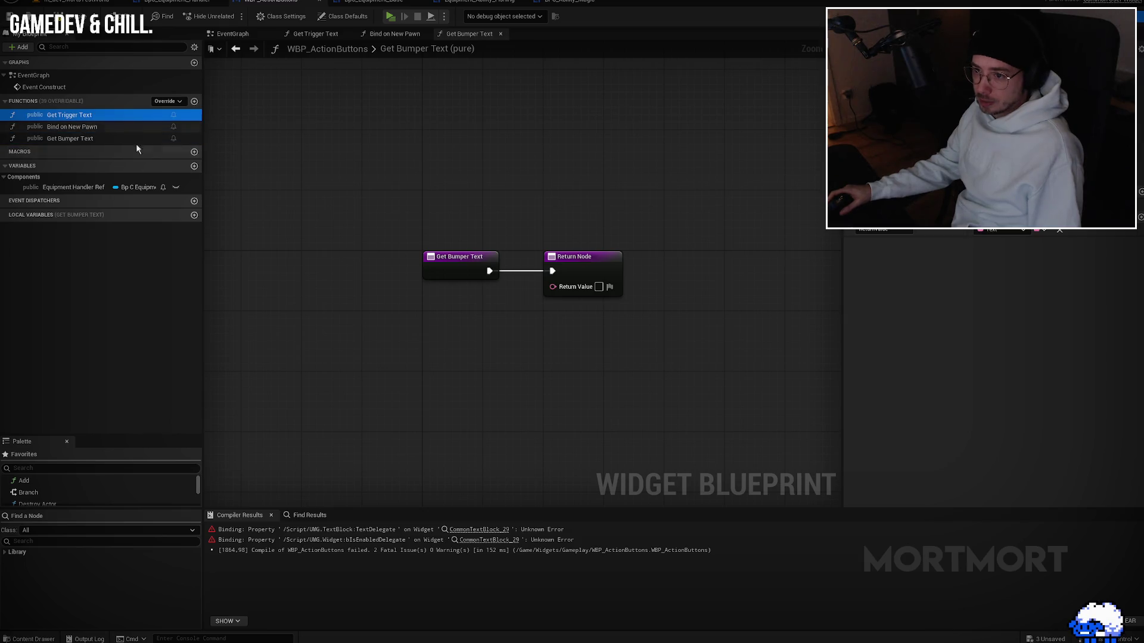
pyautogui.doubleClick(66, 115)
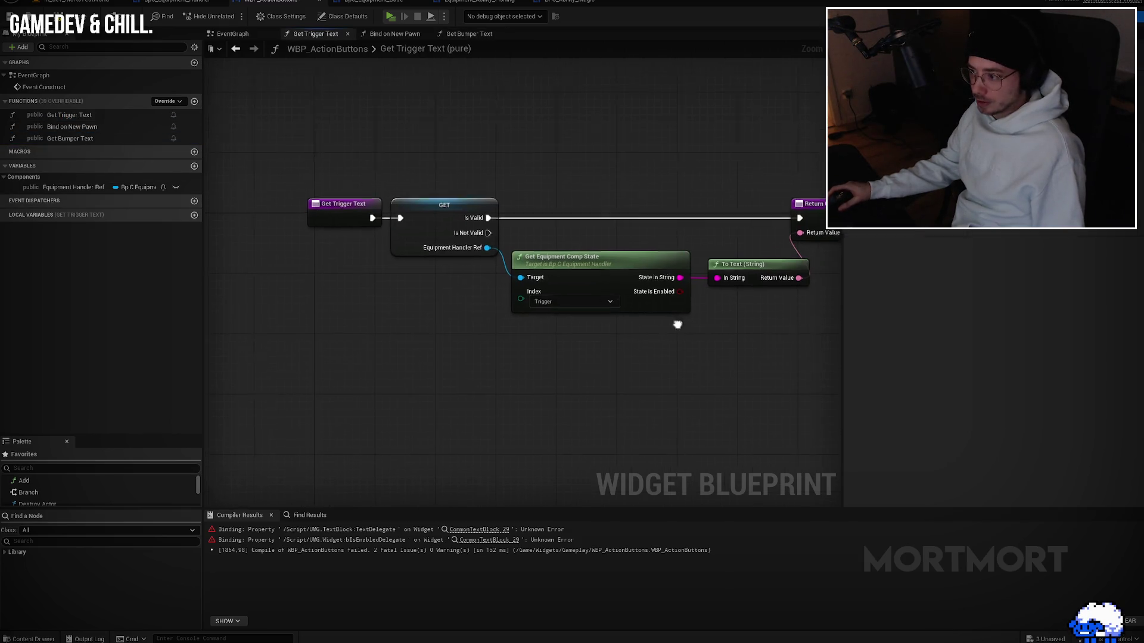
pyautogui.moveTo(669, 335); pyautogui.dragTo(470, 222)
pyautogui.hotkey('ctrl', 'c')
pyautogui.click(470, 34)
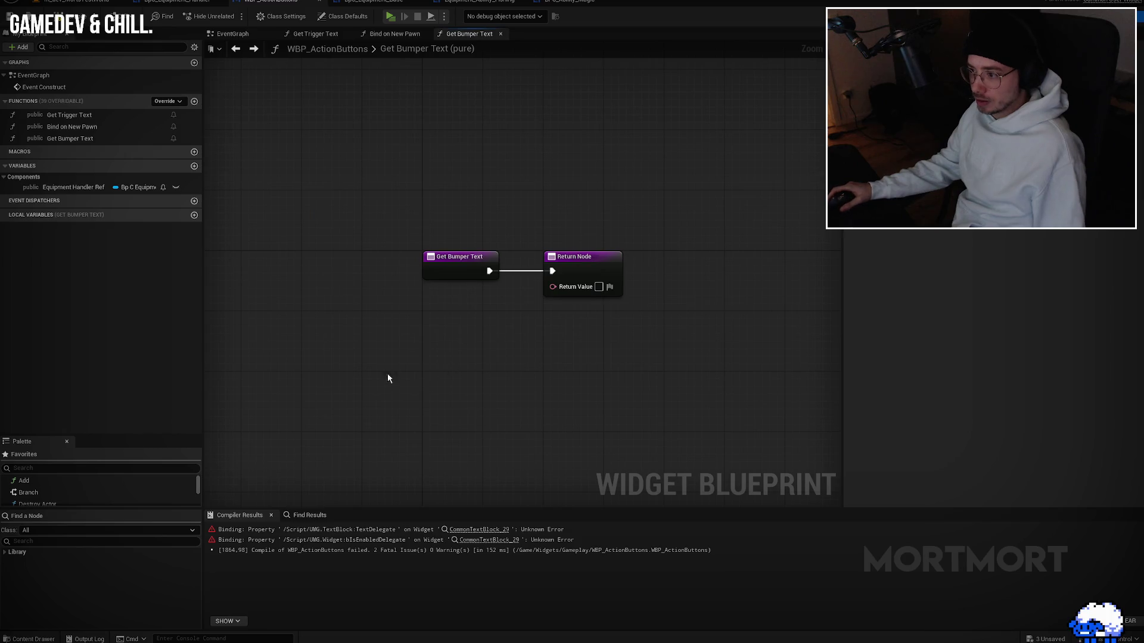
pyautogui.hotkey('ctrl', 'v')
# Step: Set the pasted state Index to Bumper, wire its text to Return and the entry to GET, then save
pyautogui.click(416, 437)
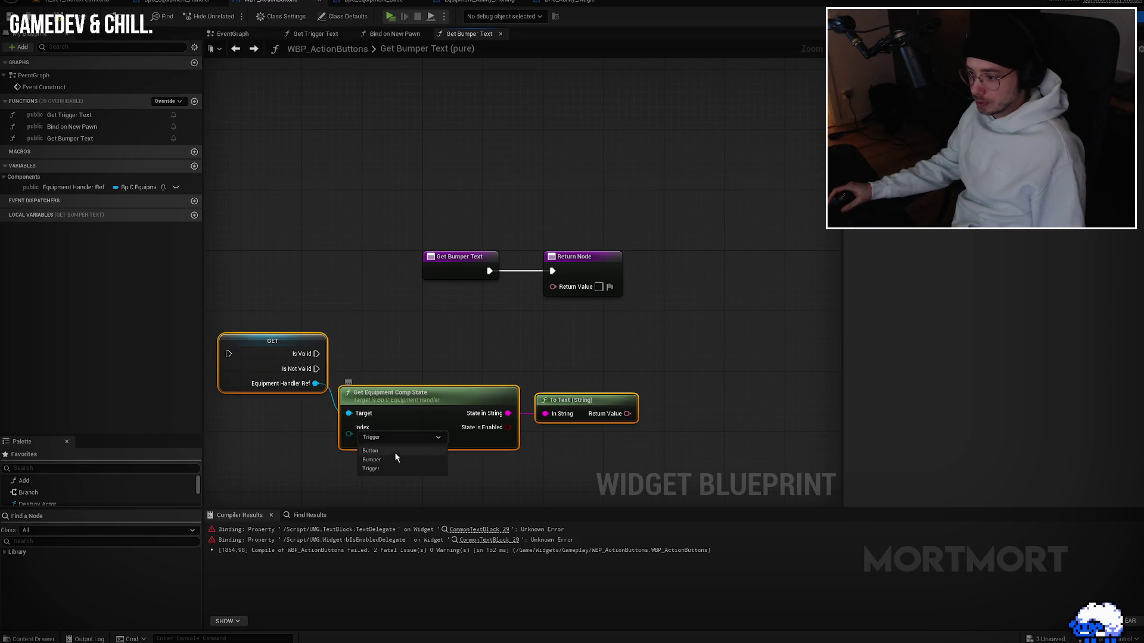
pyautogui.click(392, 454)
pyautogui.moveTo(567, 266); pyautogui.dragTo(756, 266)
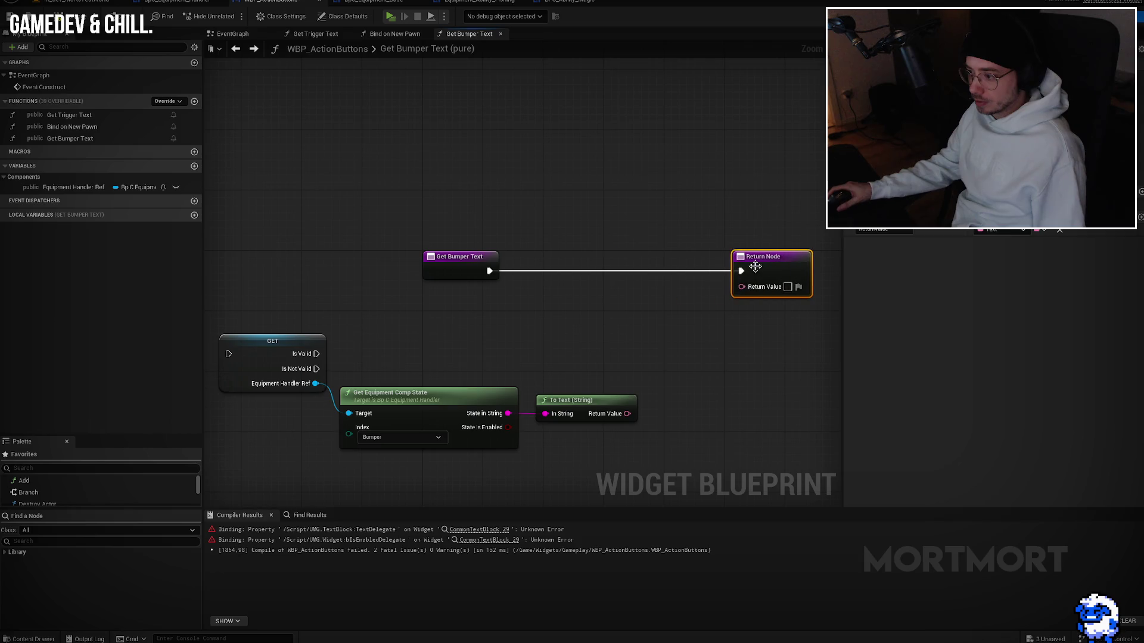
pyautogui.moveTo(626, 413)
pyautogui.mouseDown()
pyautogui.moveTo(722, 331)
pyautogui.moveTo(742, 286)
pyautogui.mouseUp()
pyautogui.moveTo(458, 257); pyautogui.dragTo(218, 257)
pyautogui.moveTo(336, 303)
pyautogui.mouseDown()
pyautogui.moveTo(518, 305)
pyautogui.moveTo(419, 293)
pyautogui.mouseUp()
pyautogui.moveTo(355, 258)
pyautogui.mouseDown()
pyautogui.moveTo(288, 257)
pyautogui.moveTo(324, 287)
pyautogui.moveTo(365, 355)
pyautogui.mouseUp()
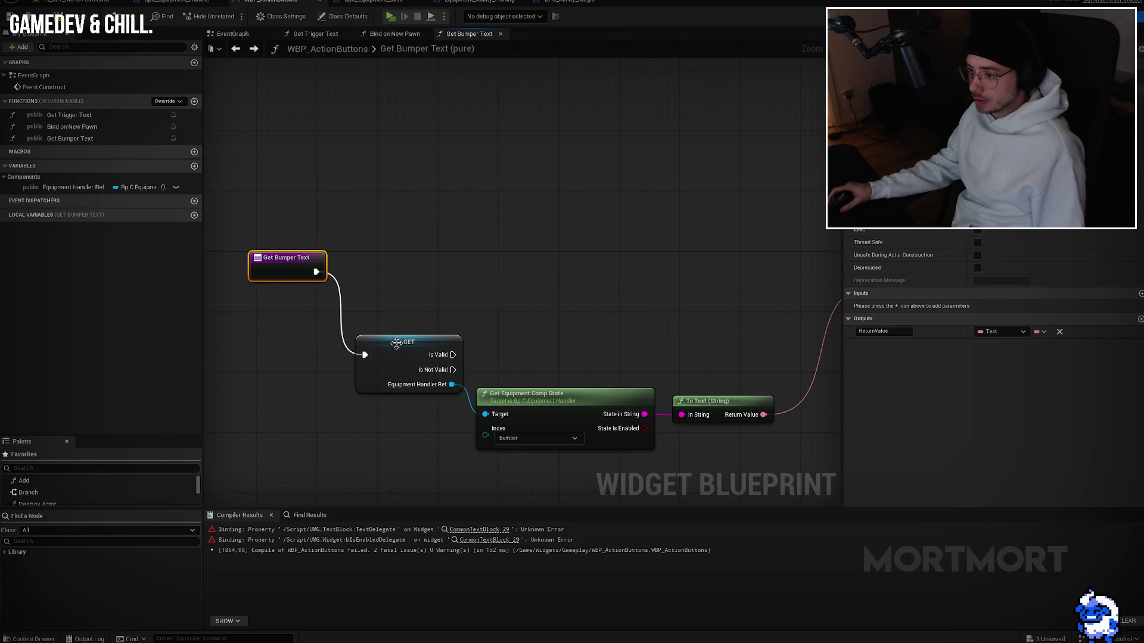
pyautogui.rightClick(312, 207)
pyautogui.moveTo(314, 381)
pyautogui.mouseDown()
pyautogui.moveTo(314, 301)
pyautogui.moveTo(752, 297)
pyautogui.moveTo(743, 298)
pyautogui.mouseUp()
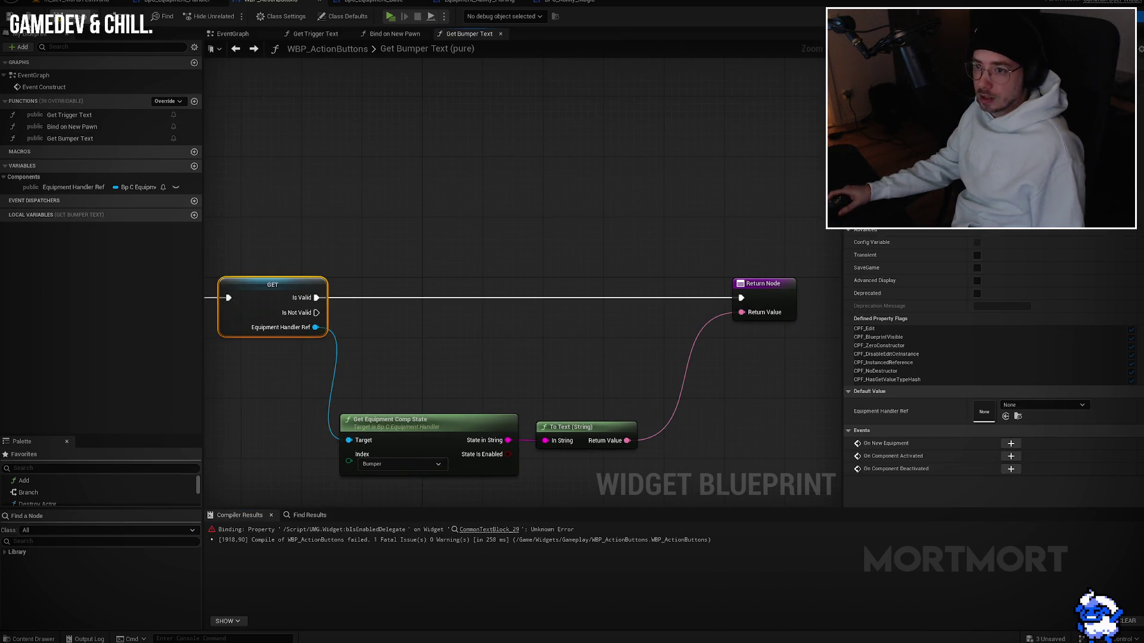
pyautogui.hotkey('ctrl', 's')
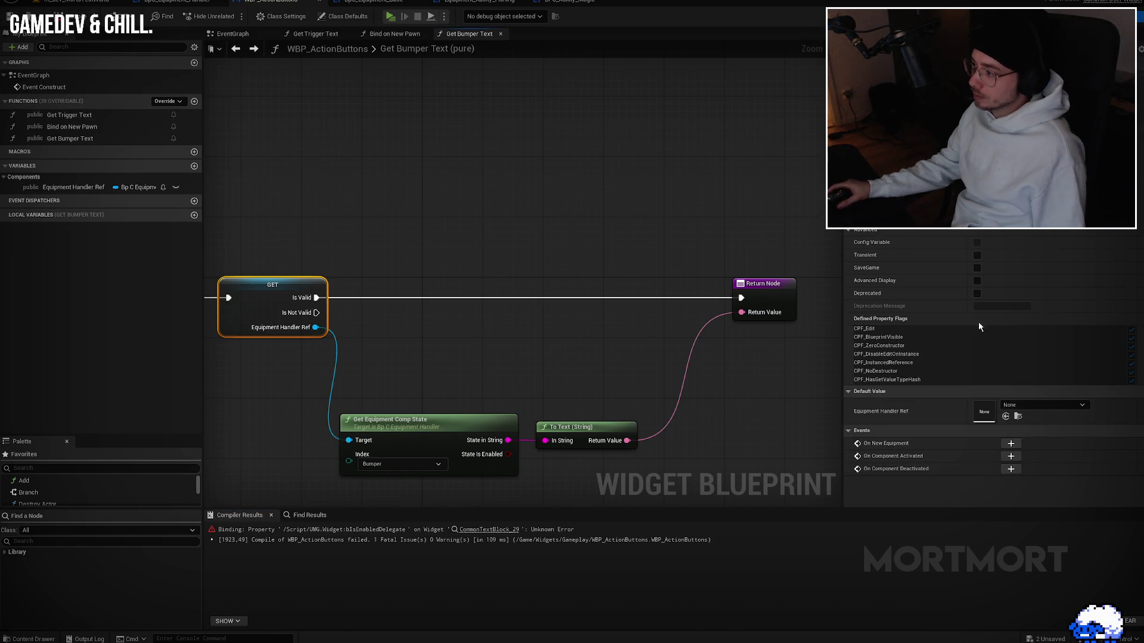
pyautogui.click(1099, 16)
# Step: Create an Is Enabled binding for Bumper Action returning the pasted state's Is Enabled flag
pyautogui.scroll(-10, 1016, 380)
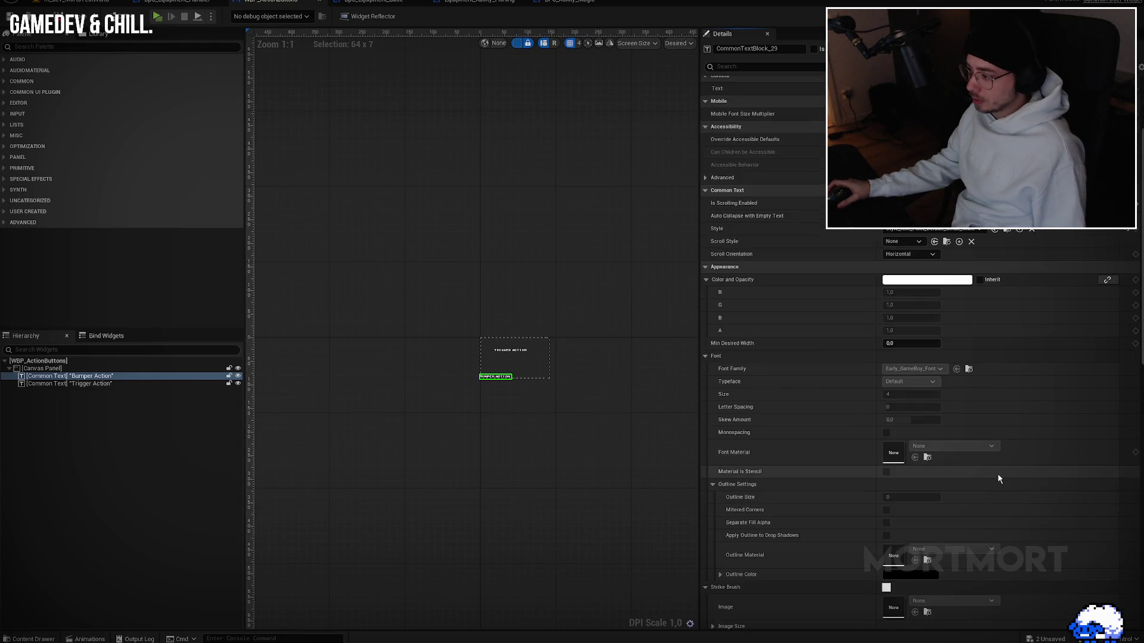
pyautogui.scroll(-4, 1109, 508)
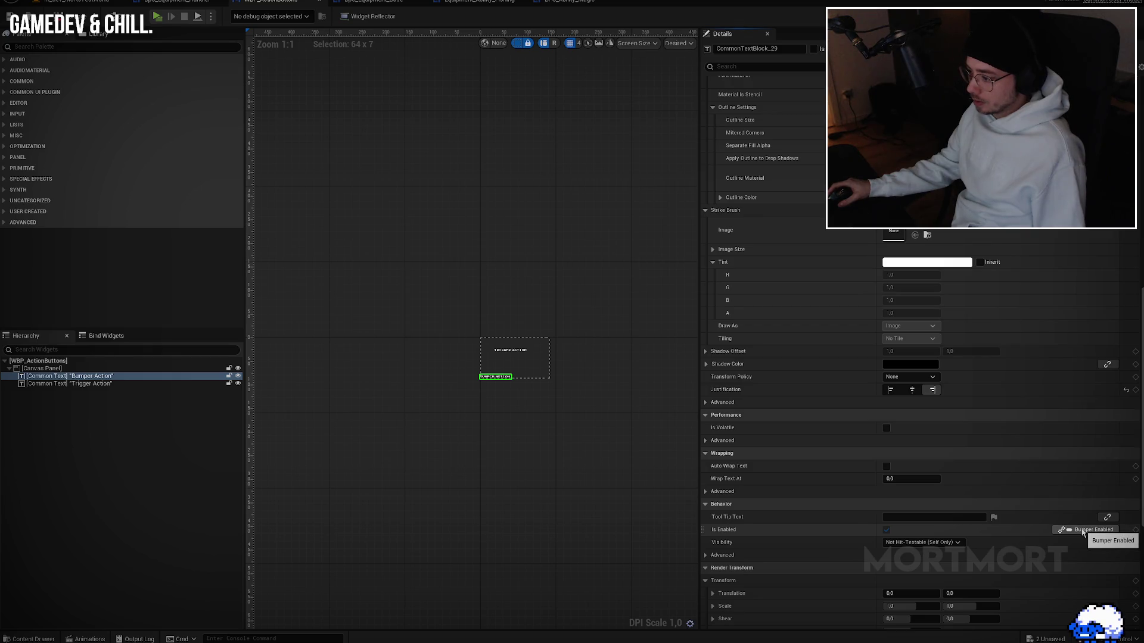
pyautogui.click(1084, 530)
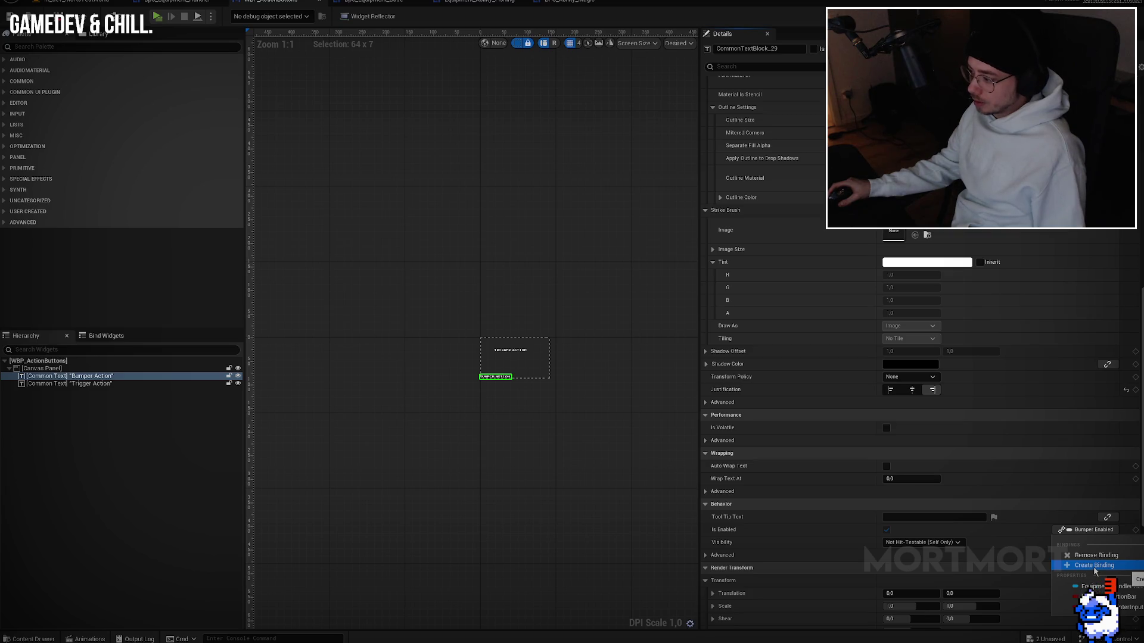
pyautogui.click(1095, 566)
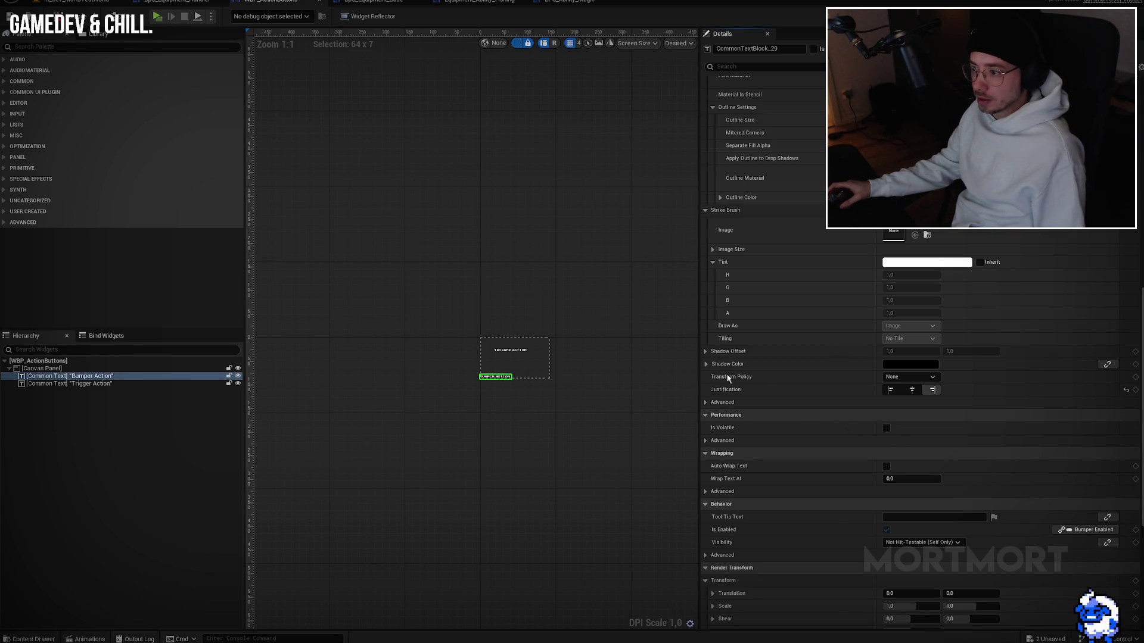
pyautogui.hotkey('ctrl', 'v')
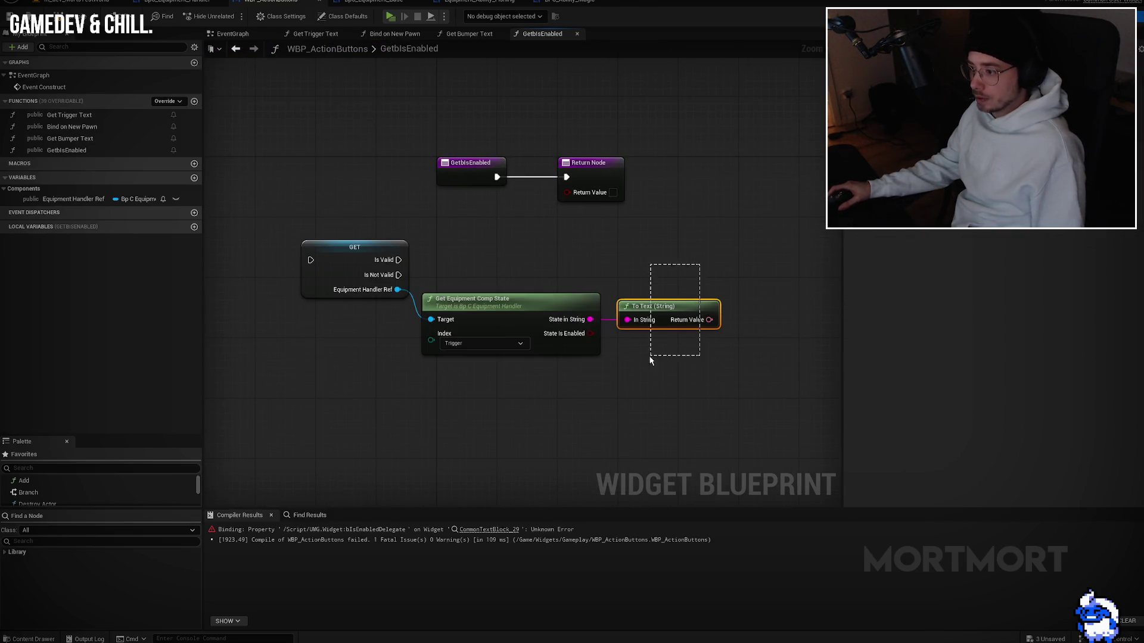
pyautogui.press('Delete')
pyautogui.moveTo(589, 333); pyautogui.dragTo(569, 191)
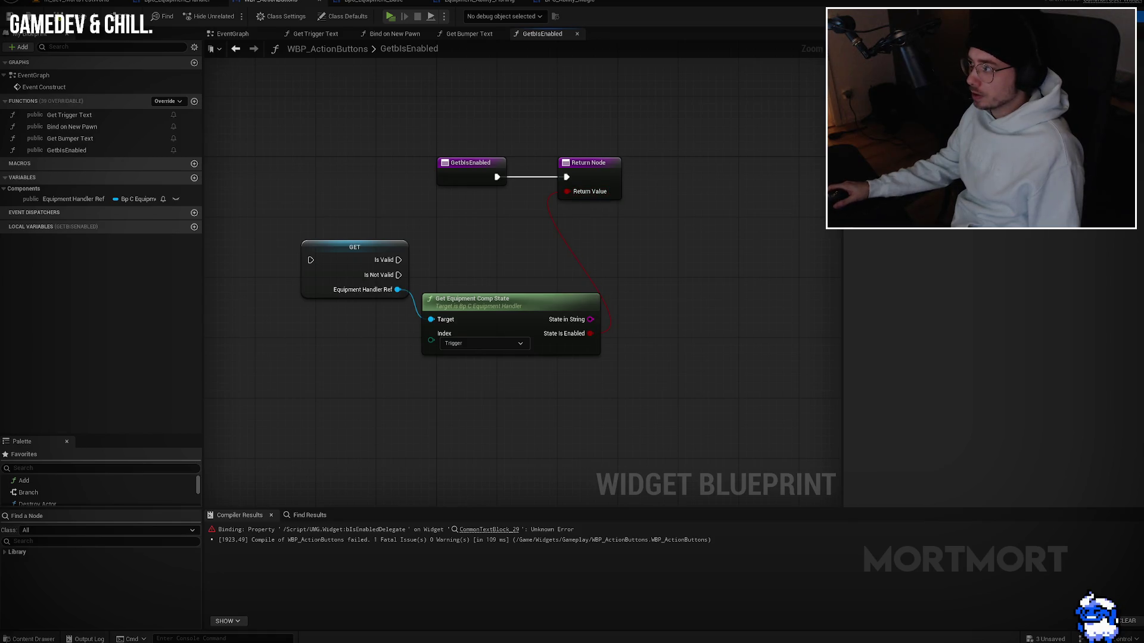
# Step: Rename the new Is Enabled binding function to Get Bumper Valid
pyautogui.click(1095, 17)
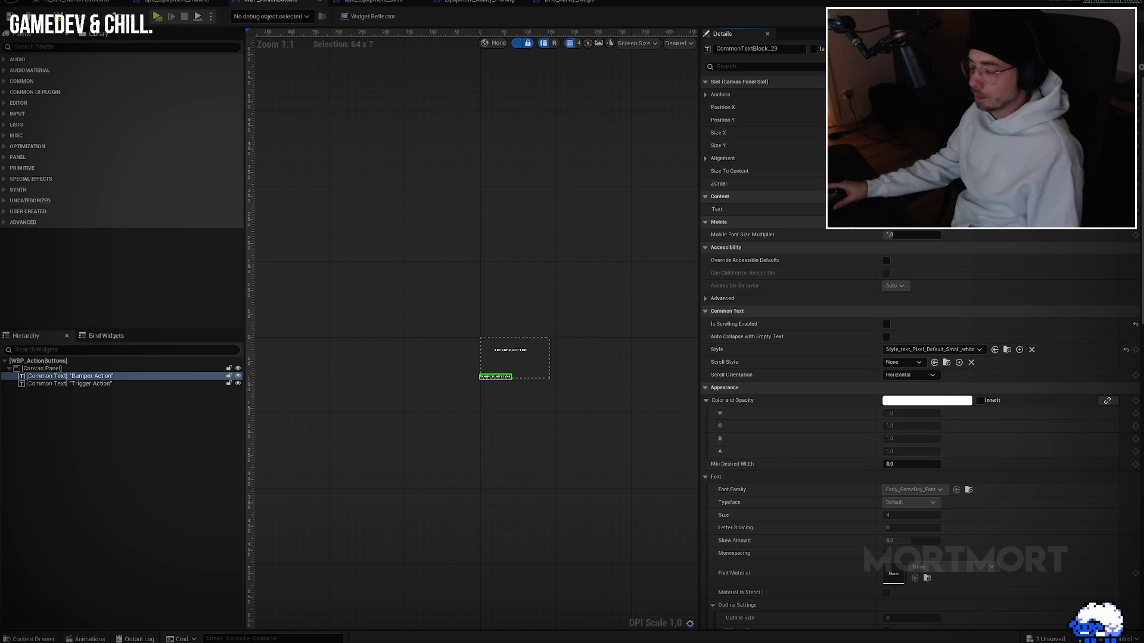
pyautogui.click(1120, 17)
pyautogui.press('F2')
pyautogui.write('Get Bumper Valid')
pyautogui.press('Return')
# Step: Connect the entry to the validated GET so Return runs only when the handler is valid
pyautogui.moveTo(310, 260); pyautogui.dragTo(505, 177)
pyautogui.moveTo(399, 260); pyautogui.dragTo(565, 177)
pyautogui.moveTo(475, 168); pyautogui.dragTo(255, 169)
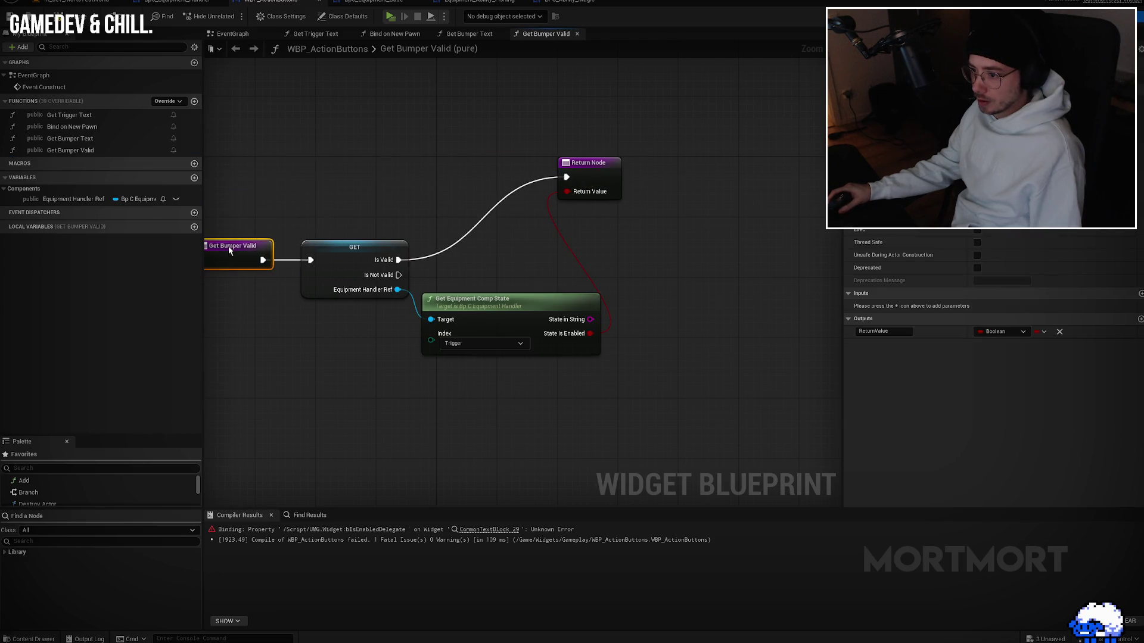
pyautogui.moveTo(600, 181)
pyautogui.mouseDown()
pyautogui.moveTo(698, 199)
pyautogui.moveTo(690, 263)
pyautogui.mouseUp()
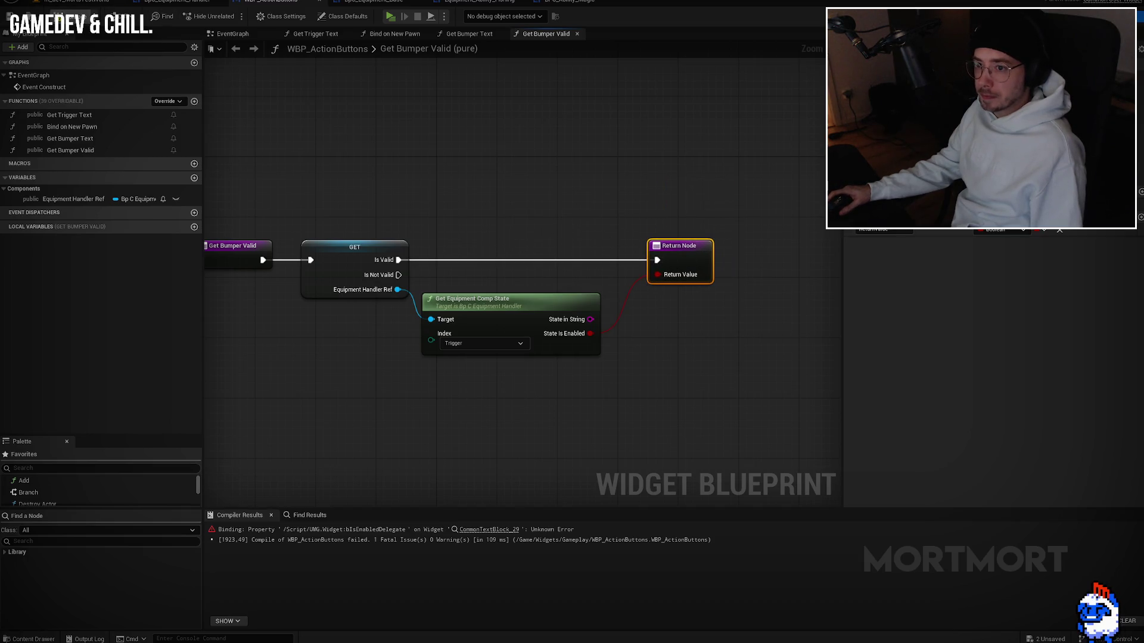
pyautogui.click(271, 516)
pyautogui.moveTo(659, 274); pyautogui.dragTo(707, 235)
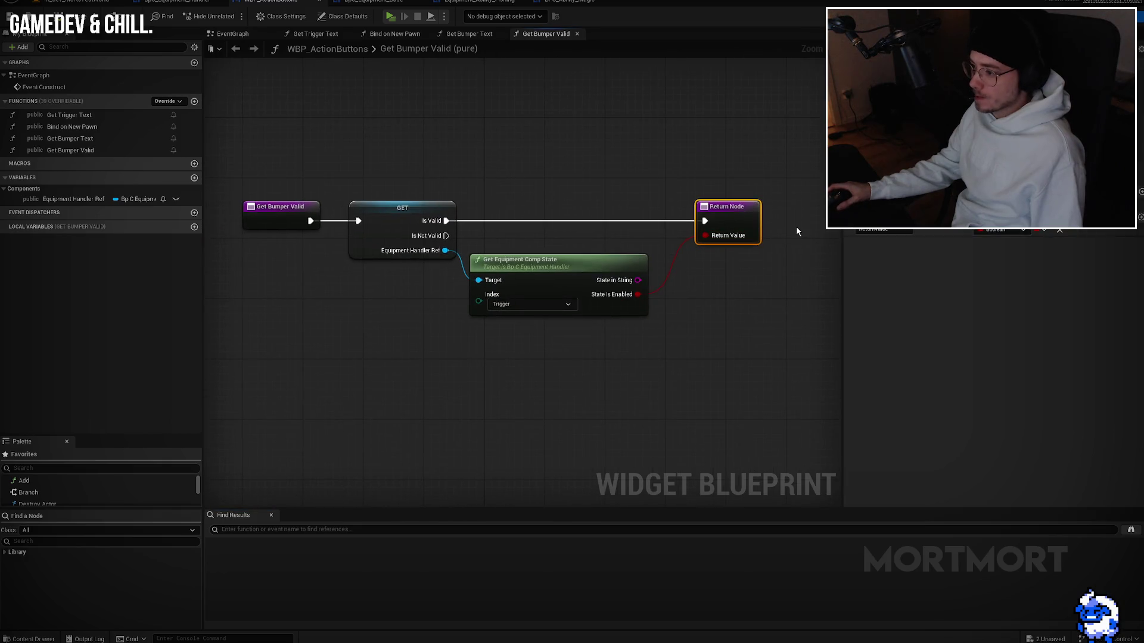
pyautogui.moveTo(677, 145); pyautogui.dragTo(417, 328)
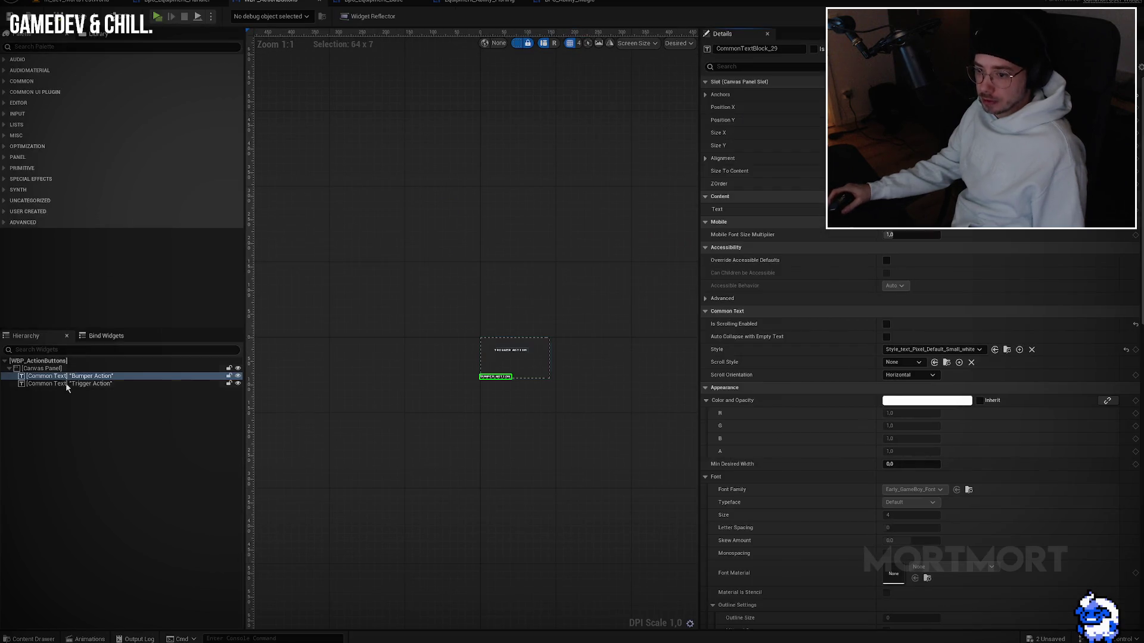
# Step: Create a new Is Enabled binding function for the Trigger Action text widget
pyautogui.click(66, 383)
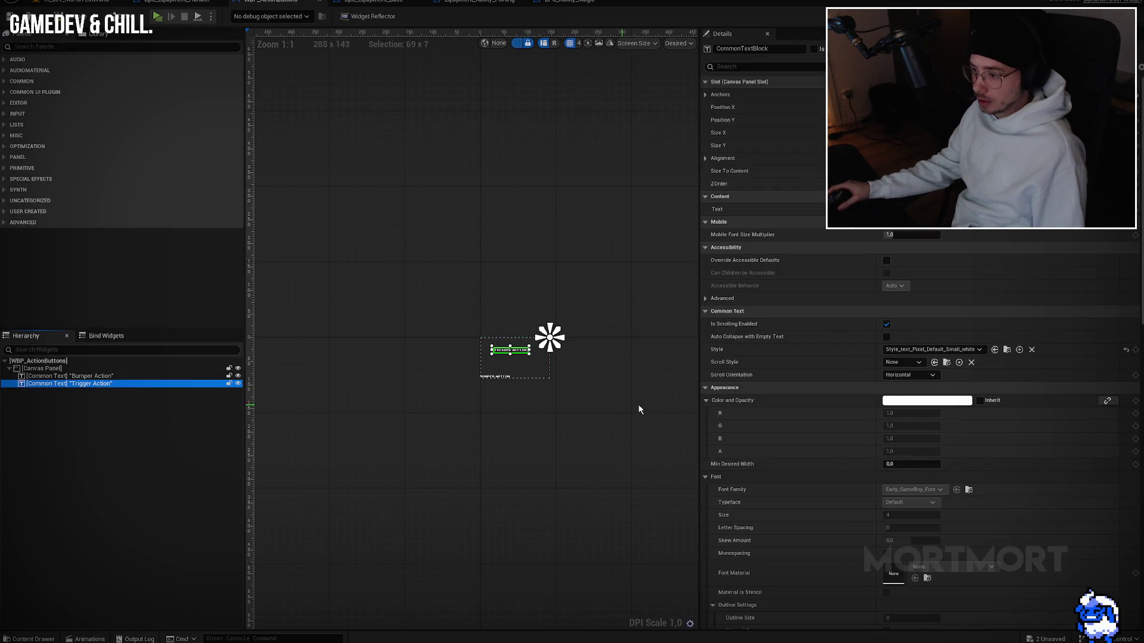
pyautogui.scroll(-6, 928, 399)
pyautogui.scroll(-5, 970, 474)
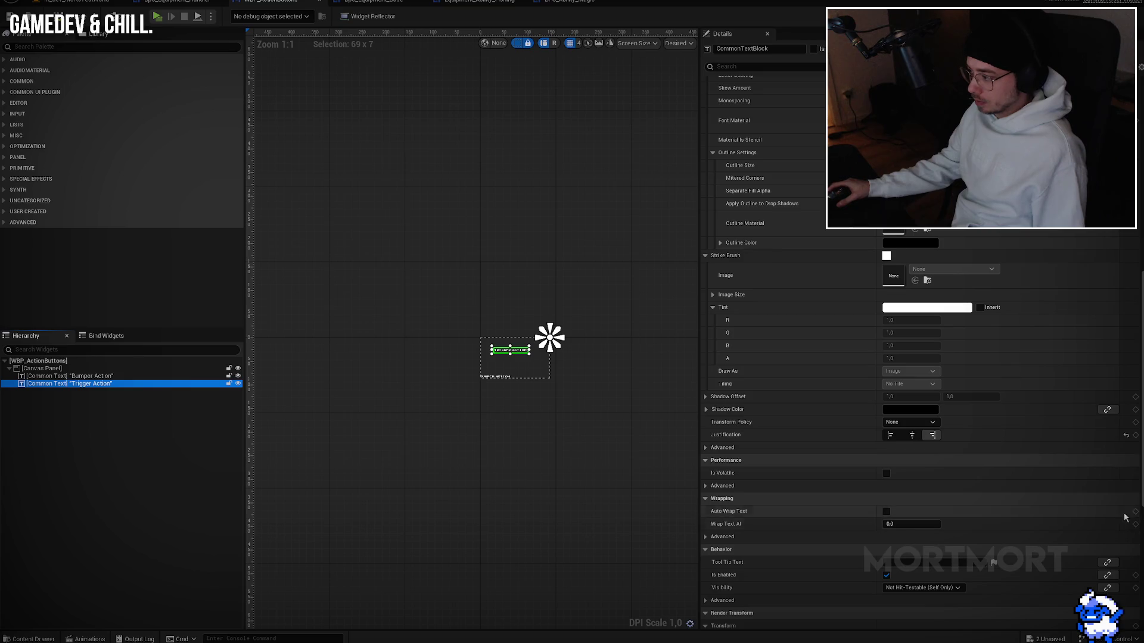
pyautogui.scroll(-4, 1111, 564)
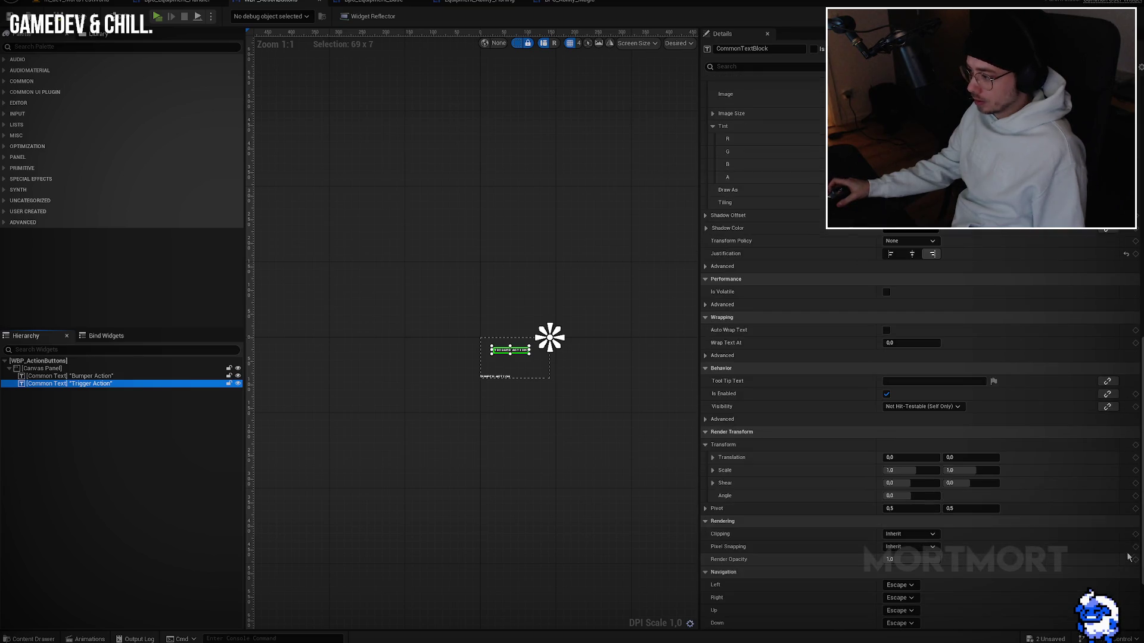
pyautogui.scroll(-2, 1066, 453)
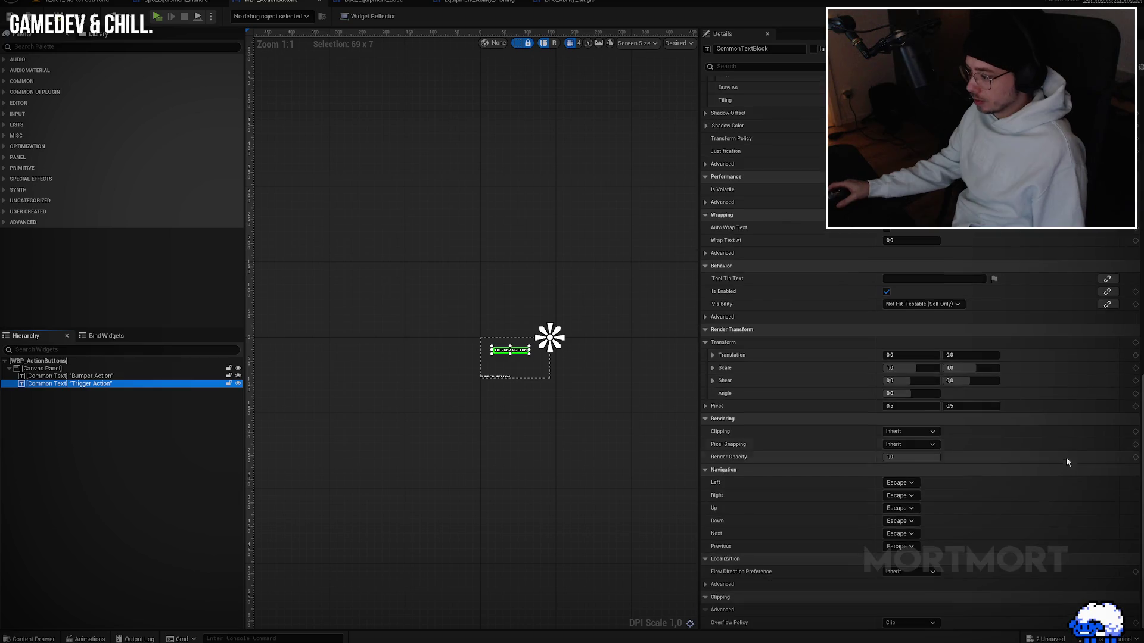
pyautogui.scroll(3, 1084, 451)
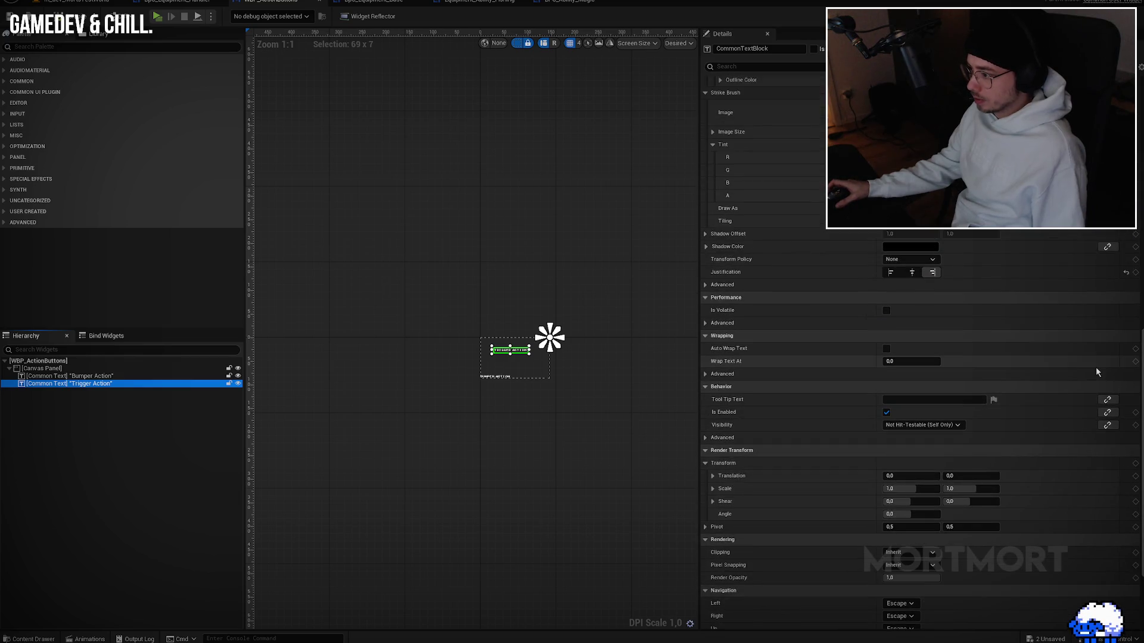
pyautogui.click(1107, 412)
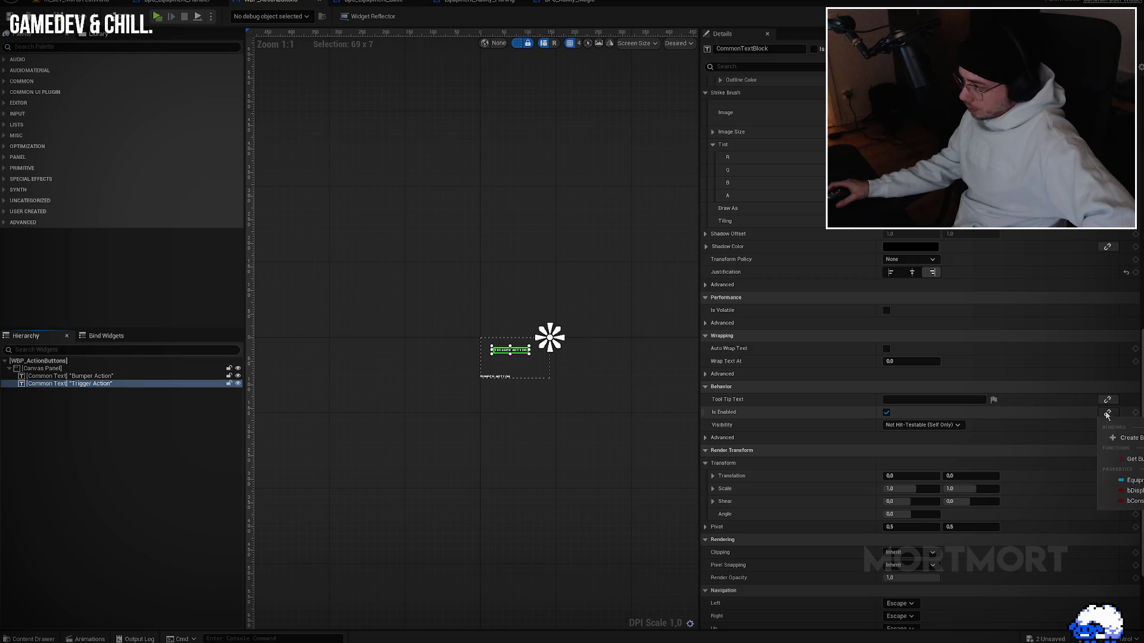
pyautogui.click(1126, 439)
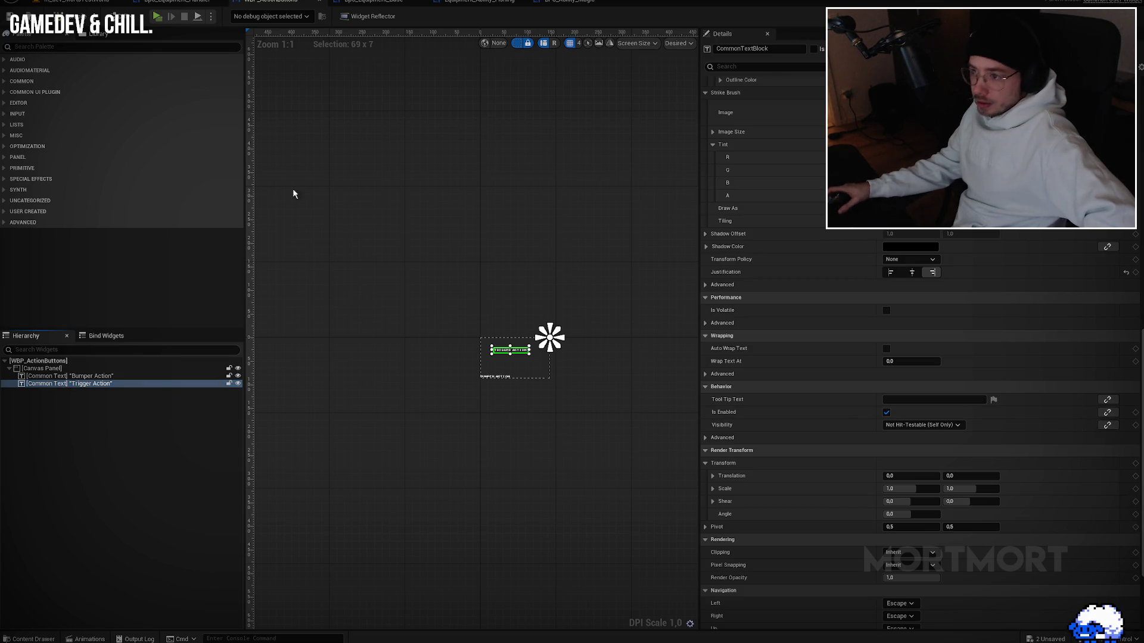
# Step: Name the binding Get Trigger Valid and return the valid handler's Trigger State Is Enabled flag
pyautogui.click(77, 162)
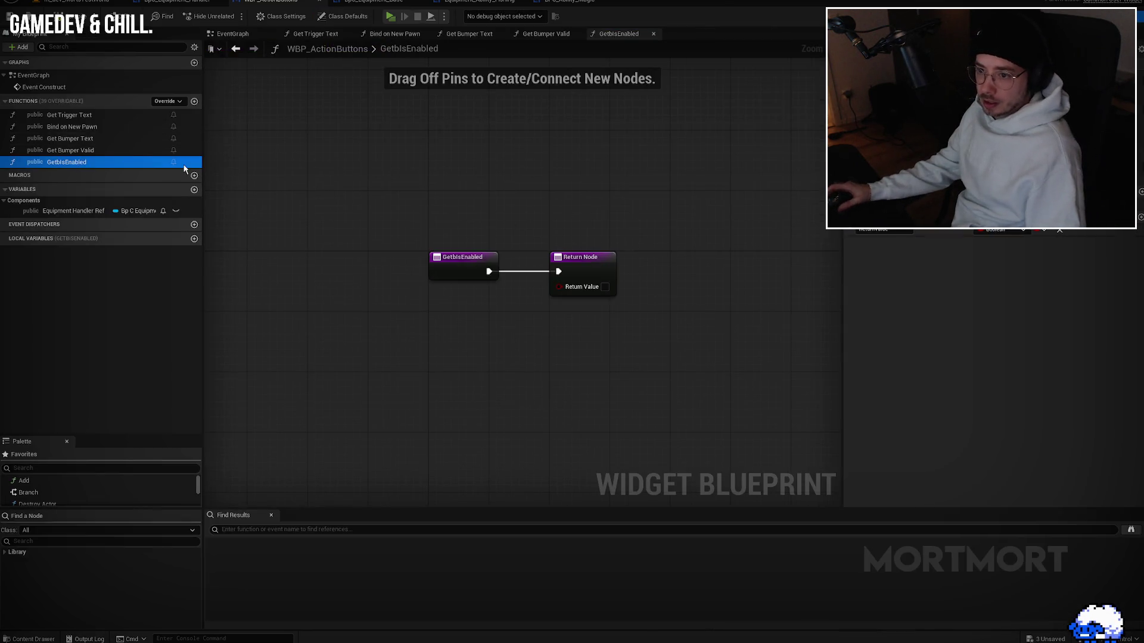
pyautogui.press('F2')
pyautogui.write('Get Trigger Valu')
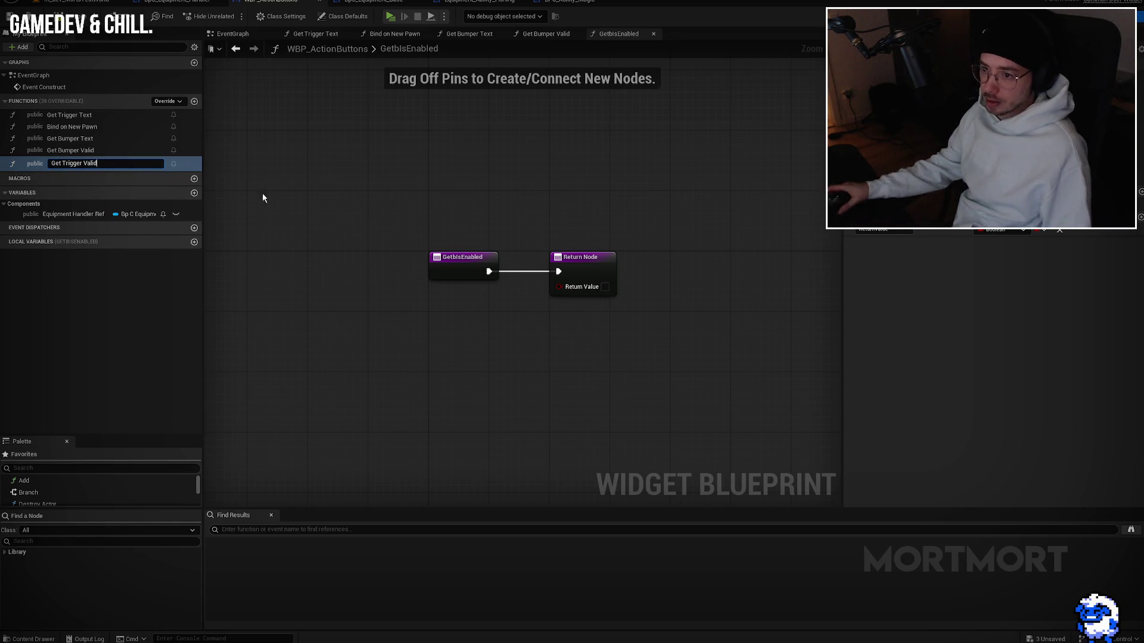
pyautogui.press('Return')
pyautogui.hotkey('ctrl', 'v')
pyautogui.moveTo(453, 344); pyautogui.dragTo(492, 280)
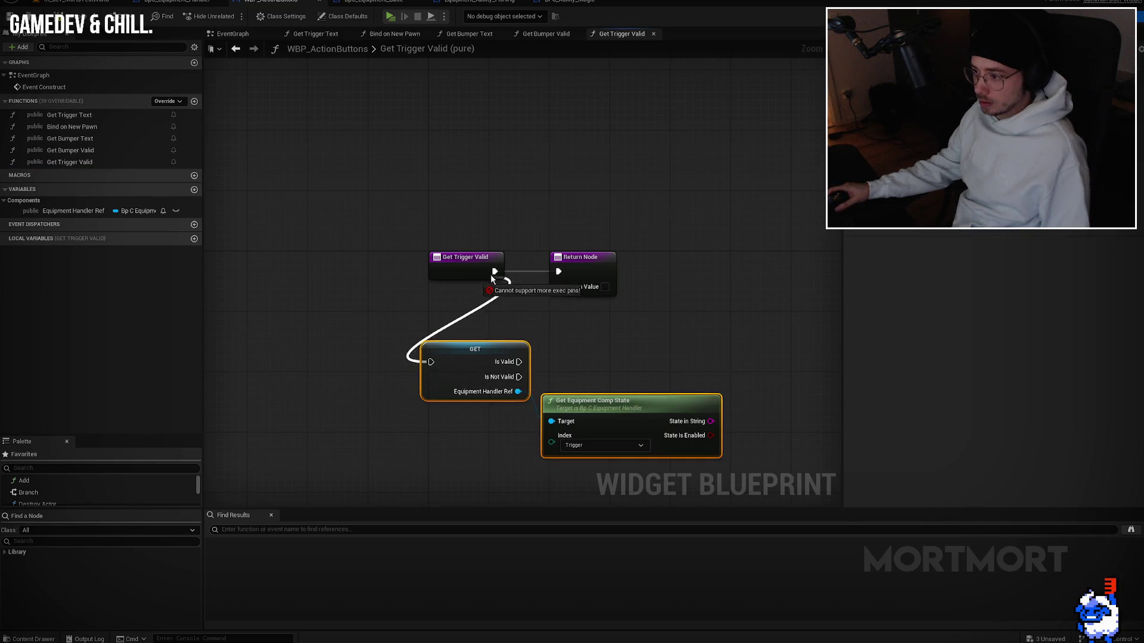
pyautogui.moveTo(519, 362); pyautogui.dragTo(558, 271)
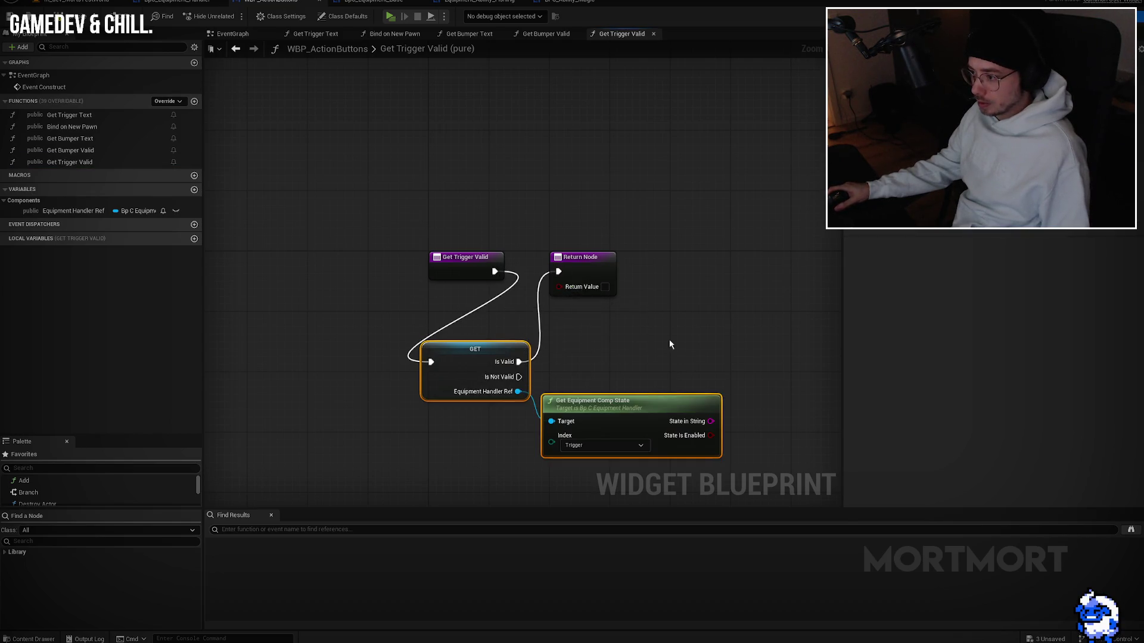
pyautogui.moveTo(709, 435)
pyautogui.mouseDown()
pyautogui.moveTo(571, 295)
pyautogui.moveTo(782, 257)
pyautogui.mouseUp()
pyautogui.moveTo(475, 352)
pyautogui.mouseDown()
pyautogui.moveTo(520, 329)
pyautogui.moveTo(582, 260)
pyautogui.mouseUp()
pyautogui.moveTo(470, 257); pyautogui.dragTo(441, 256)
pyautogui.moveTo(647, 406)
pyautogui.mouseDown()
pyautogui.moveTo(744, 314)
pyautogui.moveTo(579, 322)
pyautogui.mouseUp()
pyautogui.click(715, 271)
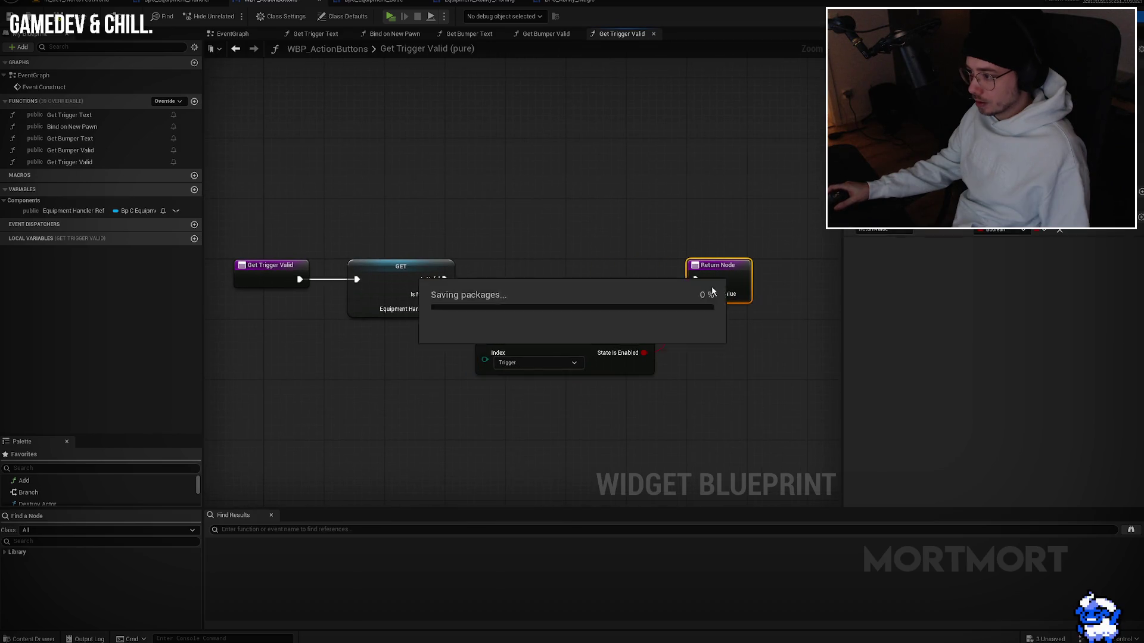
# Step: Set Get Bumper Valid's equipment index to Bumper and reorder Get Trigger Text in the function list
pyautogui.doubleClick(101, 153)
pyautogui.click(531, 304)
pyautogui.click(512, 329)
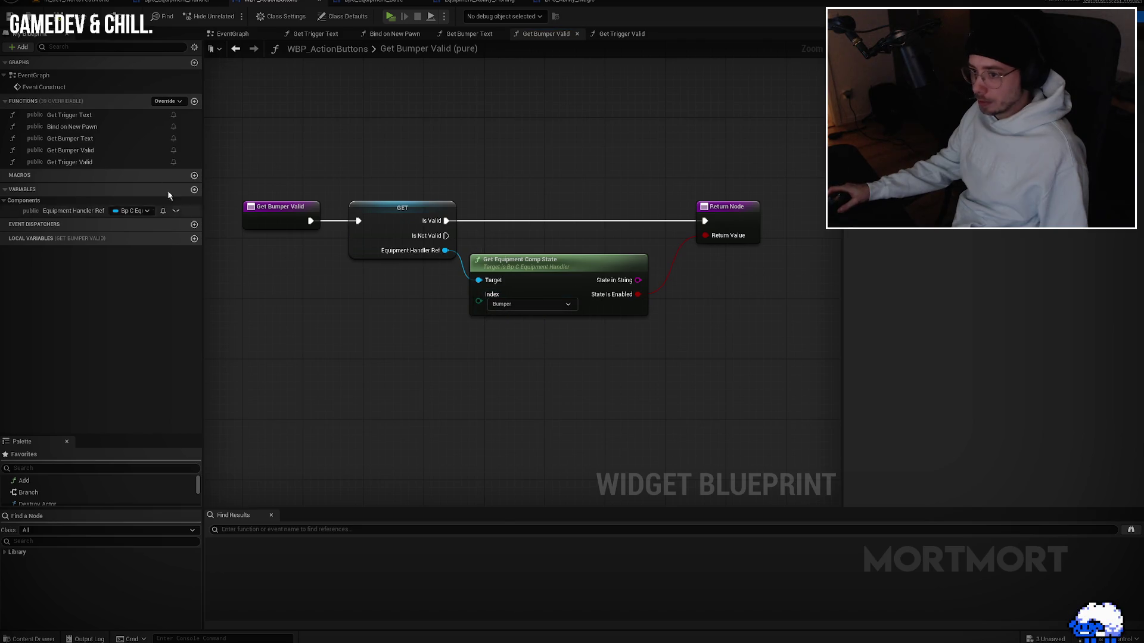
pyautogui.doubleClick(173, 138)
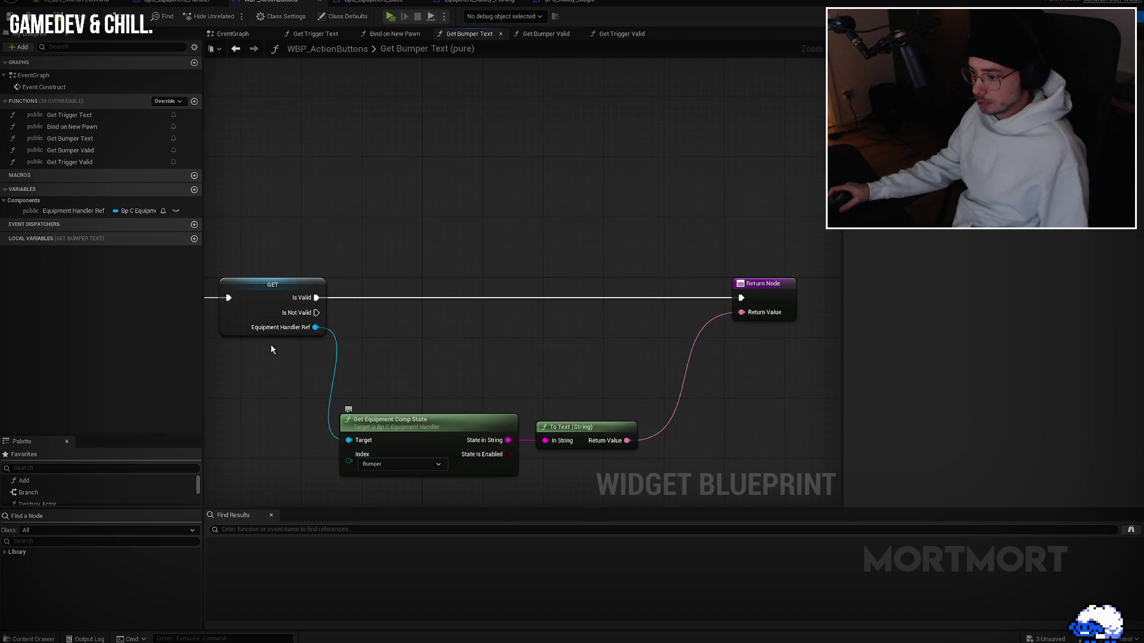
pyautogui.moveTo(75, 115); pyautogui.dragTo(80, 134)
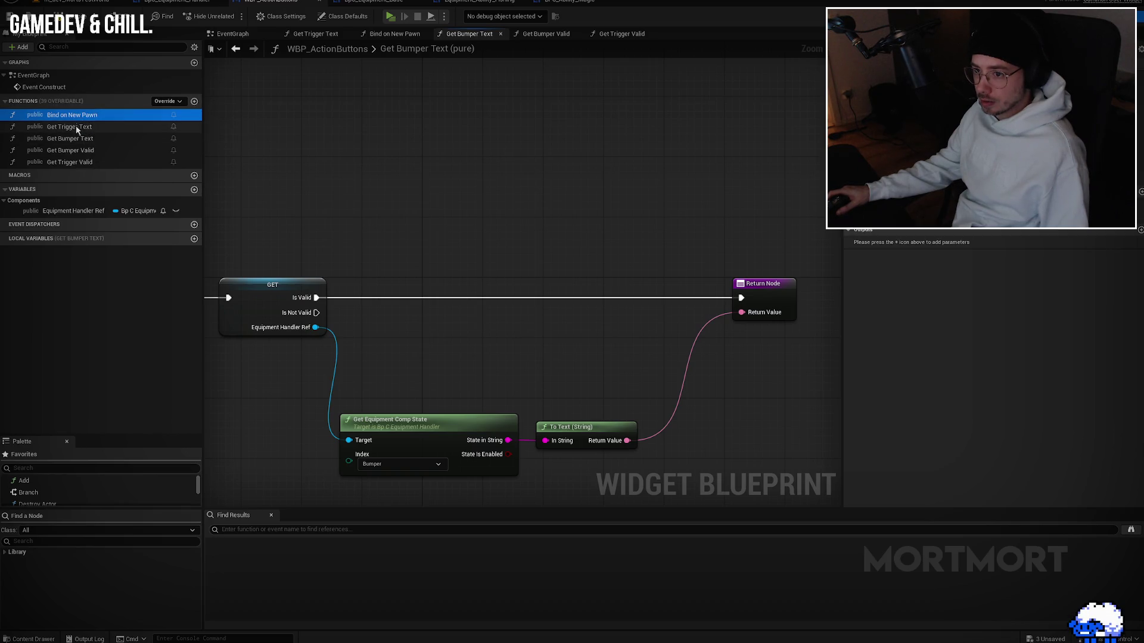
pyautogui.doubleClick(82, 126)
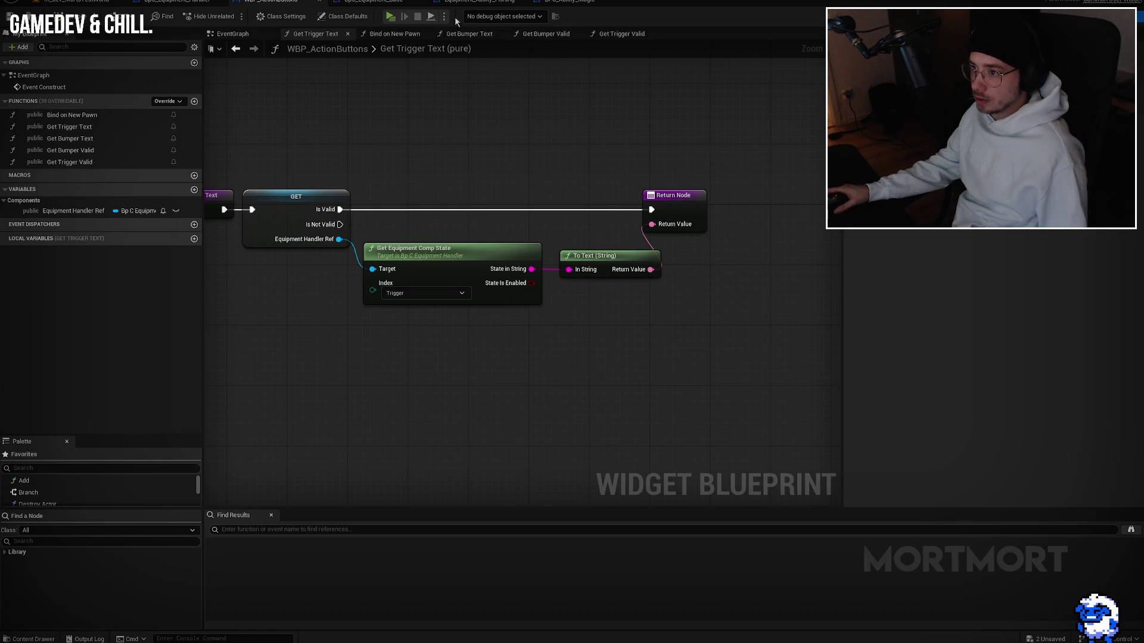
pyautogui.click(569, 2)
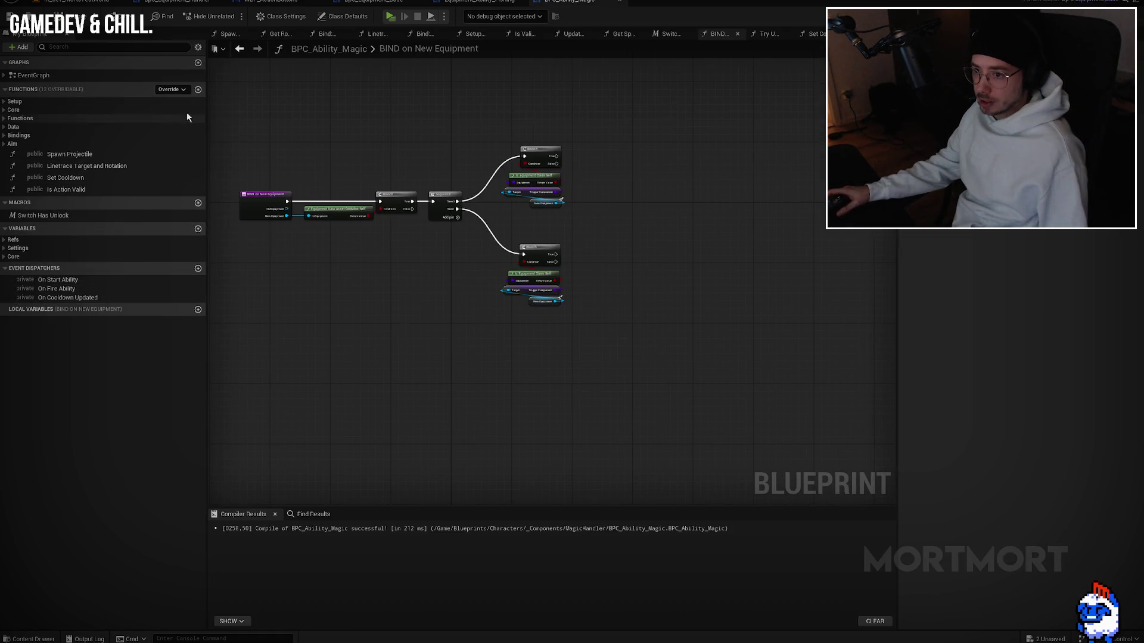
# Step: Delete the Branch, Sequence and class-check nodes from the magic component's BIND on New Equipment graph
pyautogui.scroll(3, 770, 199)
pyautogui.moveTo(810, 118)
pyautogui.mouseDown()
pyautogui.moveTo(544, 454)
pyautogui.moveTo(360, 447)
pyautogui.moveTo(370, 444)
pyautogui.mouseUp()
pyautogui.scroll(-3, 637, 328)
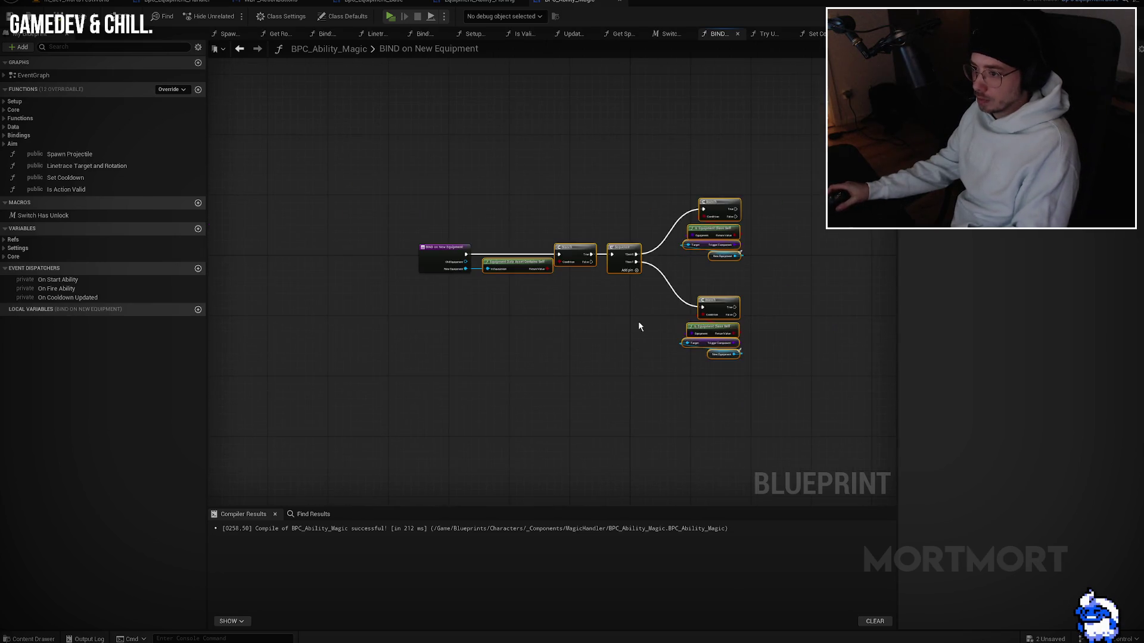
pyautogui.scroll(1, 494, 286)
pyautogui.scroll(-1, 696, 172)
pyautogui.moveTo(812, 94); pyautogui.dragTo(510, 365)
pyautogui.press('Delete')
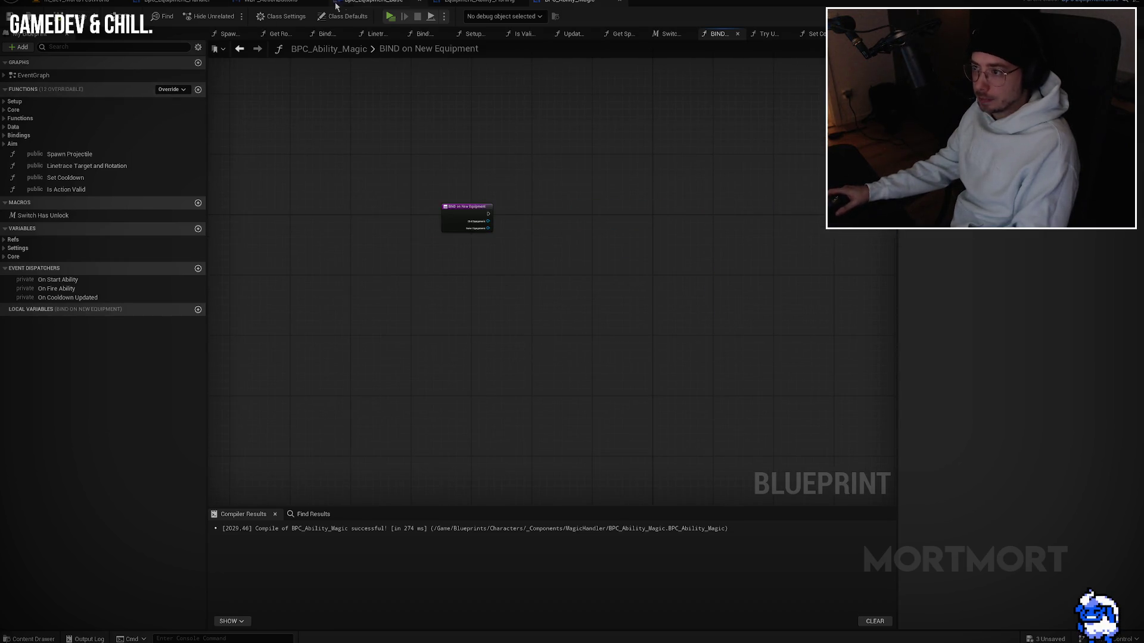
# Step: Strip Equipment_Ability_Fishing's BIND graph down to the event node and compile it
pyautogui.click(477, 2)
pyautogui.moveTo(595, 119); pyautogui.dragTo(334, 342)
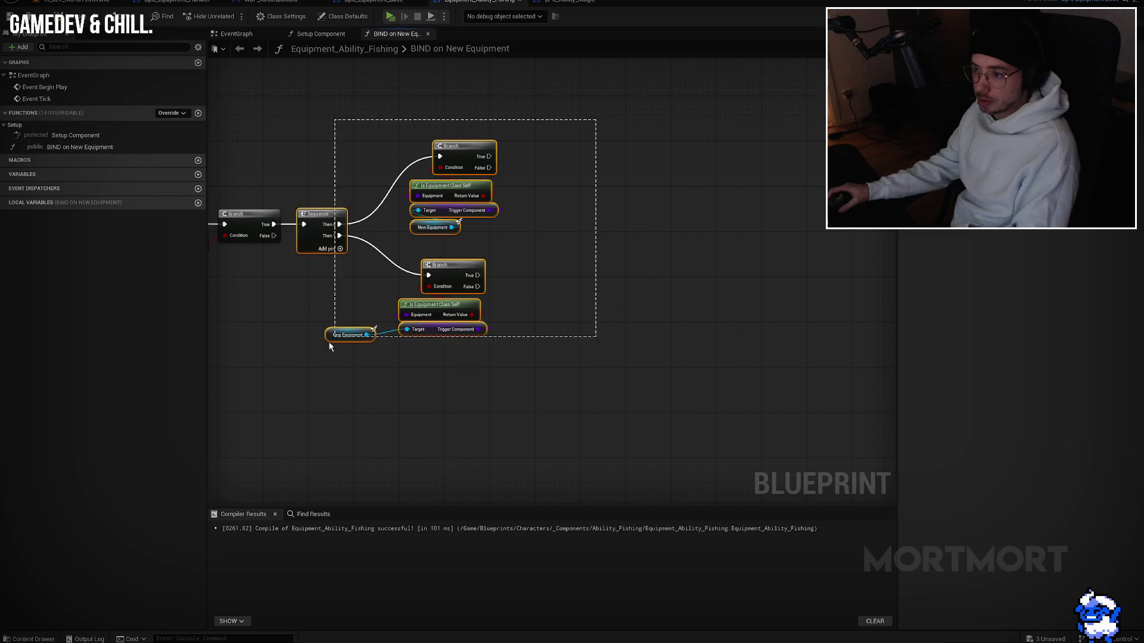
pyautogui.moveTo(703, 124); pyautogui.dragTo(464, 346)
pyautogui.press('Delete')
pyautogui.click(86, 22)
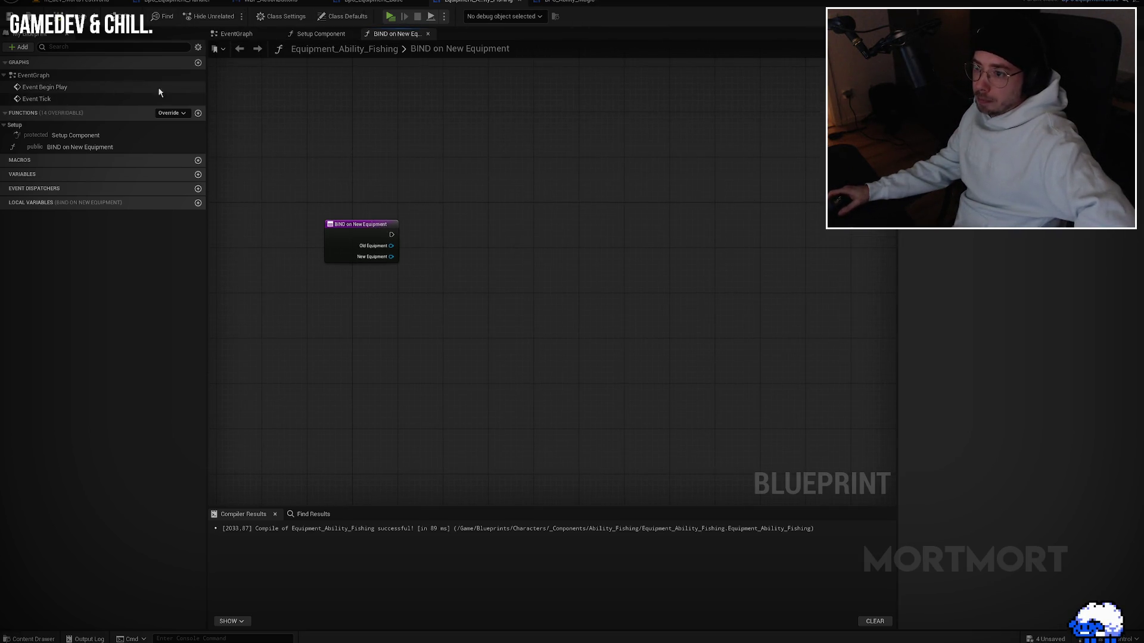
pyautogui.scroll(2, 439, 232)
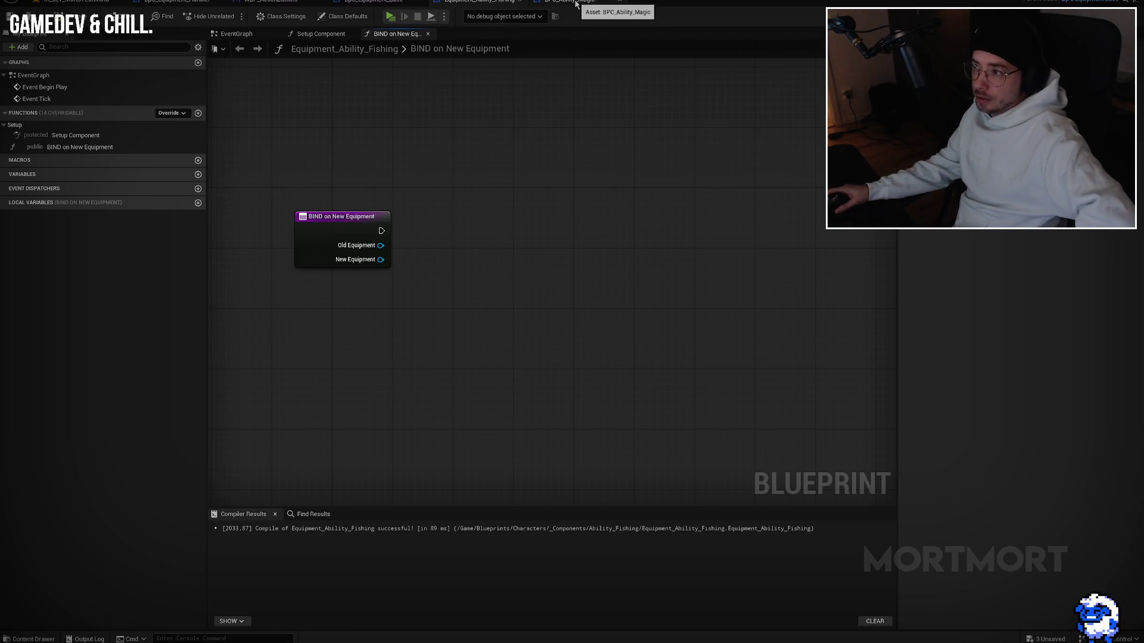
pyautogui.moveTo(574, 84); pyautogui.dragTo(587, 96)
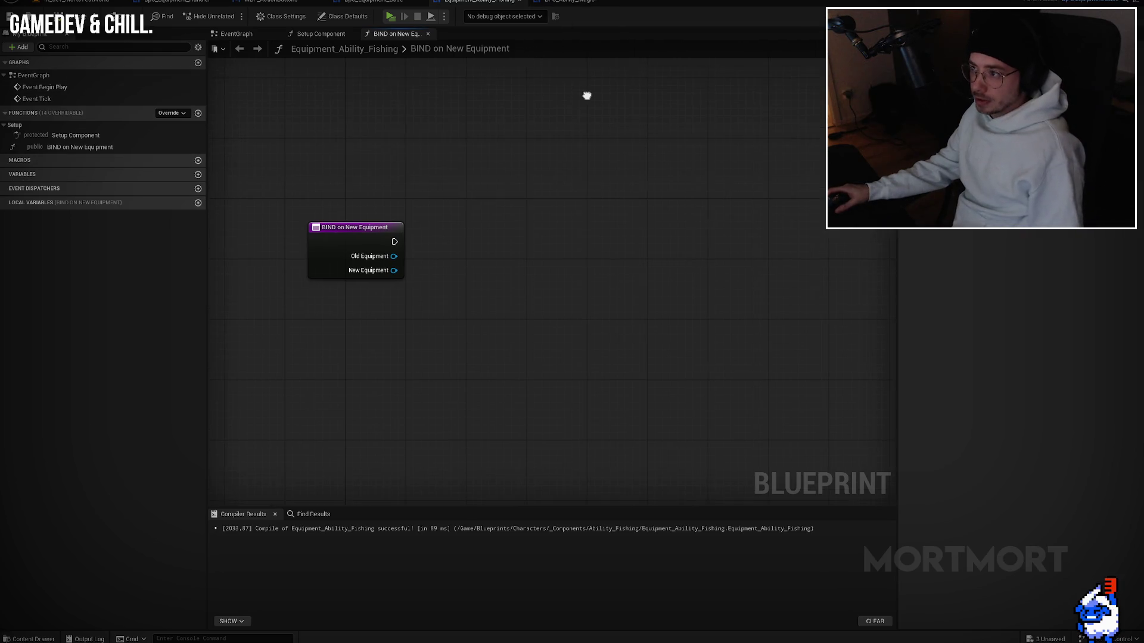
# Step: Review the magic ability blueprint's class settings and class defaults
pyautogui.click(559, 3)
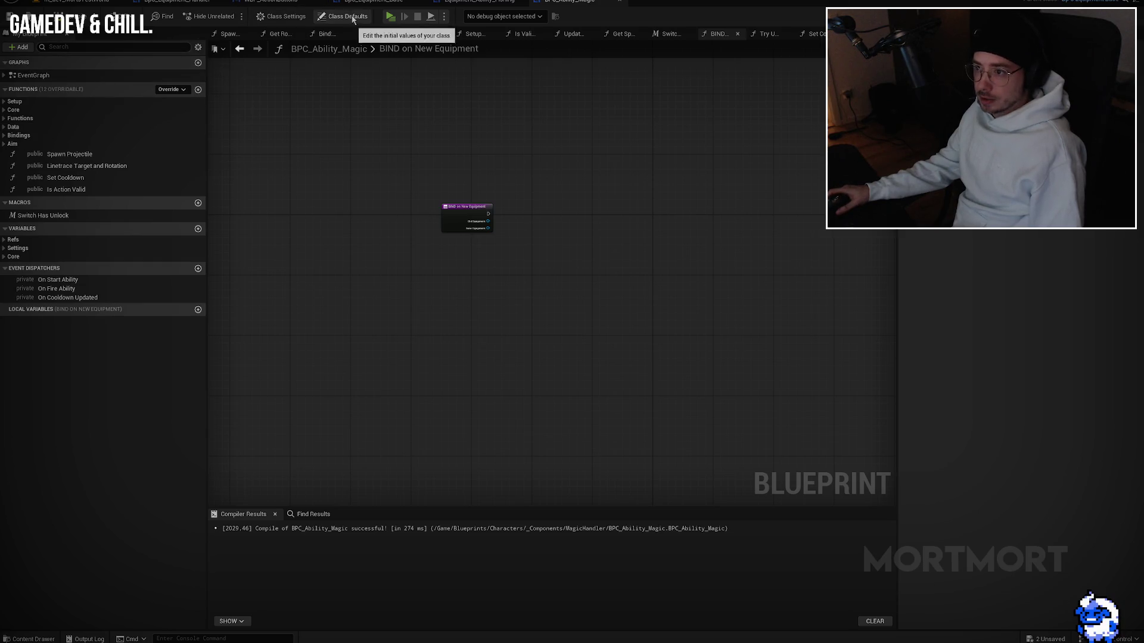
pyautogui.click(278, 16)
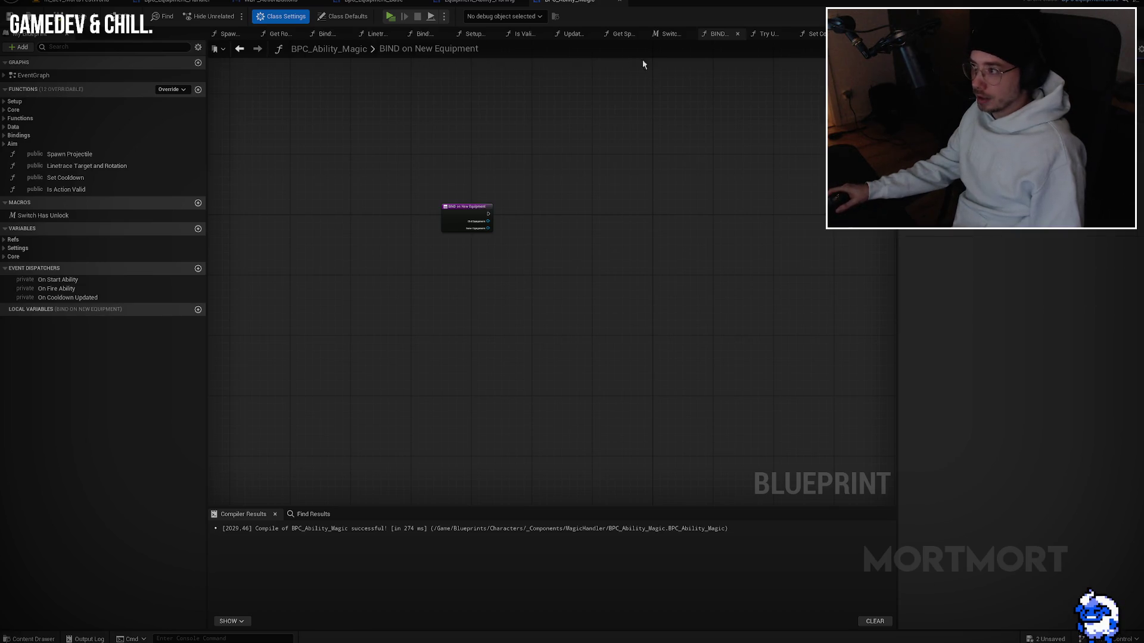
pyautogui.click(344, 16)
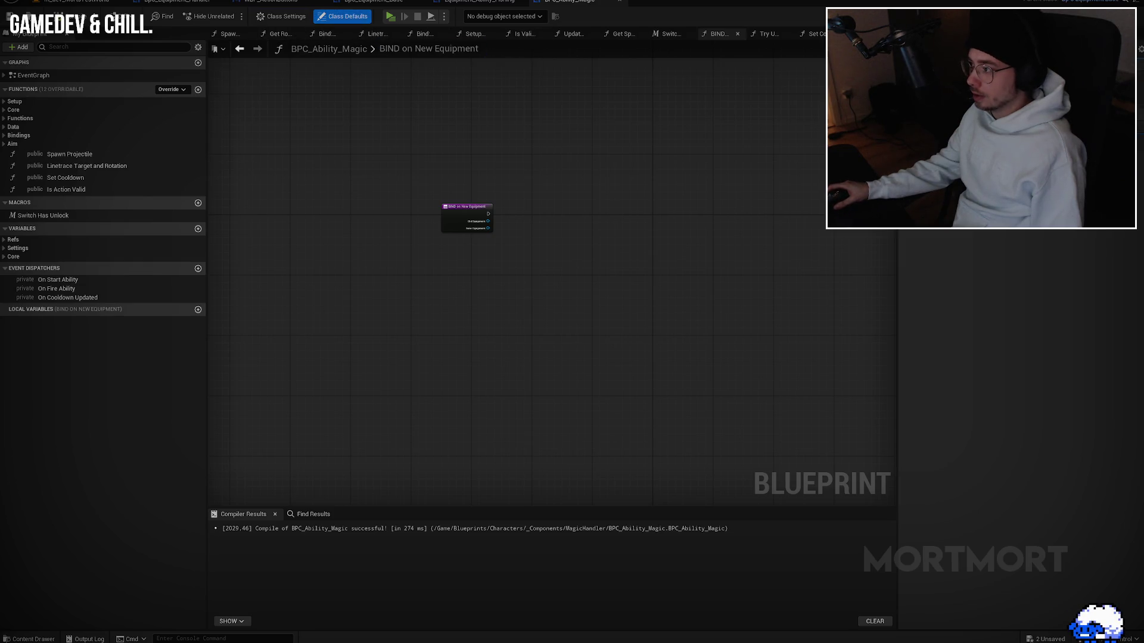
pyautogui.moveTo(585, 104); pyautogui.dragTo(539, 115)
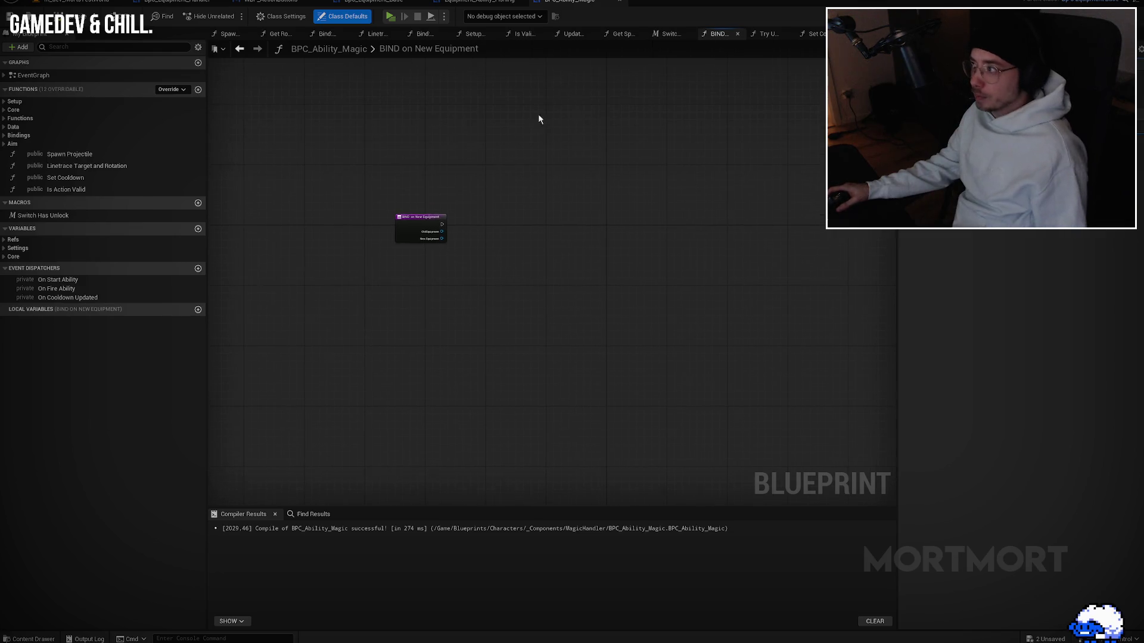
pyautogui.click(377, 2)
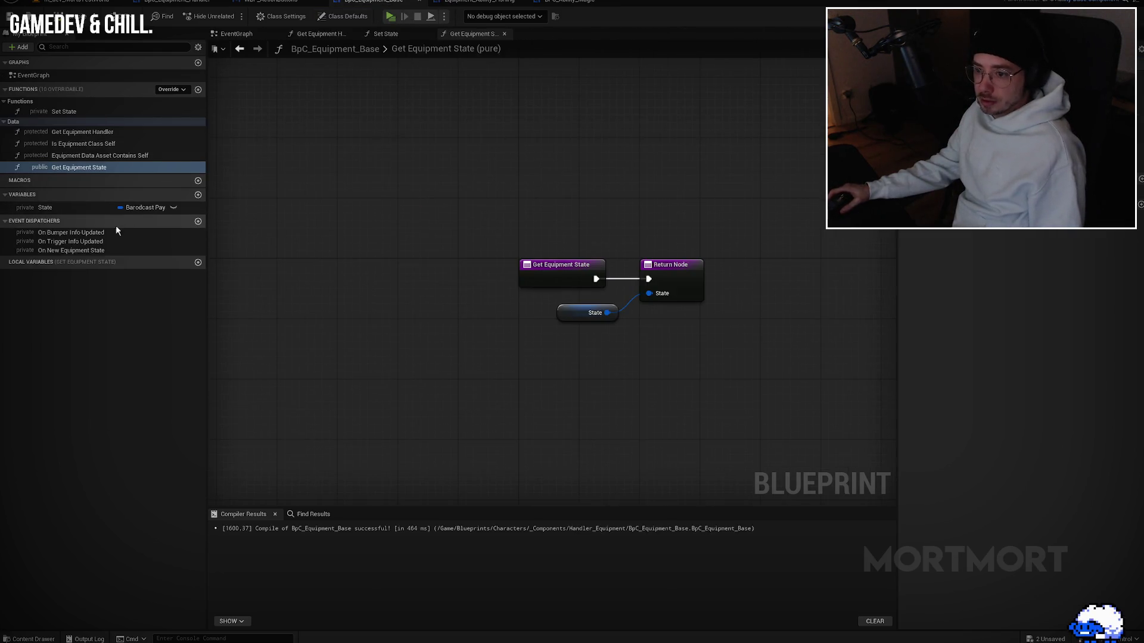
# Step: After checking the State default, rename Get Equipment State to 'Get State' and save BpC_Equipment_Base
pyautogui.click(53, 208)
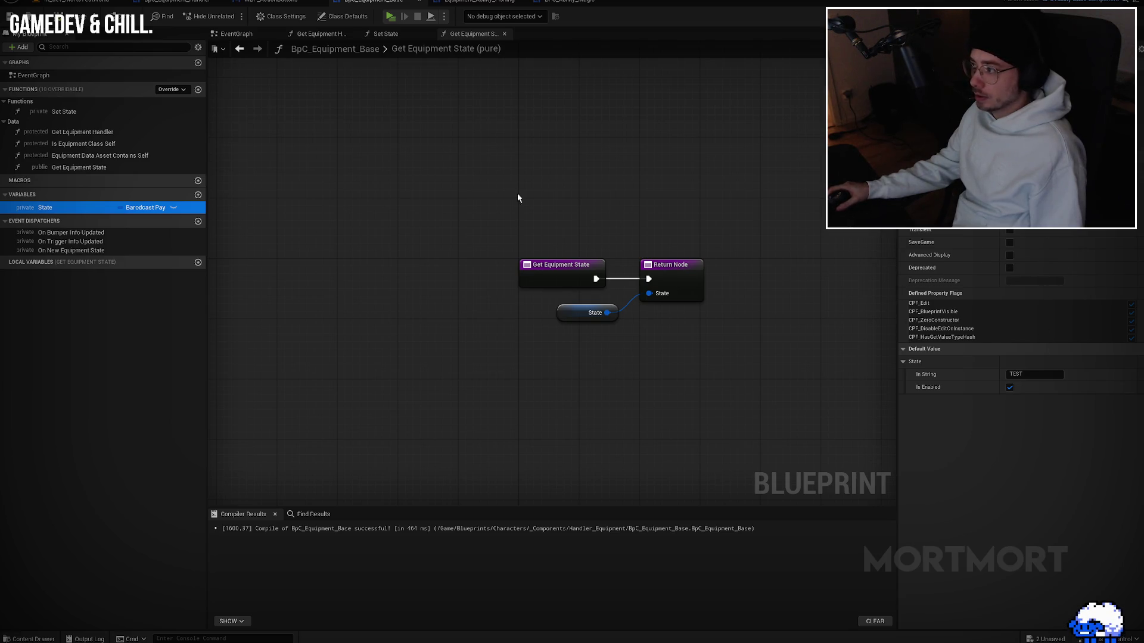
pyautogui.moveTo(353, 189)
pyautogui.mouseDown()
pyautogui.moveTo(493, 211)
pyautogui.moveTo(457, 217)
pyautogui.mouseUp()
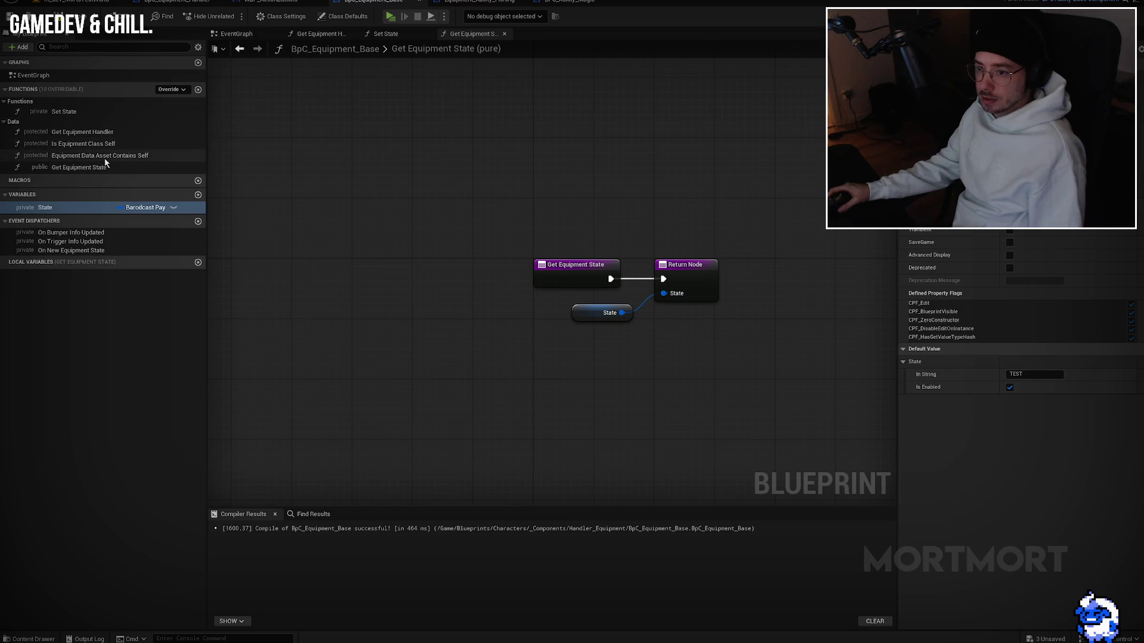
pyautogui.click(91, 166)
pyautogui.press('F2')
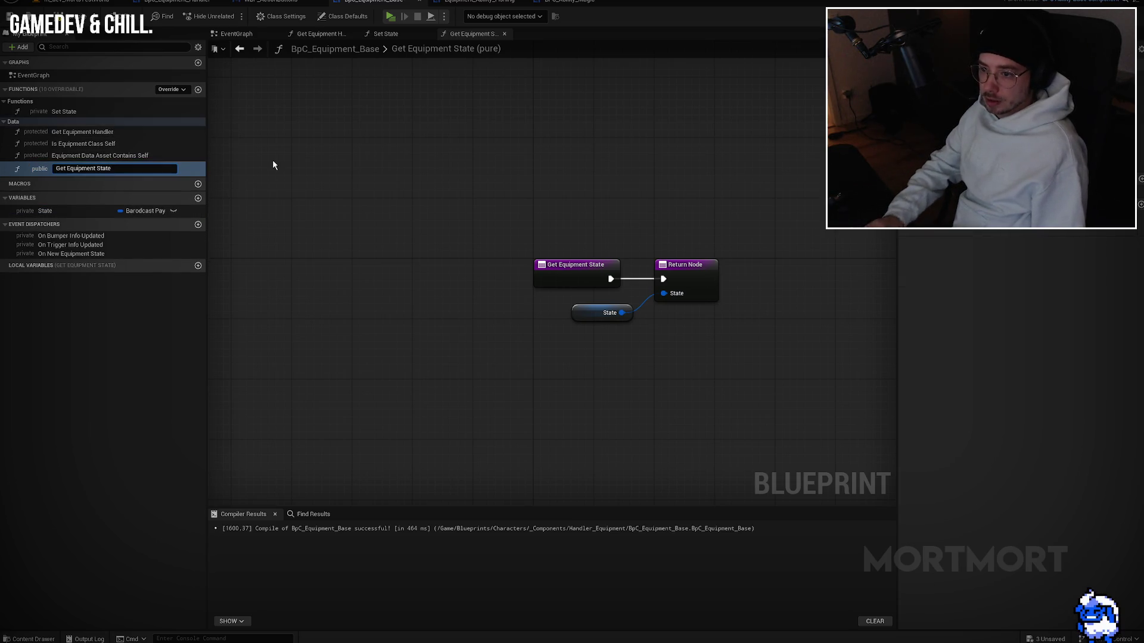
pyautogui.write('Get State')
pyautogui.press('Return')
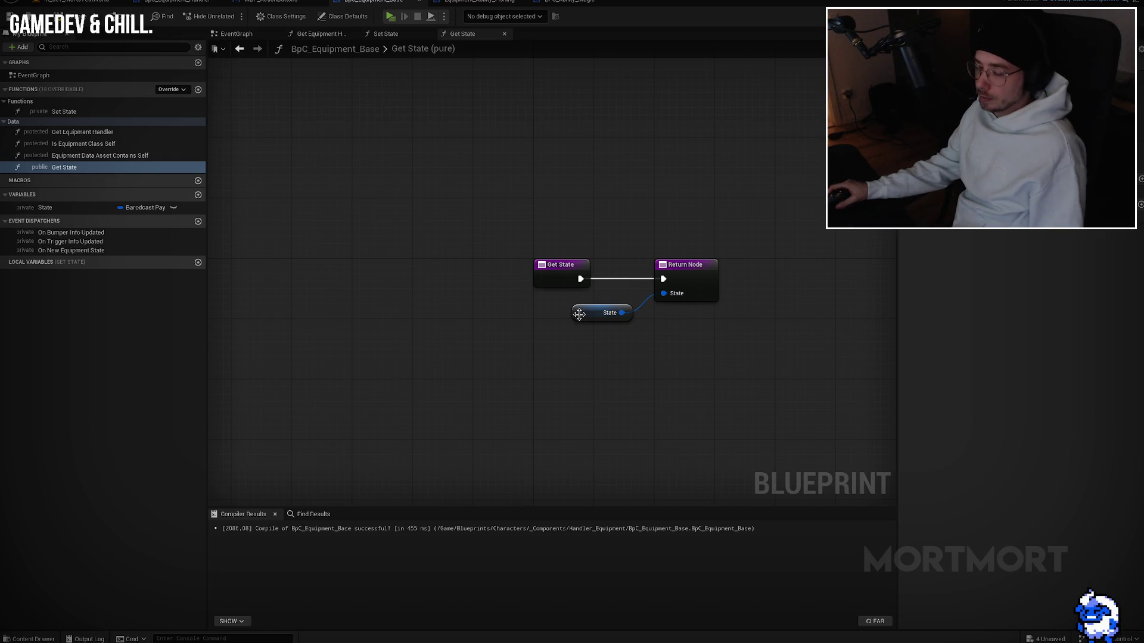
pyautogui.hotkey('ctrl', 's')
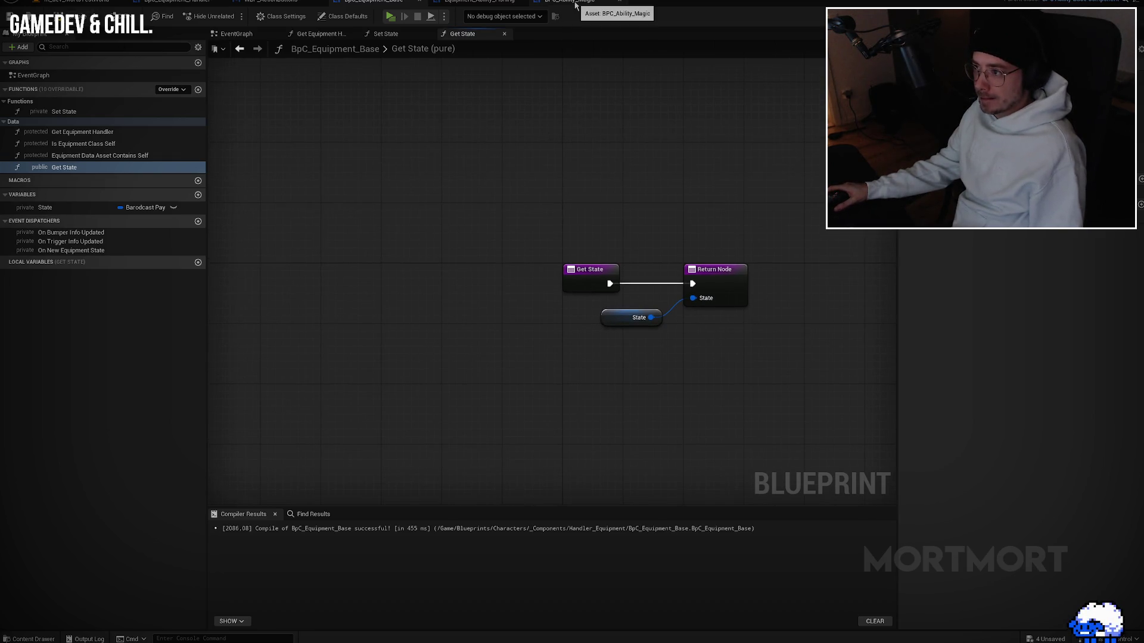
pyautogui.click(575, 5)
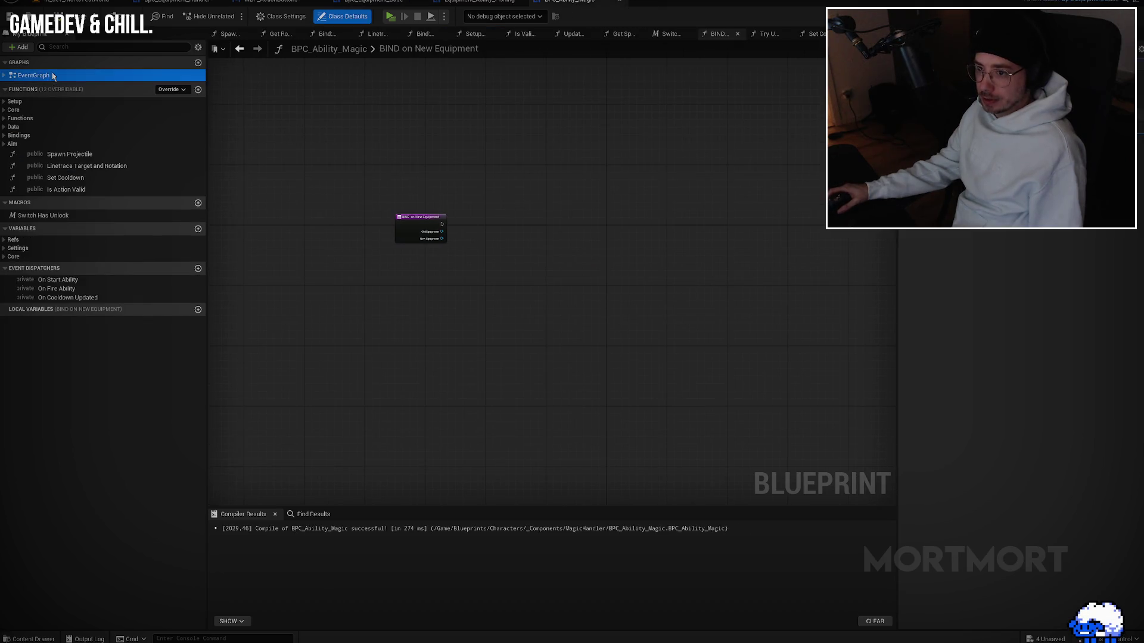
# Step: In the magic Setup Component graph, attempt to add a Set State node after the bind event
pyautogui.doubleClick(33, 75)
pyautogui.scroll(6, 359, 195)
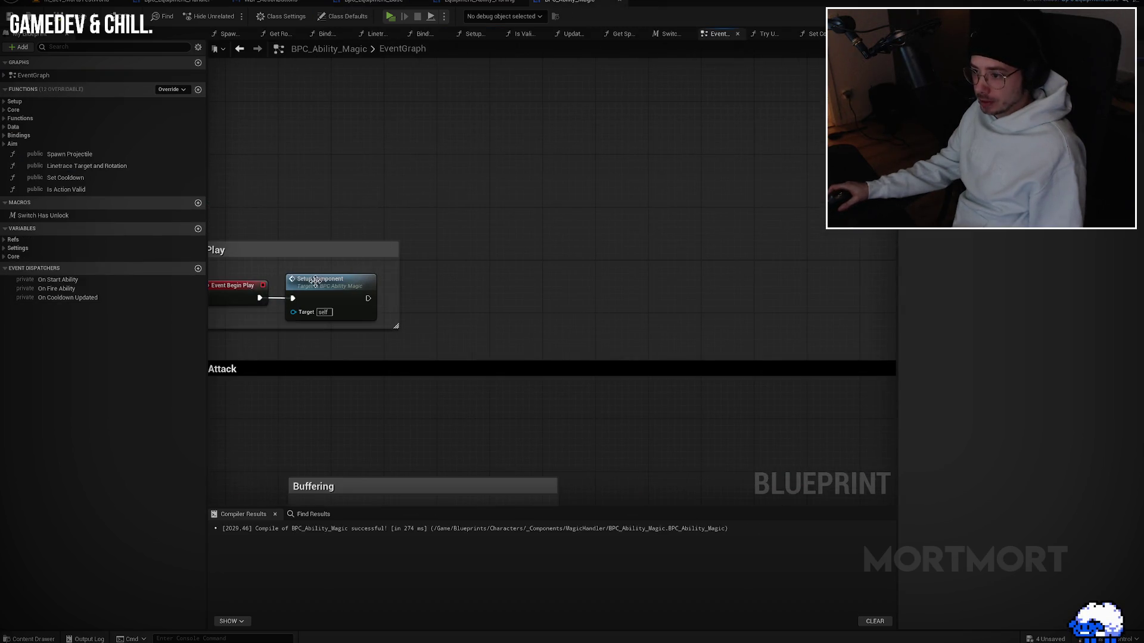
pyautogui.doubleClick(316, 278)
pyautogui.scroll(2, 583, 282)
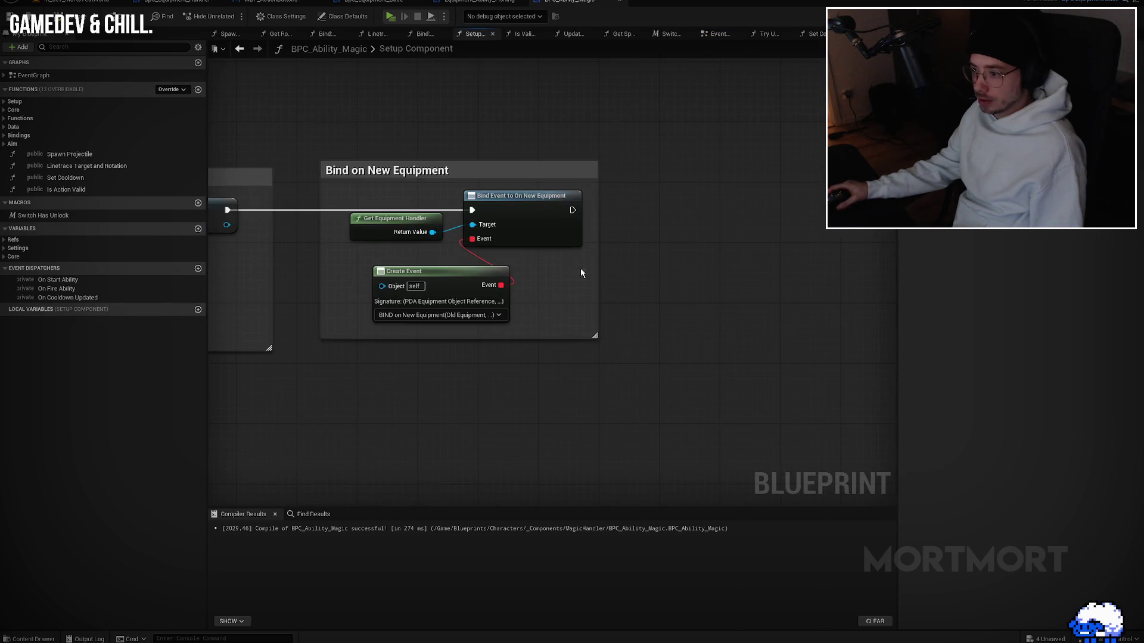
pyautogui.moveTo(572, 210); pyautogui.dragTo(748, 198)
pyautogui.write('set state')
pyautogui.click(715, 267)
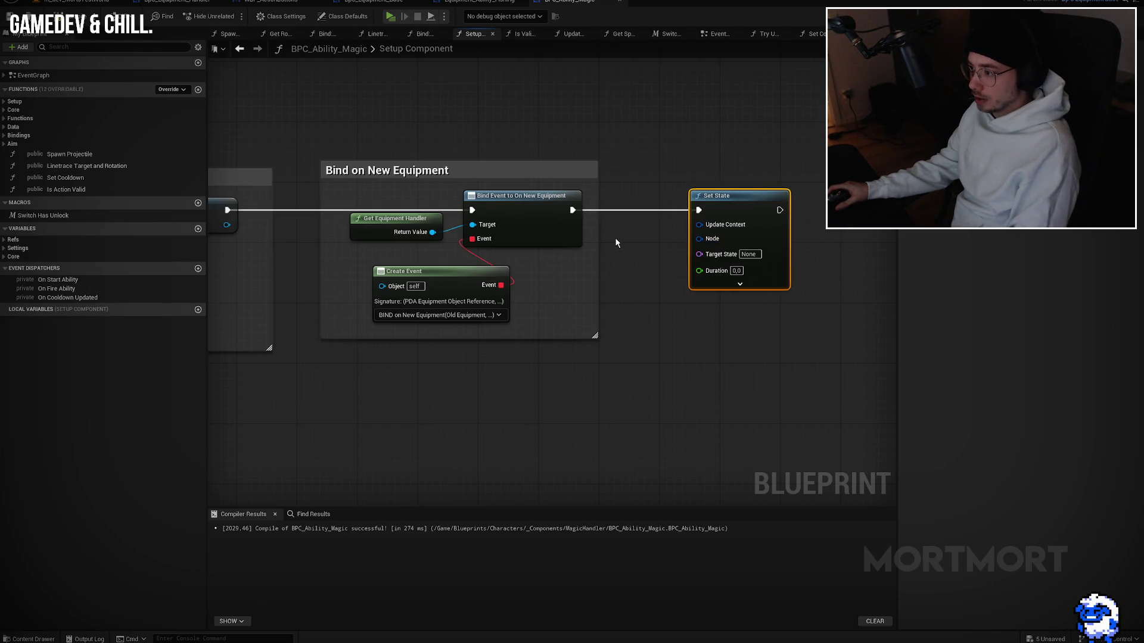
pyautogui.press('Delete')
pyautogui.moveTo(572, 210); pyautogui.dragTo(619, 206)
pyautogui.write('set state')
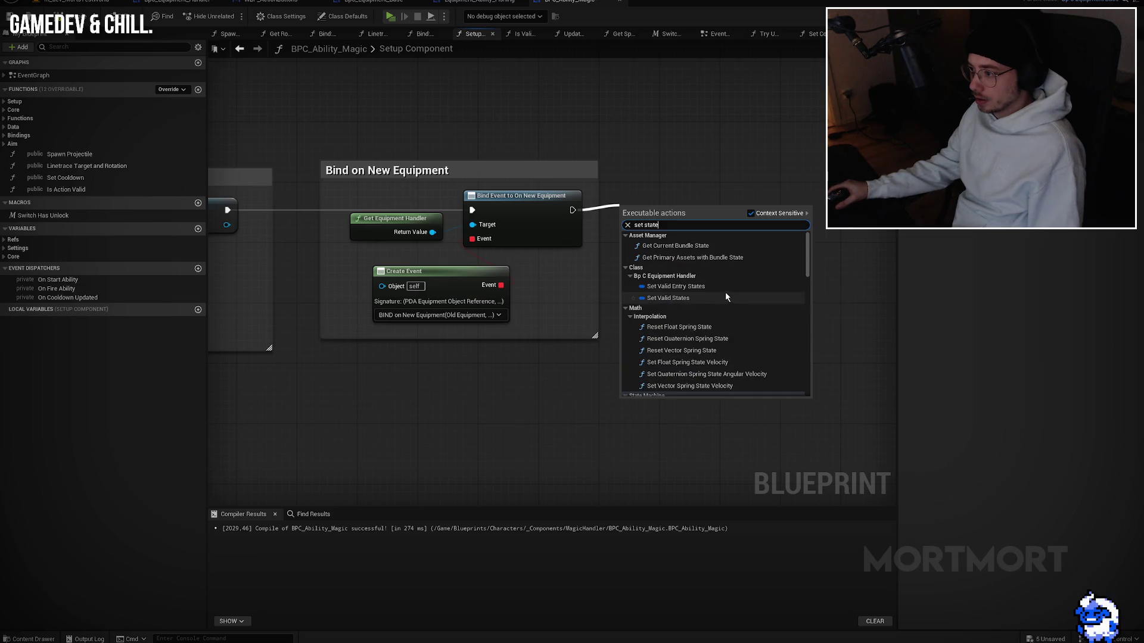
pyautogui.scroll(-10, 724, 298)
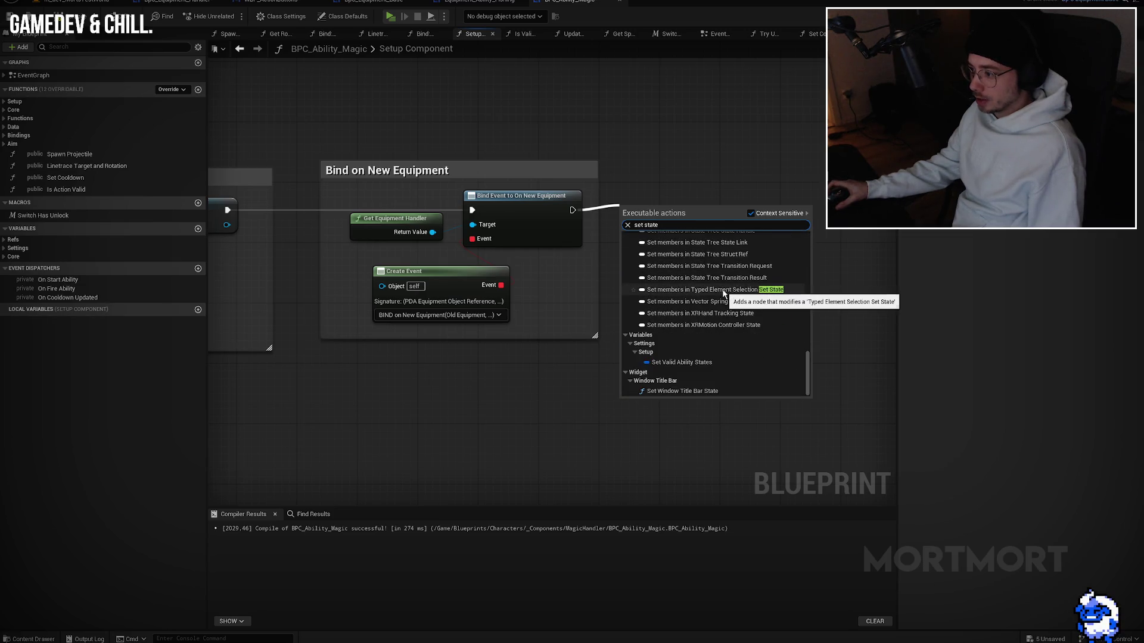
pyautogui.click(725, 157)
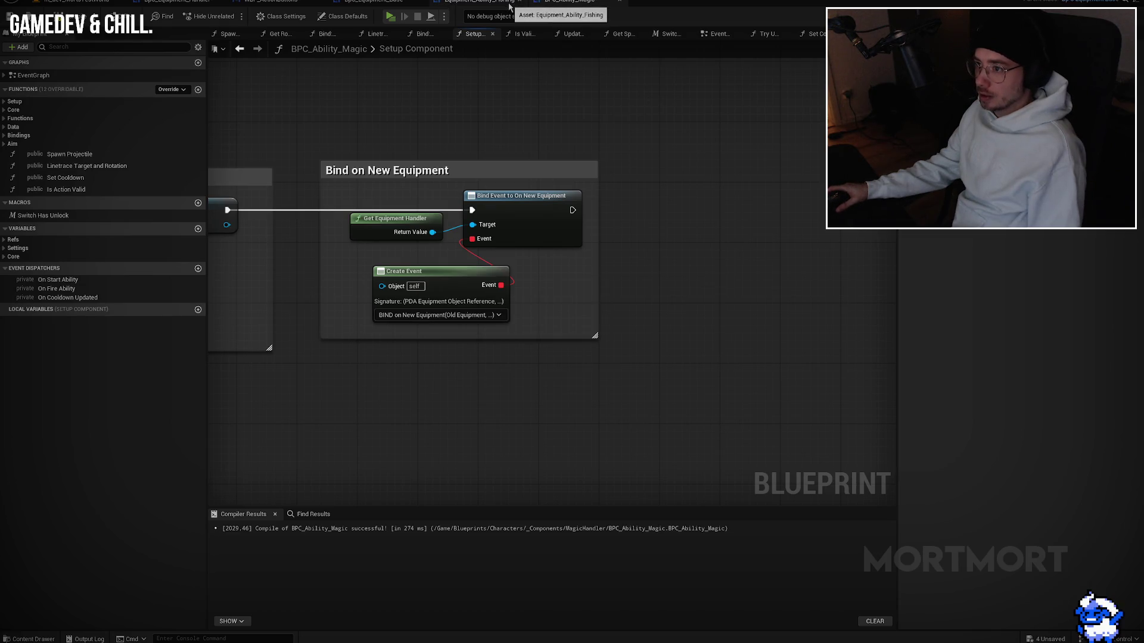
# Step: Make BpC_Equipment_Base's Set State protected, compile, and search set state in the magic graph
pyautogui.click(374, 2)
pyautogui.click(65, 112)
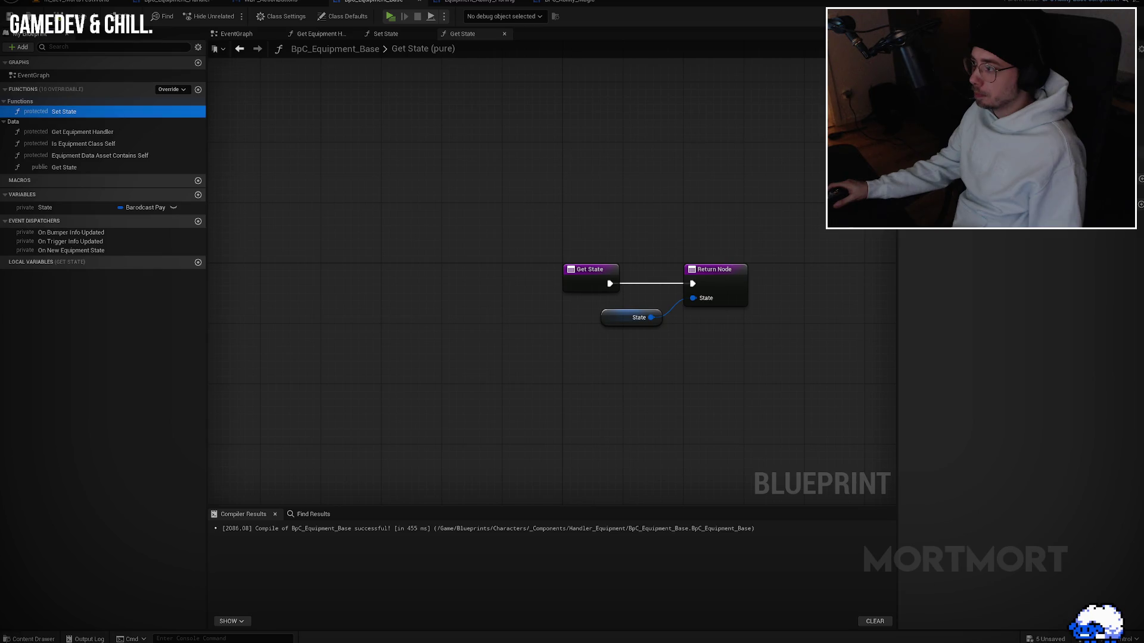
pyautogui.click(66, 18)
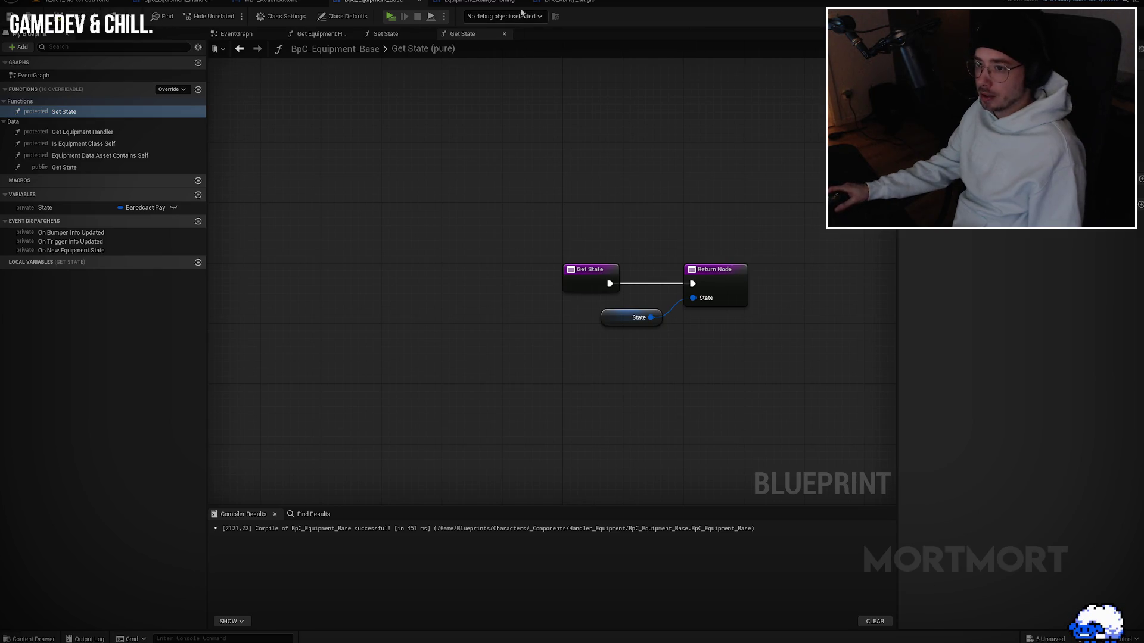
pyautogui.click(571, 3)
pyautogui.rightClick(651, 171)
pyautogui.write('set state')
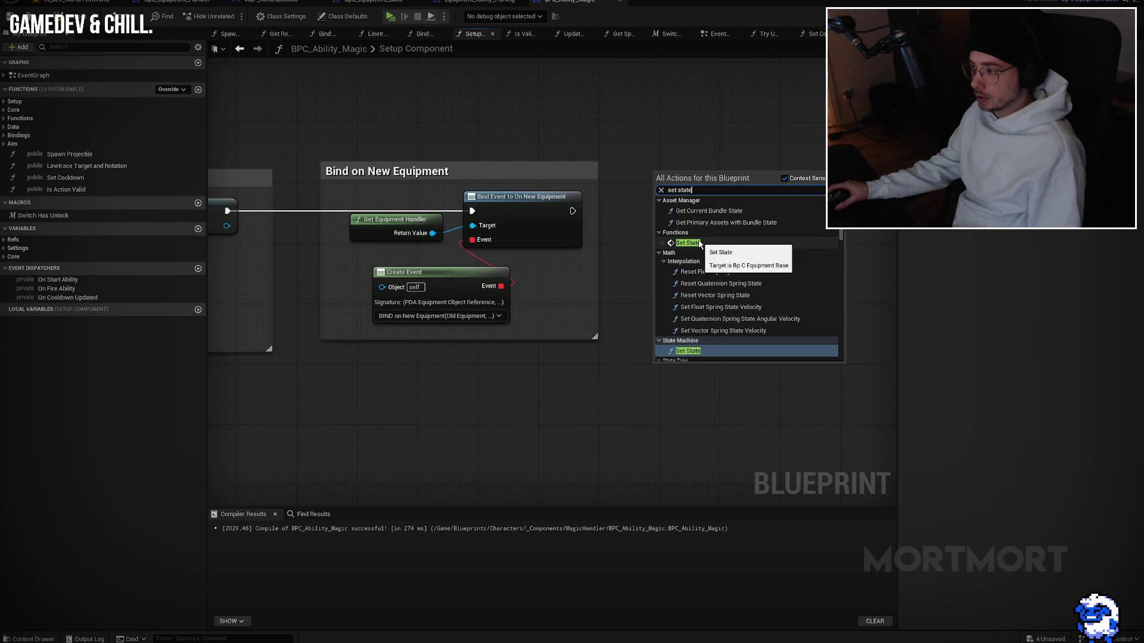
# Step: Add a Set State node after the equipment binding and split its State pin
pyautogui.click(688, 243)
pyautogui.moveTo(662, 196)
pyautogui.mouseDown()
pyautogui.moveTo(602, 226)
pyautogui.moveTo(573, 211)
pyautogui.mouseUp()
pyautogui.moveTo(730, 187); pyautogui.dragTo(767, 204)
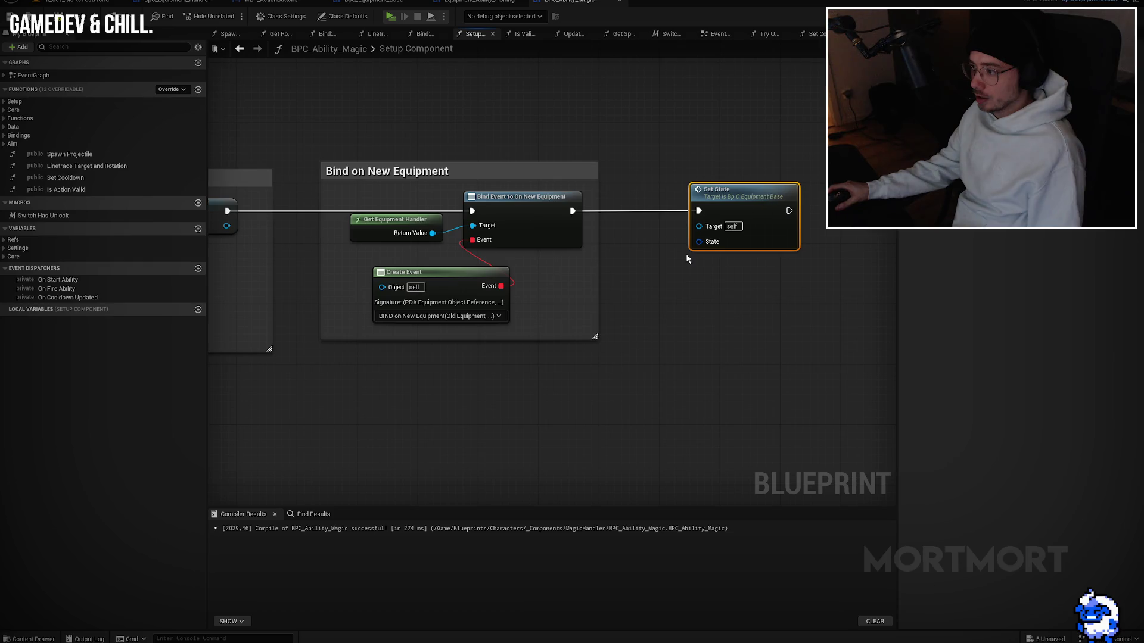
pyautogui.rightClick(710, 241)
pyautogui.click(737, 302)
pyautogui.click(748, 242)
pyautogui.write('Shoot')
pyautogui.press('BackSpace')
pyautogui.press('BackSpace')
pyautogui.press('BackSpace')
pyautogui.write('Fire')
pyautogui.press('Return')
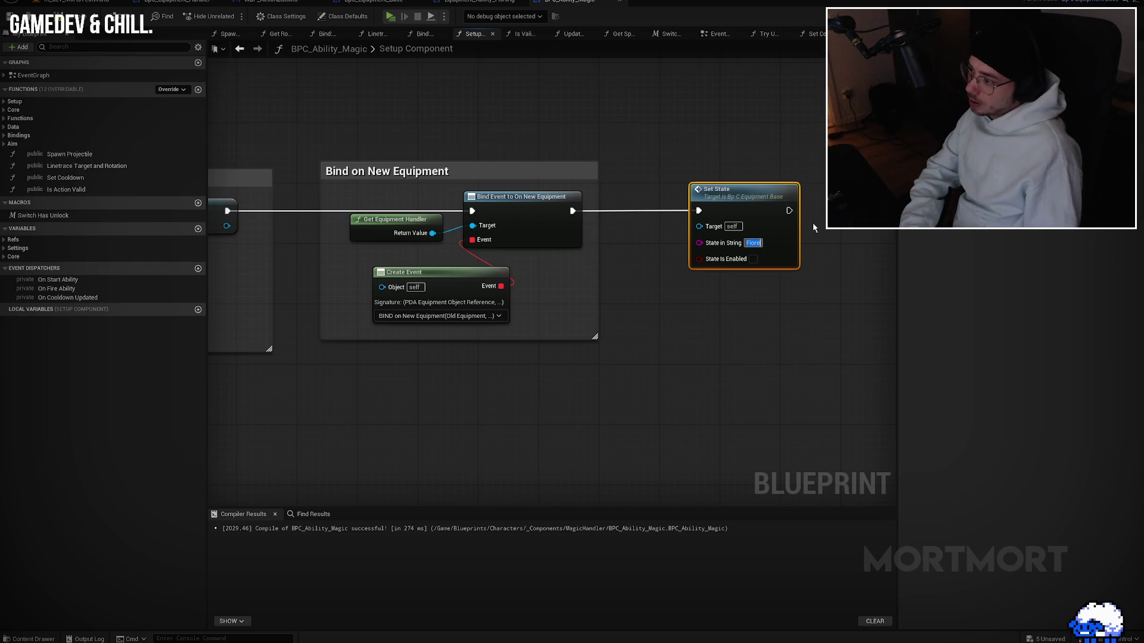
pyautogui.press('Return')
# Step: Enter 'Cast Magic' as State in String and tick State Is Enabled
pyautogui.moveTo(755, 199)
pyautogui.mouseDown()
pyautogui.moveTo(617, 189)
pyautogui.moveTo(768, 185)
pyautogui.mouseUp()
pyautogui.rightClick(631, 311)
pyautogui.write('get')
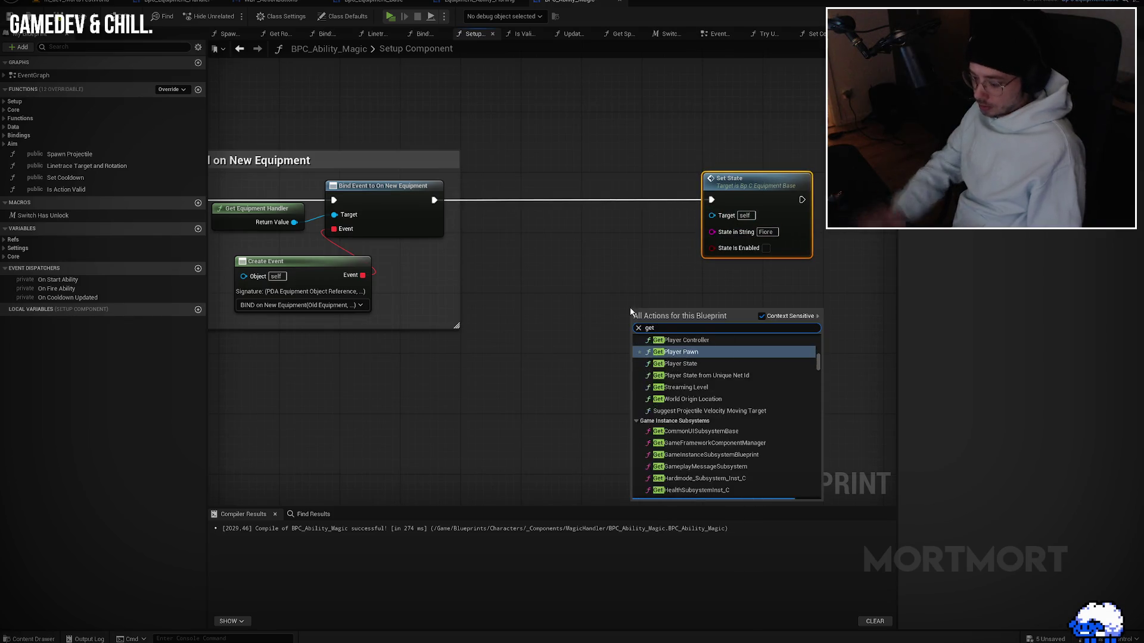
pyautogui.write(' current magicmagic')
pyautogui.press('Escape')
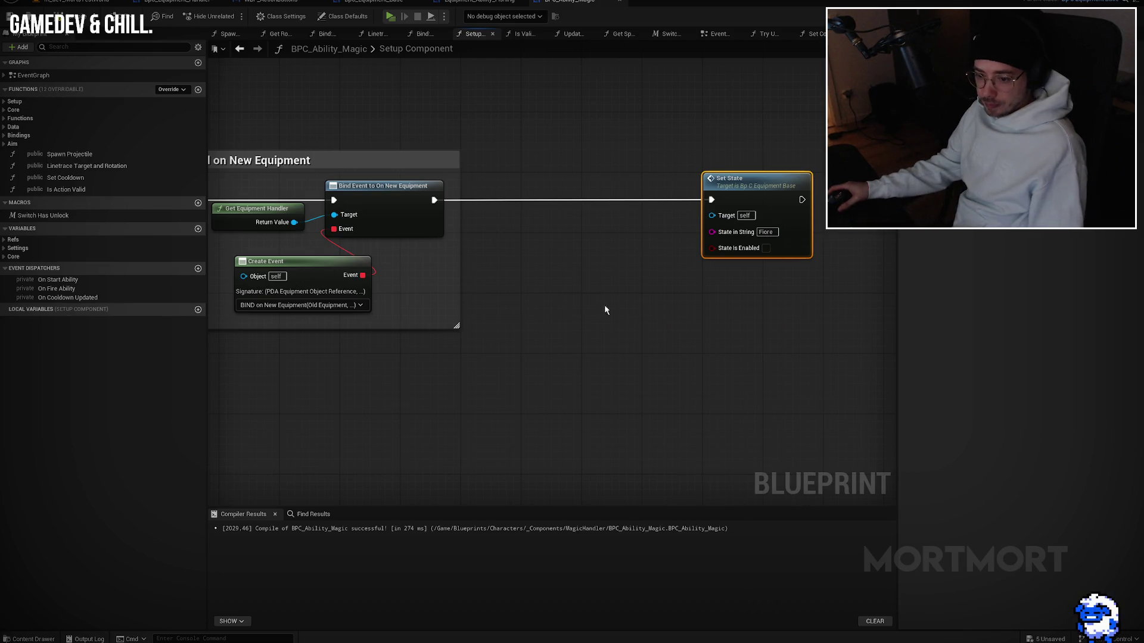
pyautogui.moveTo(587, 304); pyautogui.dragTo(600, 311)
pyautogui.click(697, 249)
pyautogui.write('Cast Magic')
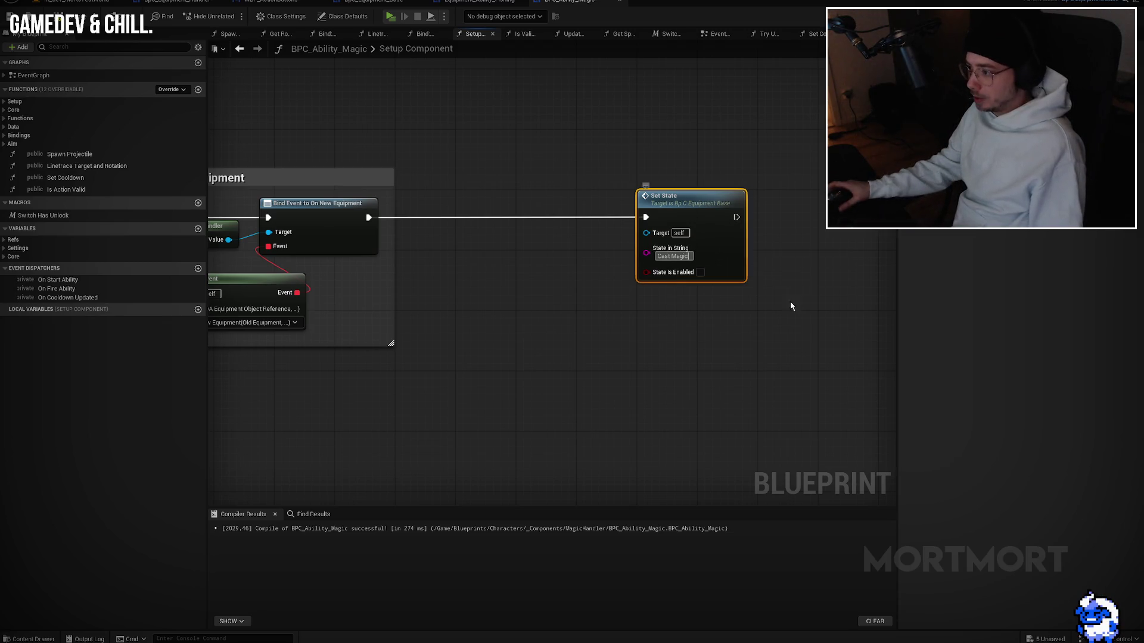
pyautogui.click(775, 298)
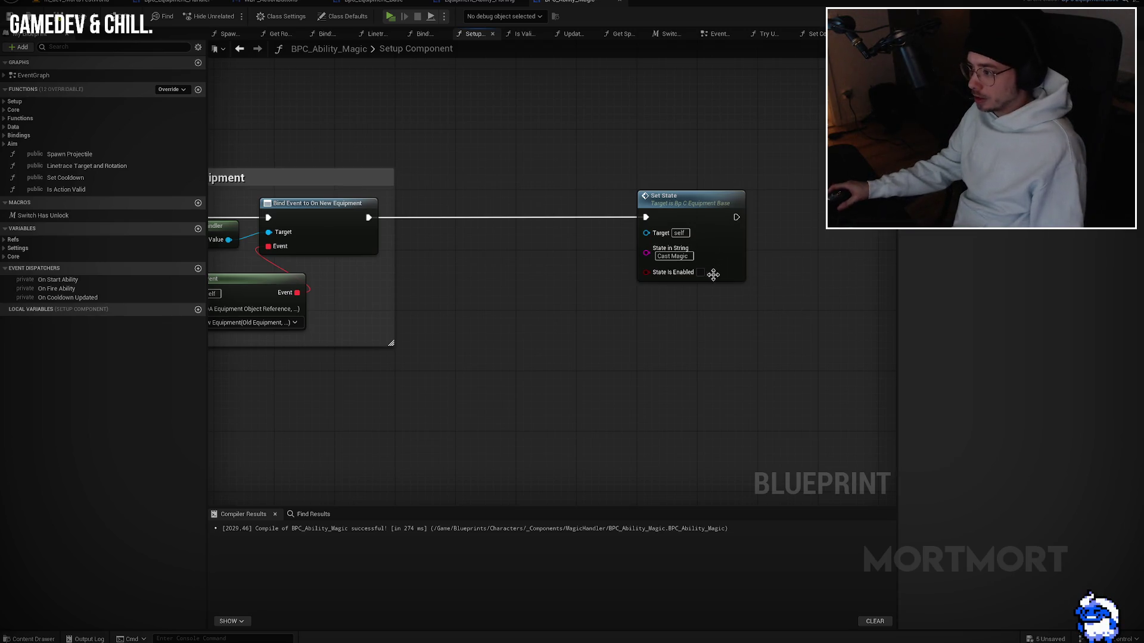
pyautogui.click(701, 272)
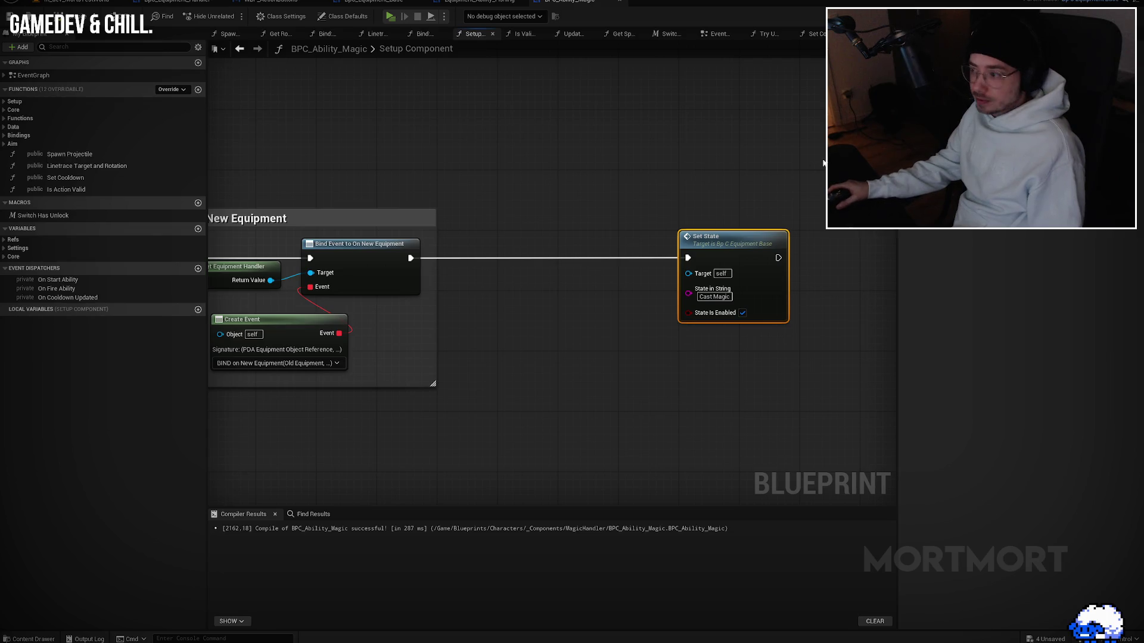
pyautogui.click(449, 3)
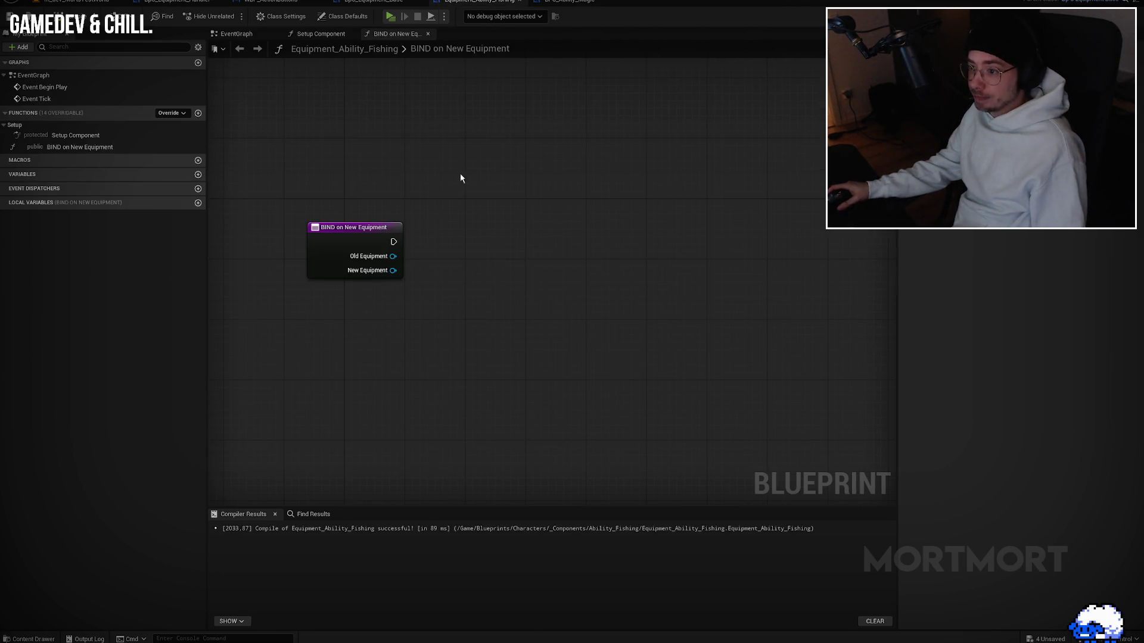
# Step: Paste a Set State after Bind Event in fishing's Setup Component with 'Cast Lure', compile, and play
pyautogui.doubleClick(70, 135)
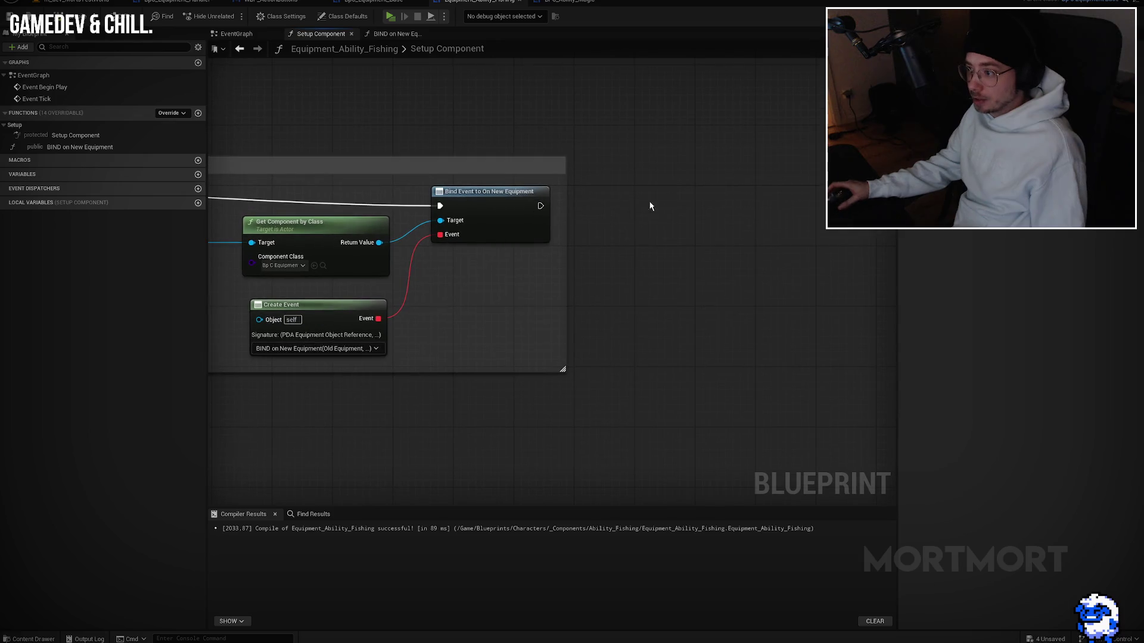
pyautogui.hotkey('ctrl', 'v')
pyautogui.moveTo(540, 206)
pyautogui.mouseDown()
pyautogui.moveTo(589, 230)
pyautogui.moveTo(664, 194)
pyautogui.mouseUp()
pyautogui.click(670, 245)
pyautogui.write('Cast Lure')
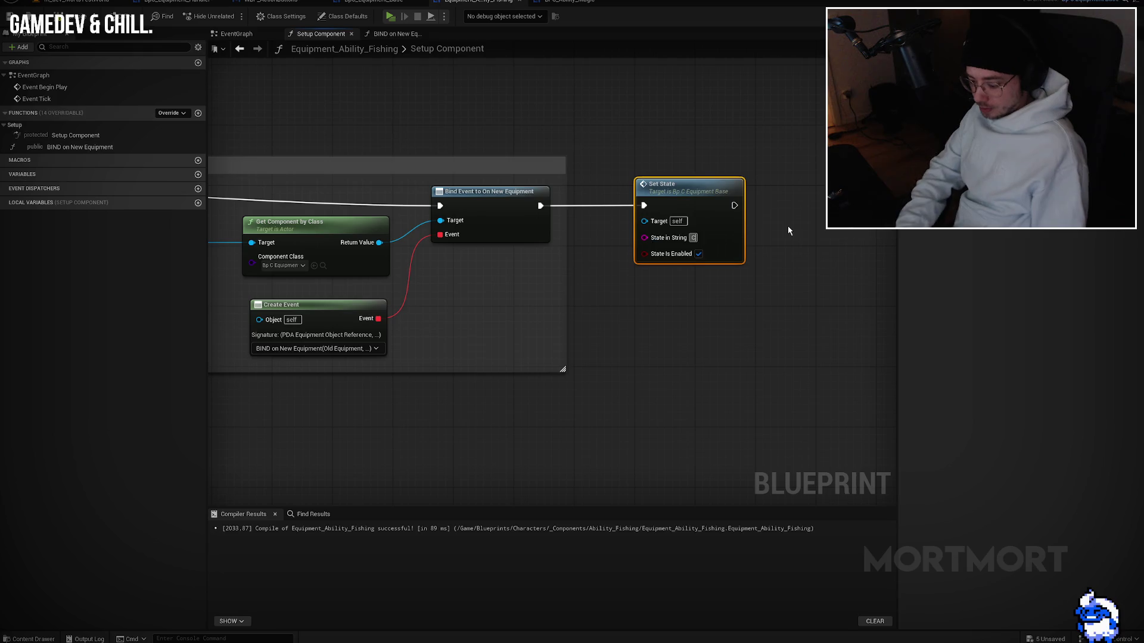
pyautogui.press('Return')
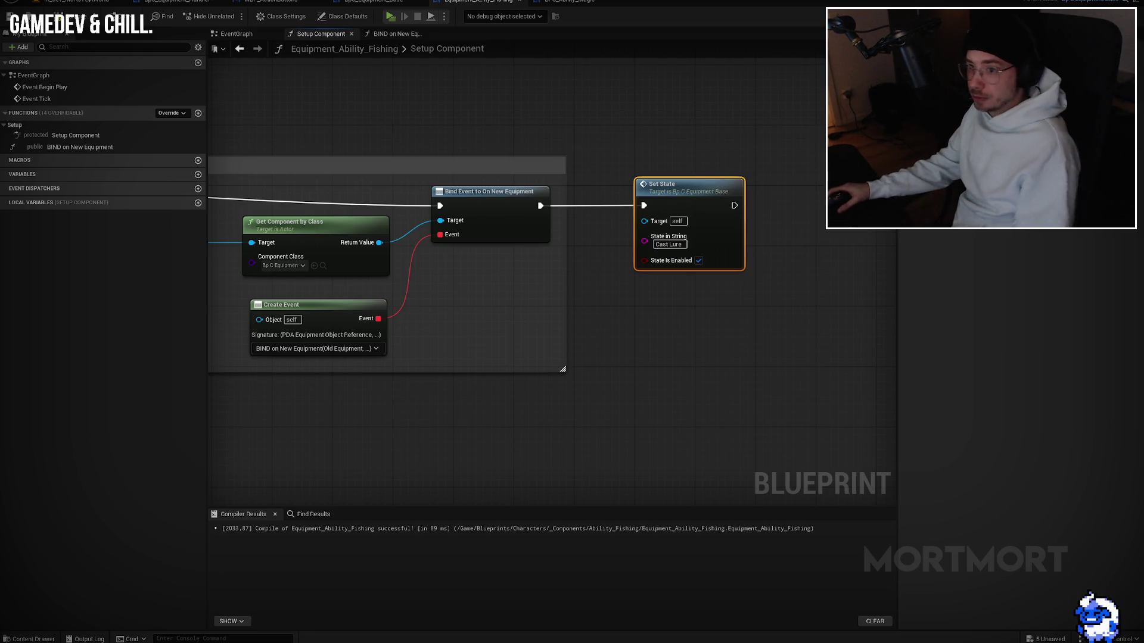
pyautogui.click(71, 16)
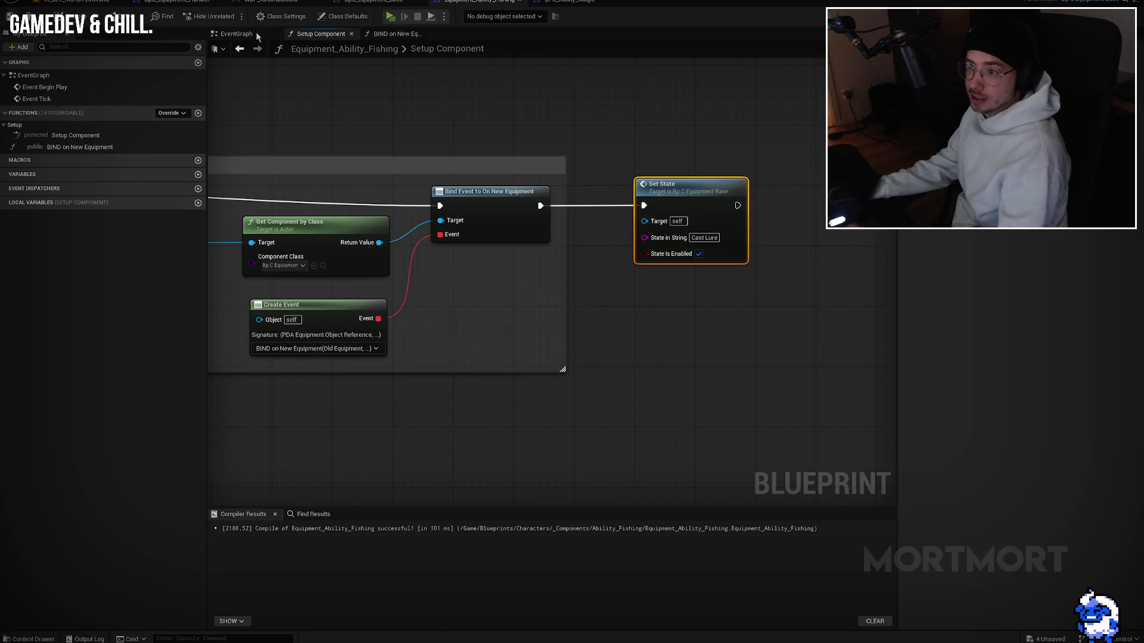
pyautogui.hotkey('alt', 'p')
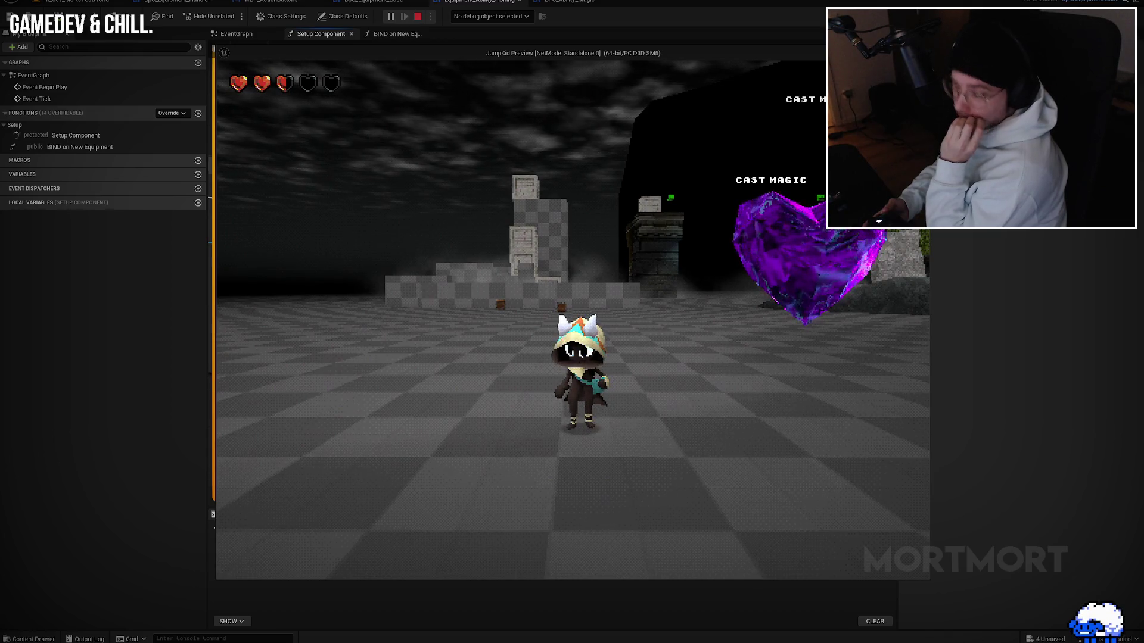
# Step: In play, unlock abilities and swap between fishing rod and magic staff to check the labels
pyautogui.click(611, 344)
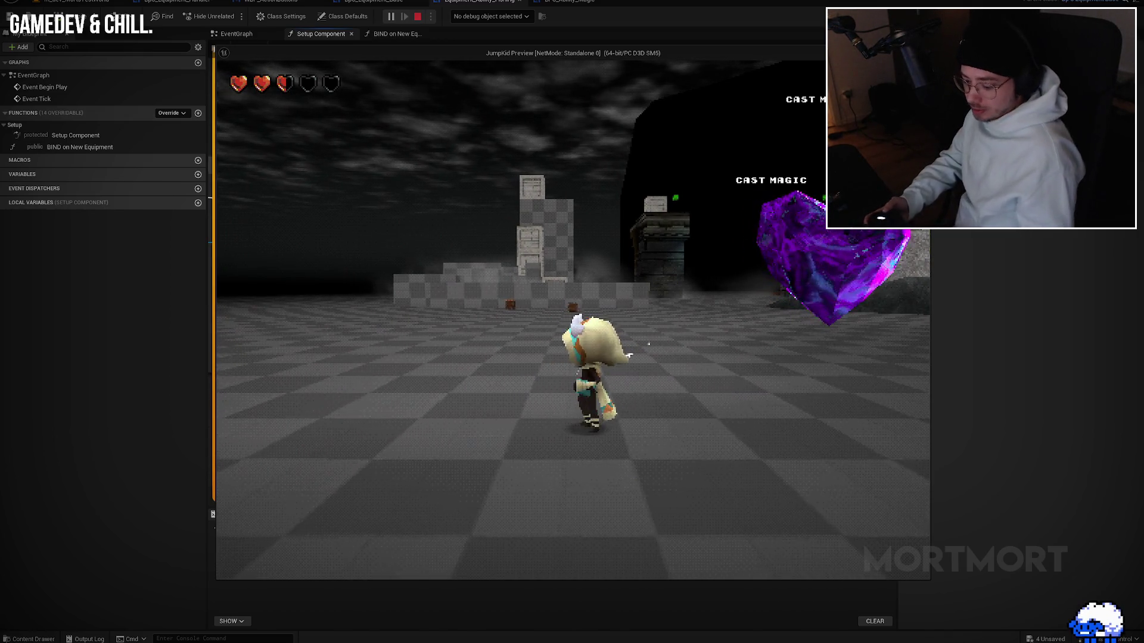
pyautogui.press('u')
pyautogui.press('2')
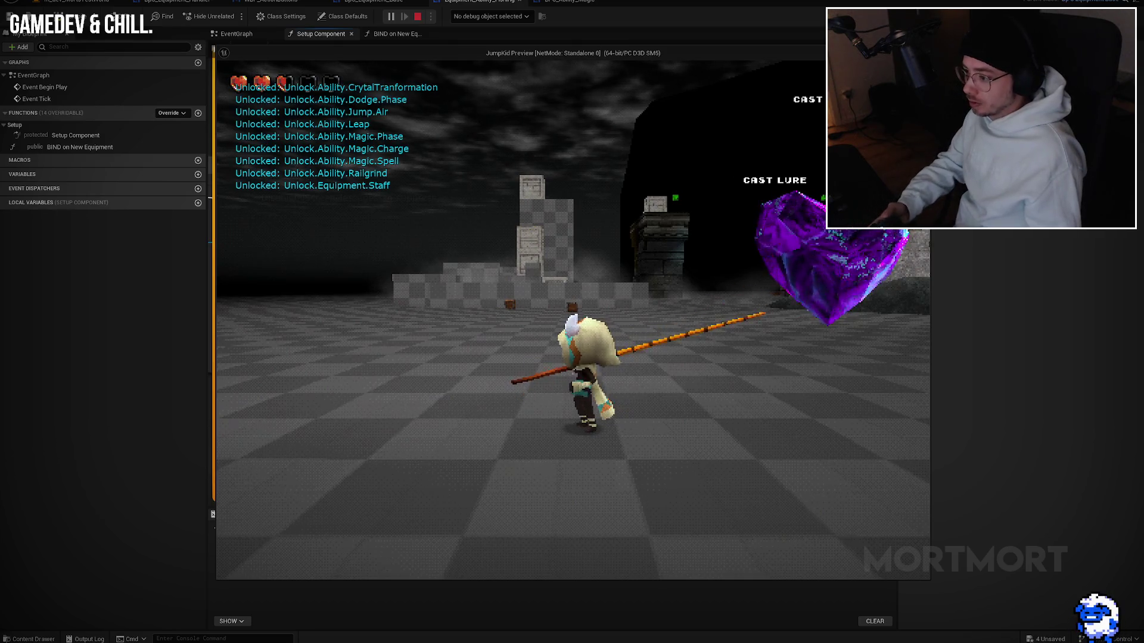
pyautogui.press('w')
pyautogui.press('1')
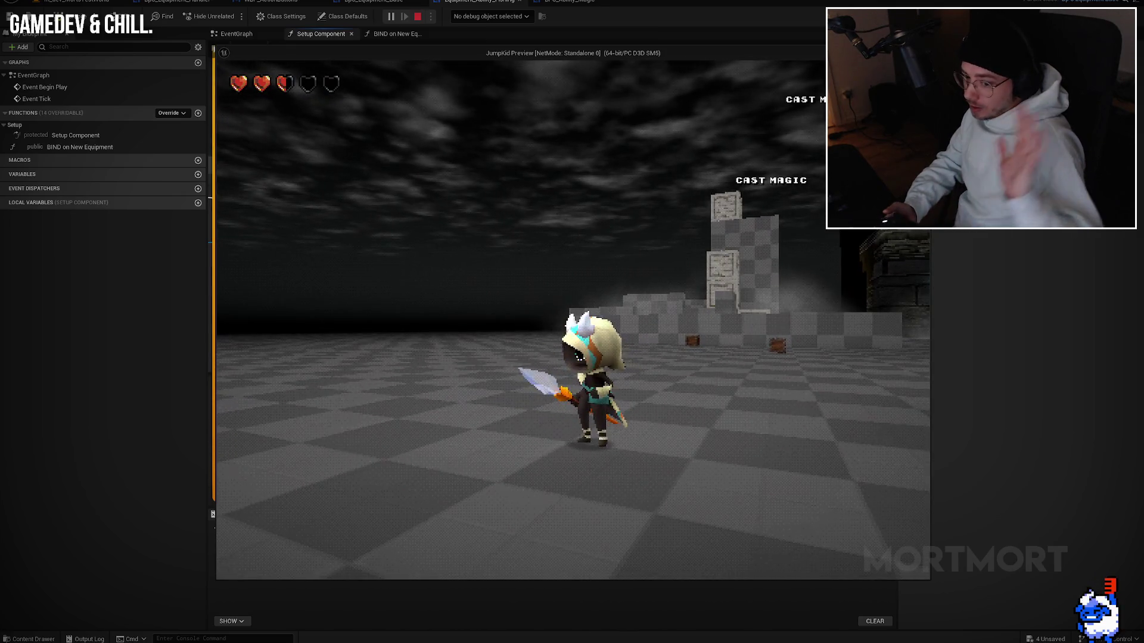
pyautogui.press('Escape')
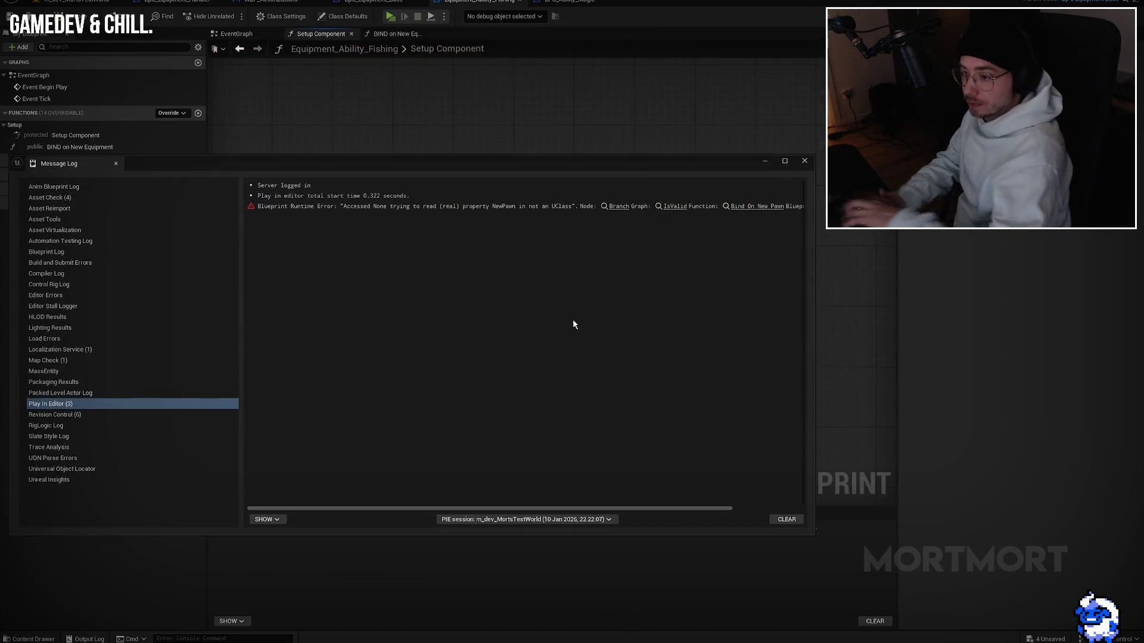
# Step: Open the IsValid node from the message log error, then return to the magic setup graph
pyautogui.click(672, 206)
pyautogui.click(804, 161)
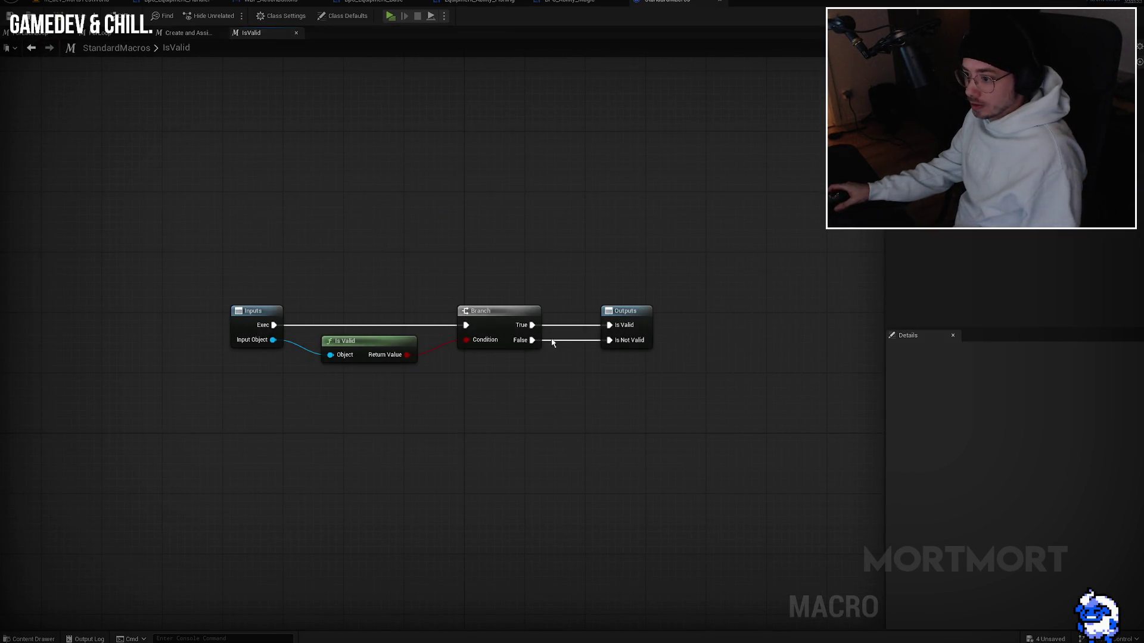
pyautogui.moveTo(432, 381); pyautogui.dragTo(476, 365)
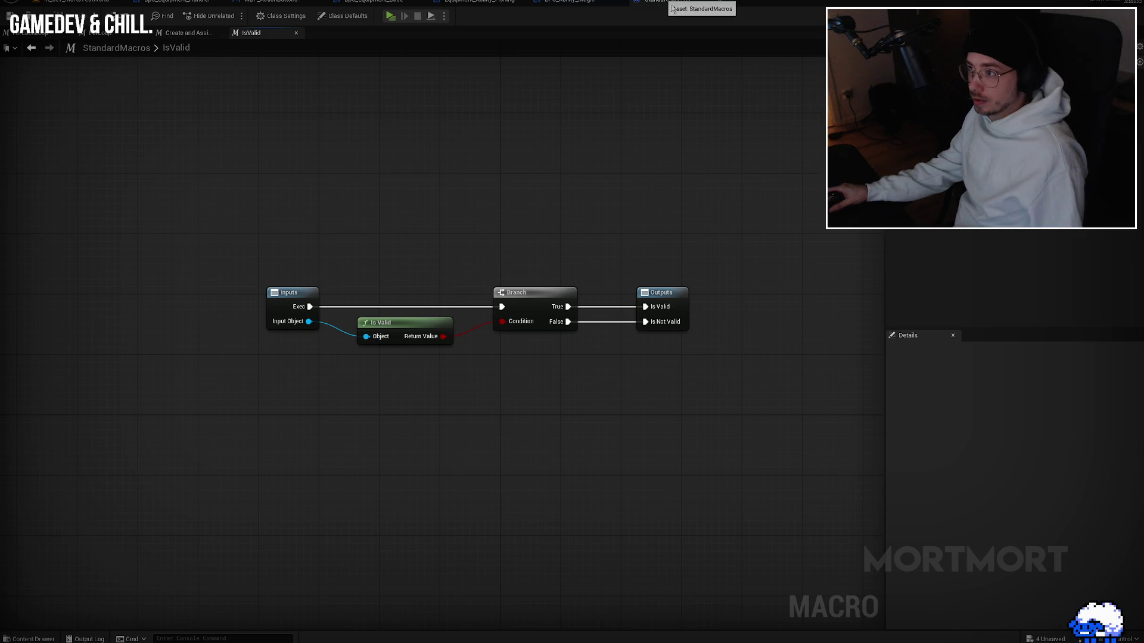
pyautogui.click(590, 3)
pyautogui.moveTo(565, 285)
pyautogui.mouseDown()
pyautogui.moveTo(513, 285)
pyautogui.moveTo(544, 324)
pyautogui.mouseUp()
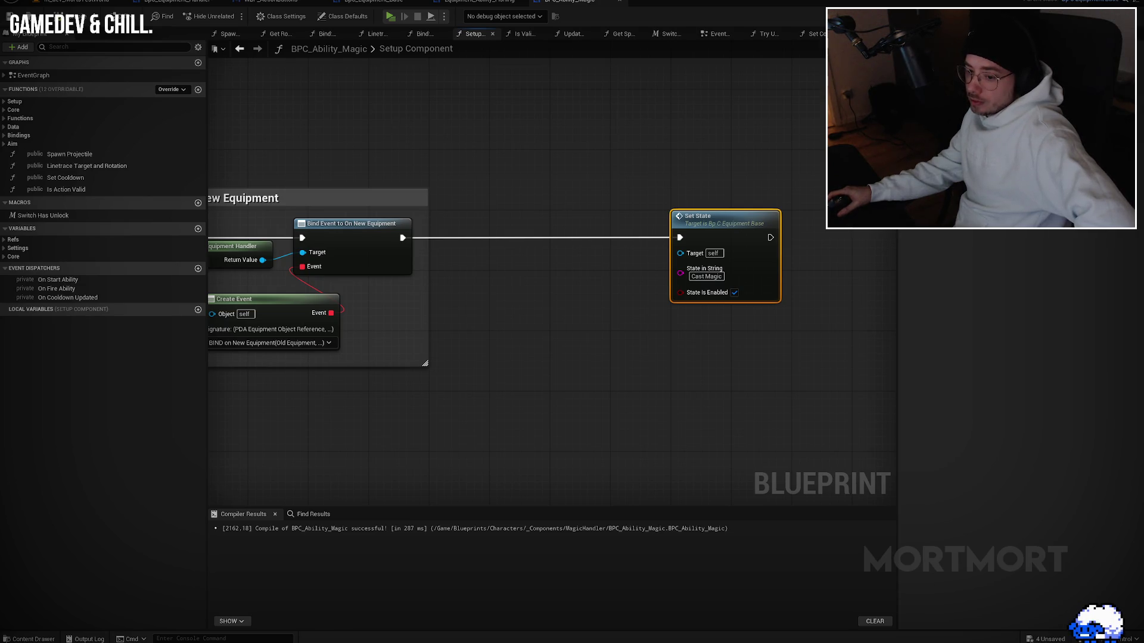
# Step: Select the Bind on New Equipment comment, then bring up BpC_Equipment_Base's Get State graph
pyautogui.click(451, 348)
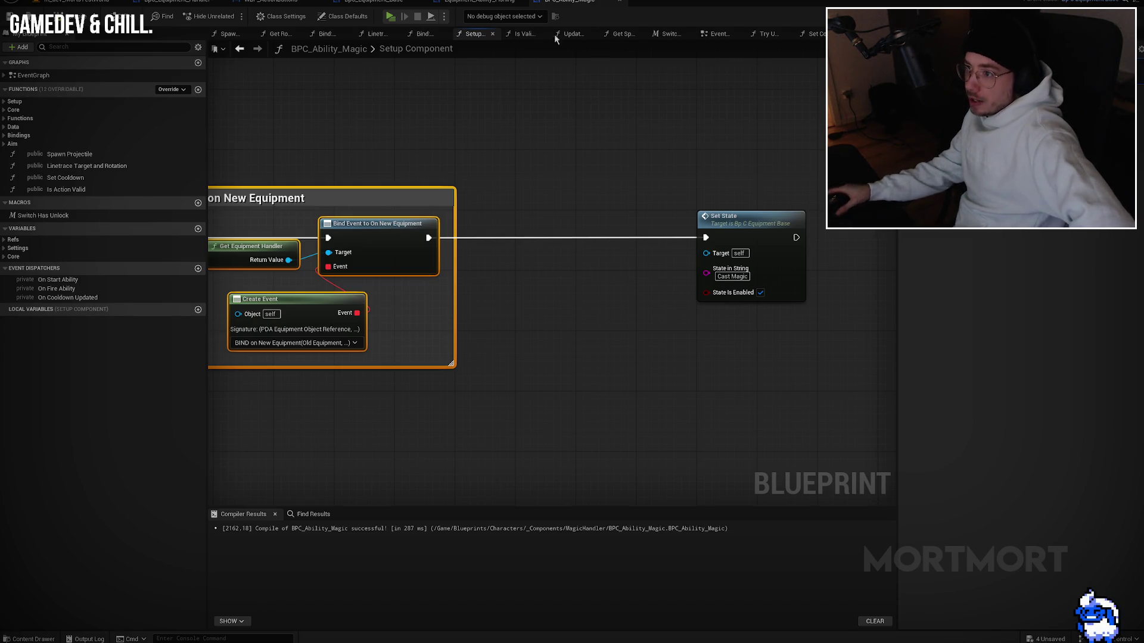
pyautogui.click(375, 3)
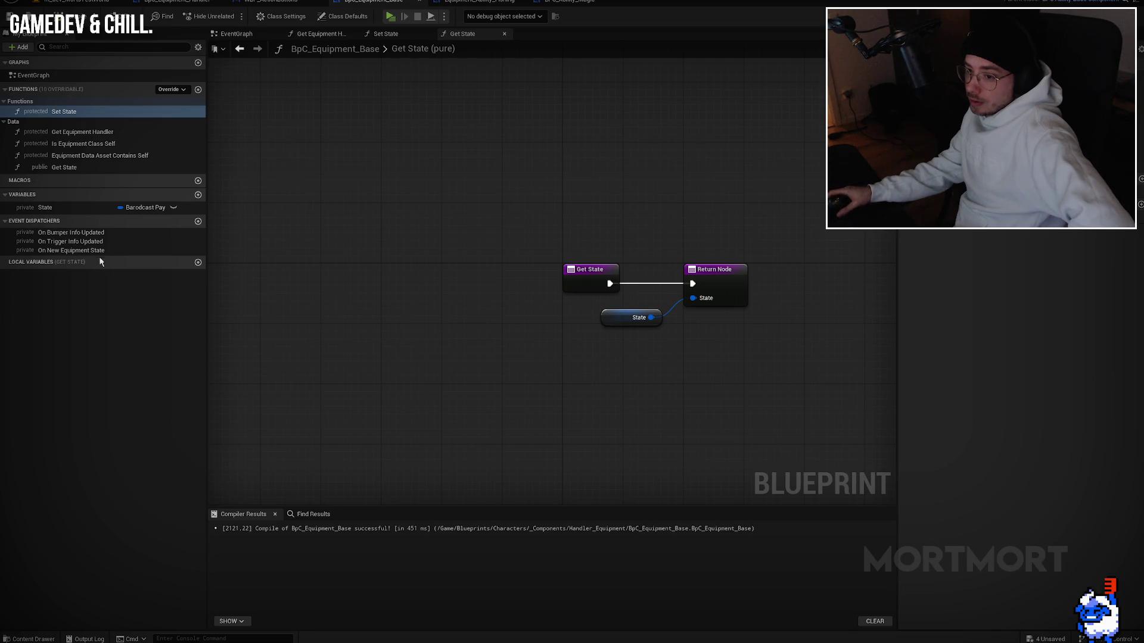
# Step: View the State variable's defaults, then play again and move the game window left
pyautogui.click(65, 208)
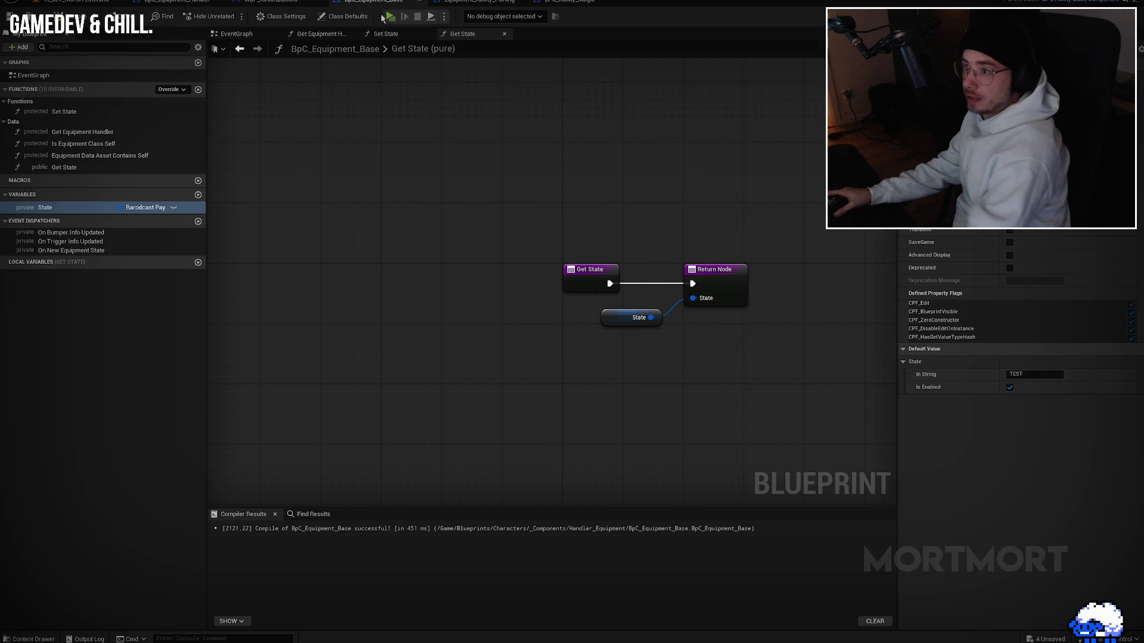
pyautogui.press('w')
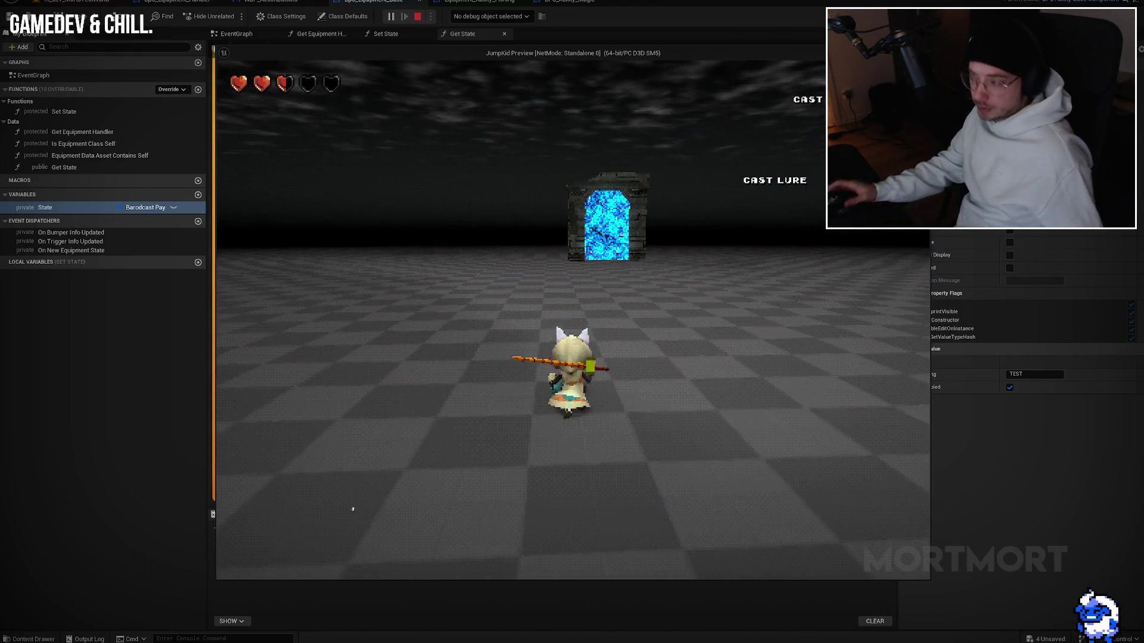
pyautogui.moveTo(659, 52); pyautogui.dragTo(525, 51)
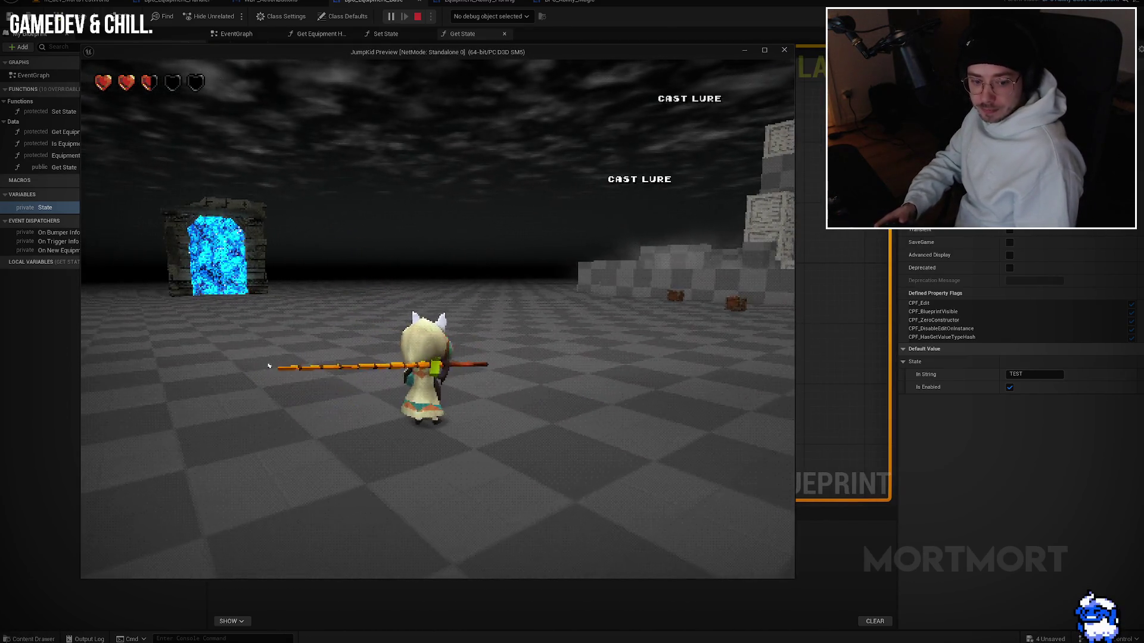